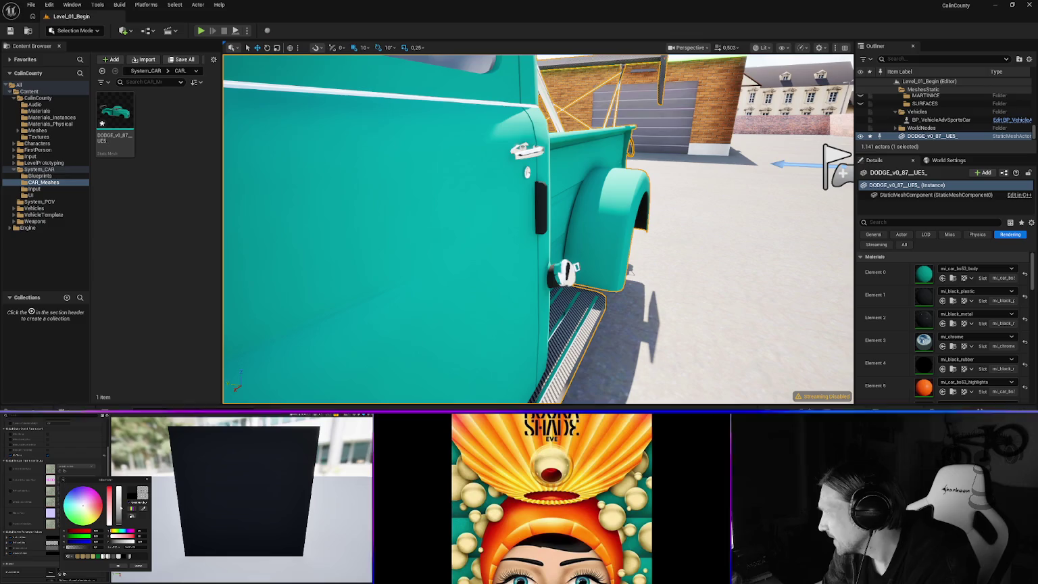
# - Set the truck colour to near-black value 0.01 (hex 1A1A1A00), accept it, and frame the truck
pyautogui.moveTo(1034, 164)
pyautogui.mouseDown()
pyautogui.moveTo(685, 164)
pyautogui.moveTo(385, 93)
pyautogui.moveTo(406, 103)
pyautogui.mouseUp()
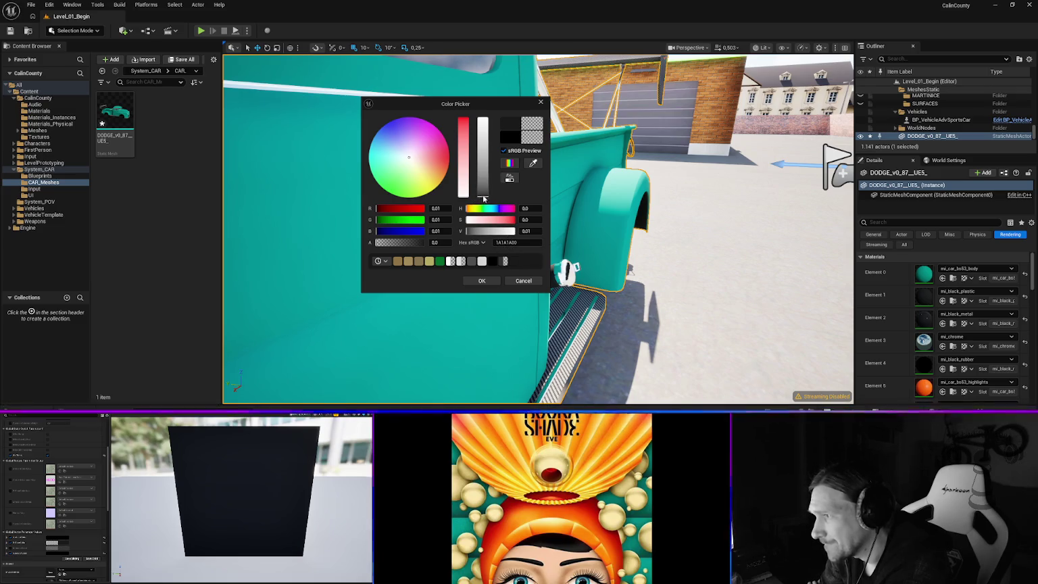
pyautogui.moveTo(483, 197); pyautogui.dragTo(482, 195)
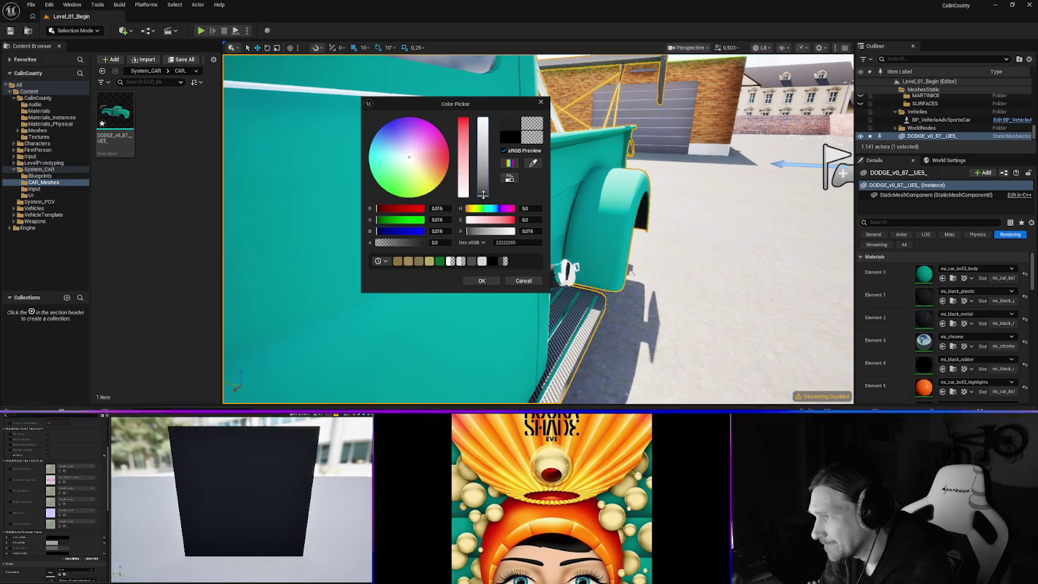
pyautogui.moveTo(483, 104)
pyautogui.mouseDown()
pyautogui.moveTo(653, 118)
pyautogui.moveTo(791, 146)
pyautogui.moveTo(573, 126)
pyautogui.mouseUp()
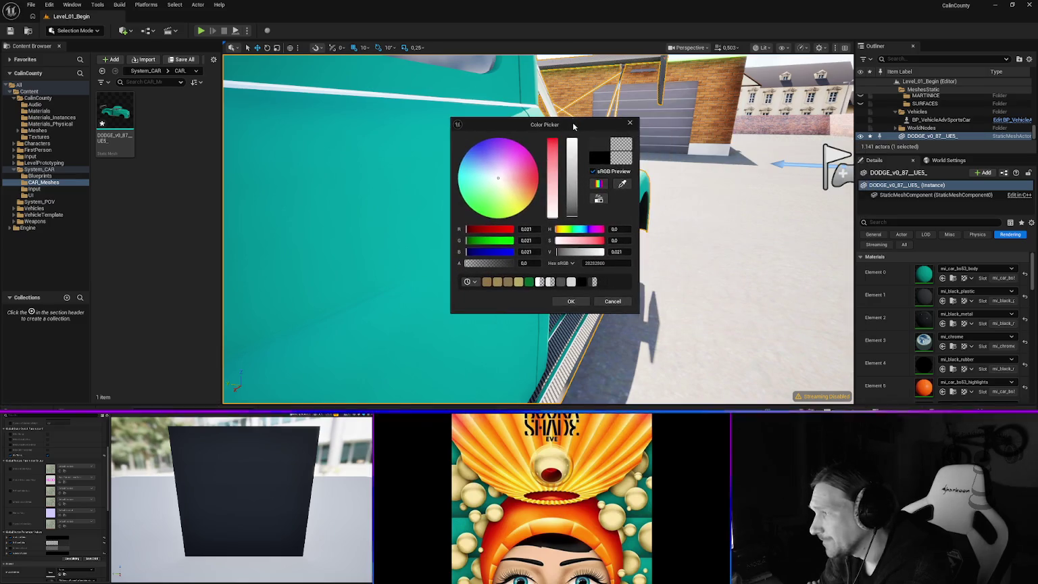
pyautogui.click(573, 218)
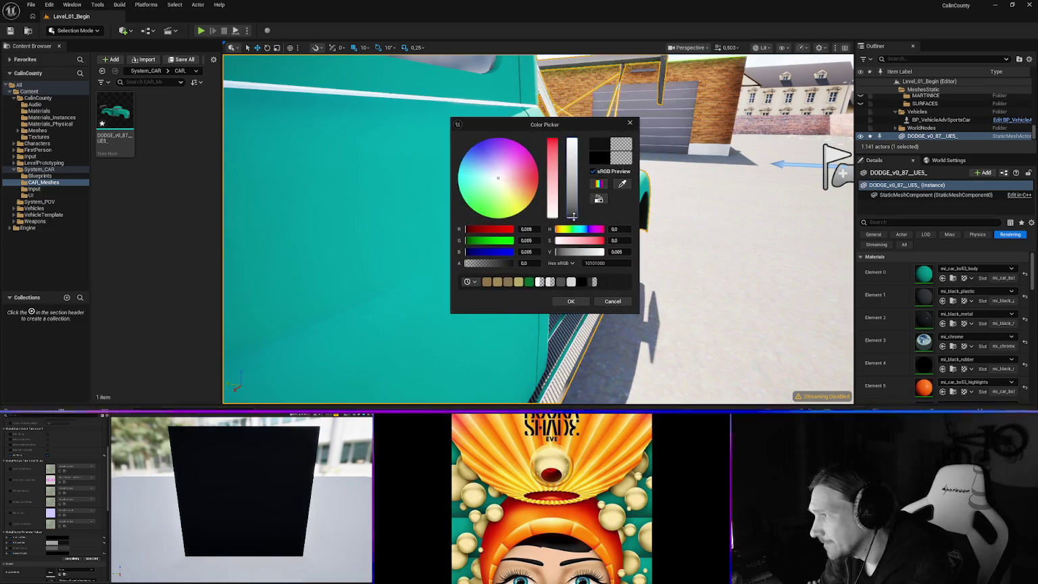
pyautogui.moveTo(571, 125)
pyautogui.mouseDown()
pyautogui.moveTo(714, 150)
pyautogui.moveTo(687, 131)
pyautogui.mouseUp()
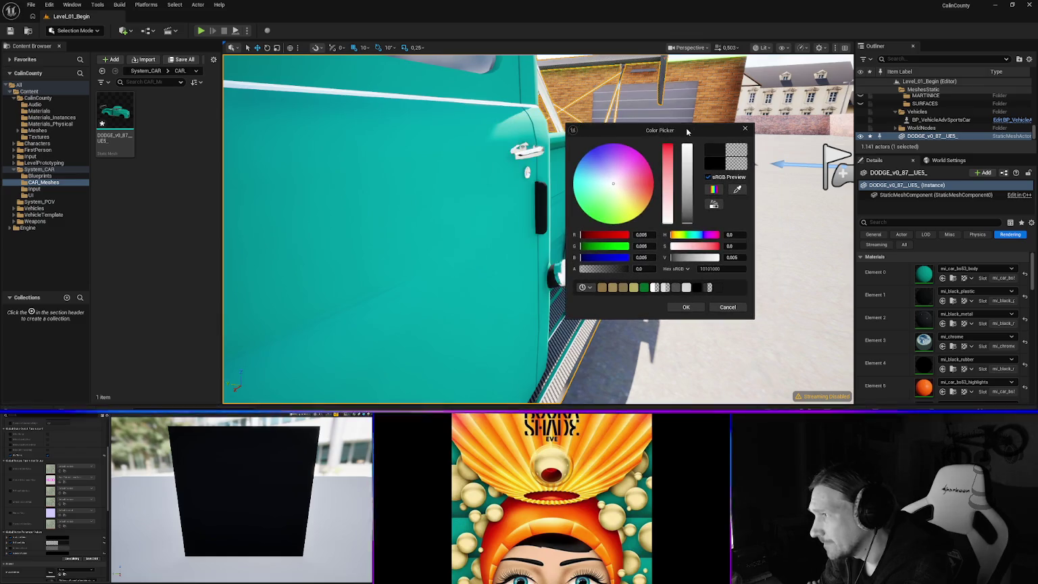
pyautogui.moveTo(688, 225); pyautogui.dragTo(688, 221)
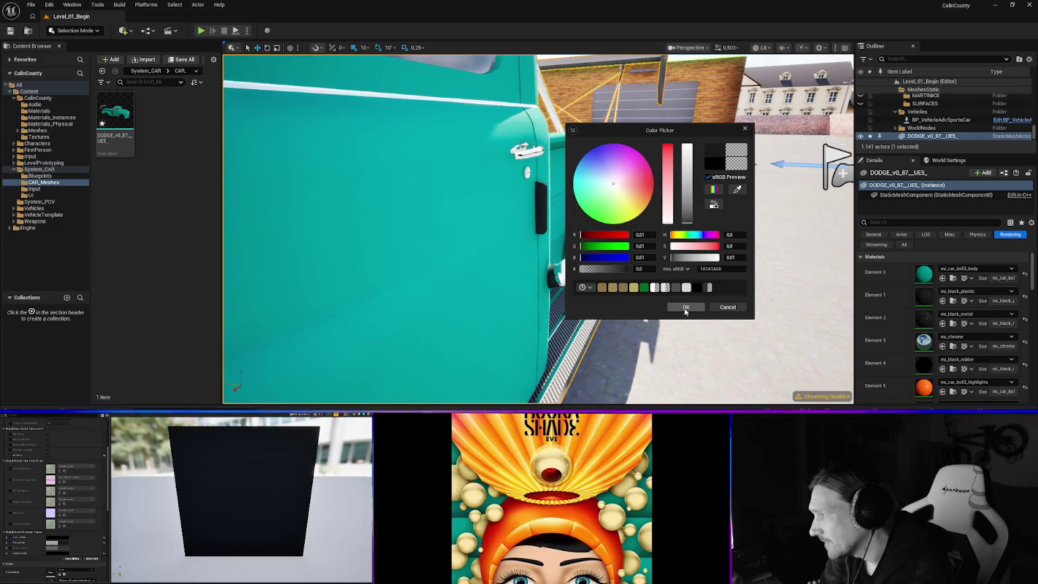
pyautogui.click(685, 307)
pyautogui.moveTo(593, 308)
pyautogui.mouseDown()
pyautogui.moveTo(446, 297)
pyautogui.moveTo(405, 282)
pyautogui.mouseUp()
# - Scroll the Details material slots down to intercooler1 and inspect the grille from the lower front
pyautogui.scroll(-6, 950, 344)
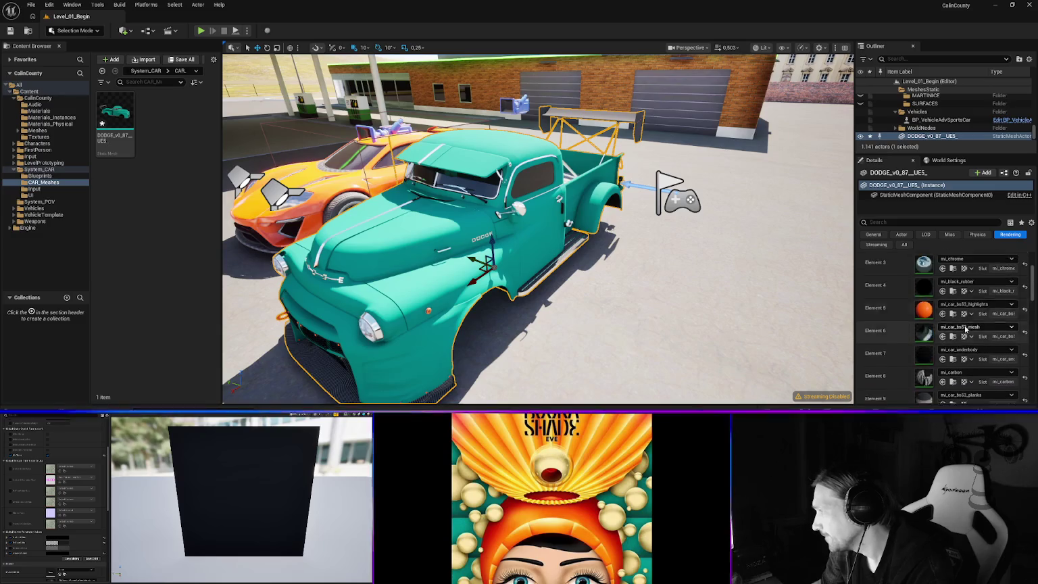
pyautogui.scroll(-3, 967, 332)
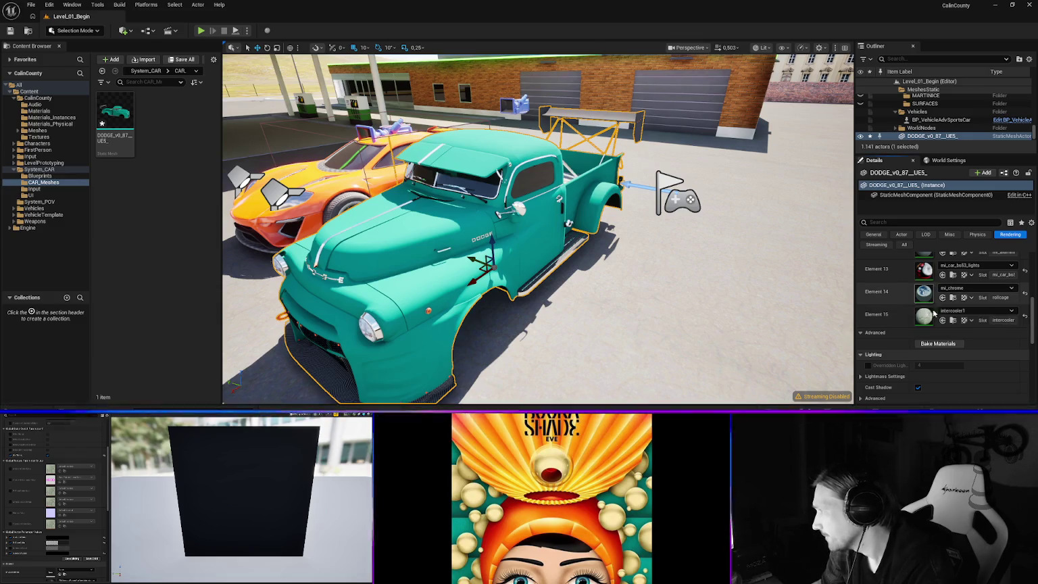
pyautogui.moveTo(535, 312); pyautogui.dragTo(498, 319)
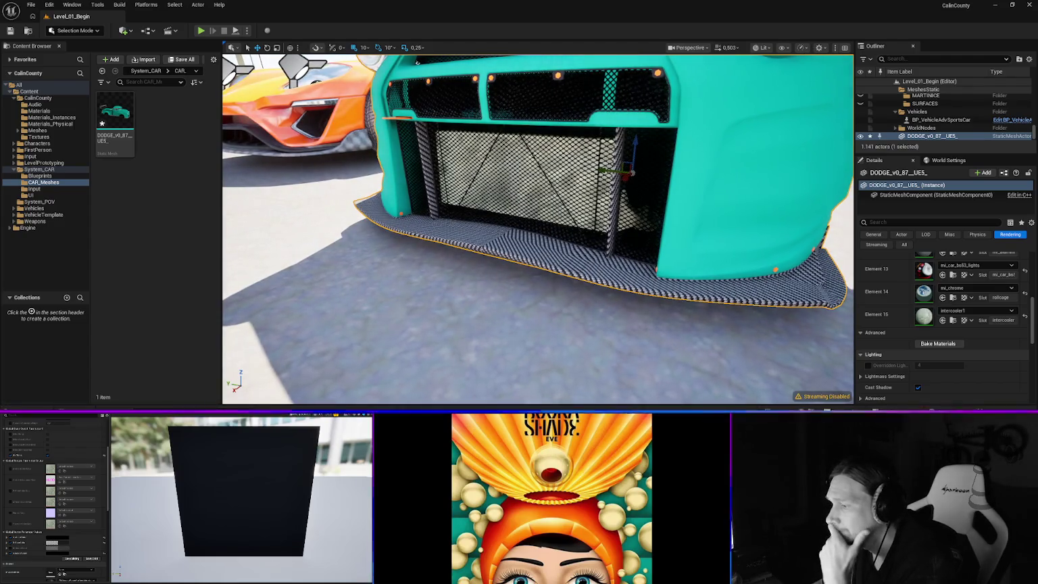
# - In Blender, select the intercooler mesh behind the truck's front bumper
pyautogui.hotkey('alt', 'Tab')
pyautogui.moveTo(399, 267)
pyautogui.mouseDown()
pyautogui.moveTo(443, 261)
pyautogui.moveTo(504, 285)
pyautogui.moveTo(463, 290)
pyautogui.moveTo(471, 295)
pyautogui.mouseUp()
pyautogui.click(443, 259)
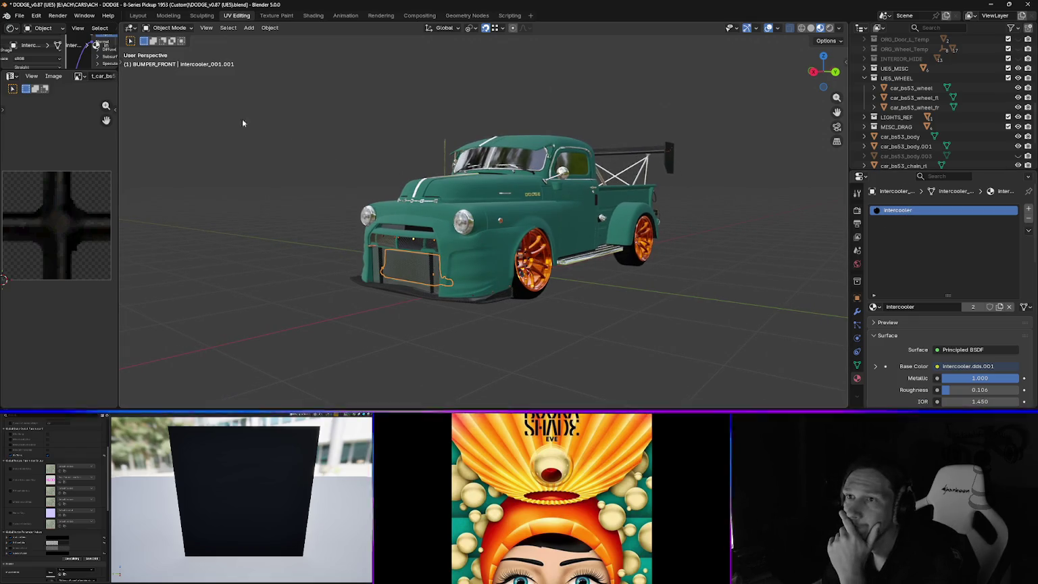
# - Enlarge the shader node editor and widen the image texture node
pyautogui.moveTo(70, 68); pyautogui.dragTo(88, 309)
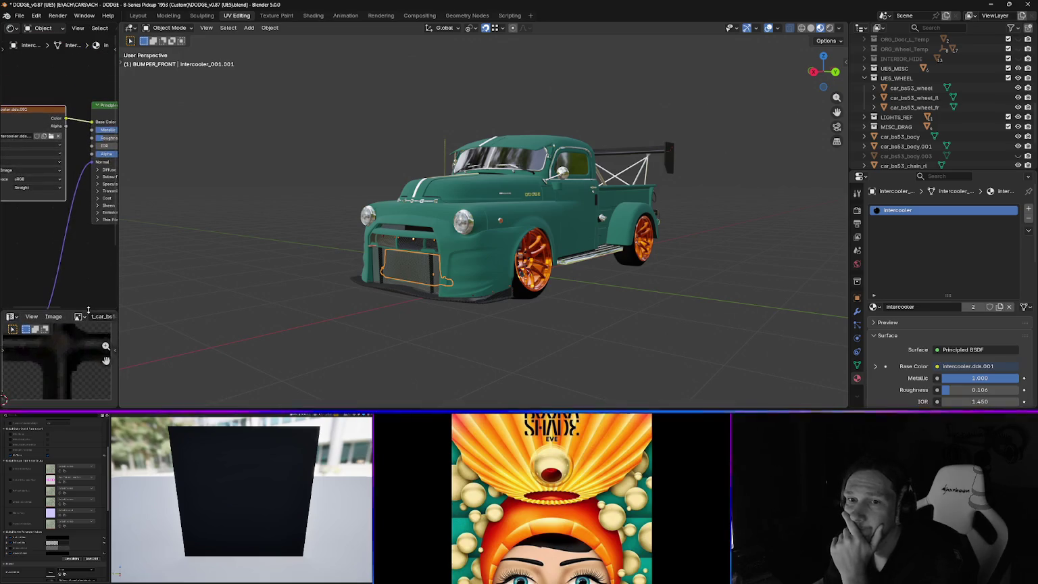
pyautogui.moveTo(117, 250); pyautogui.dragTo(293, 248)
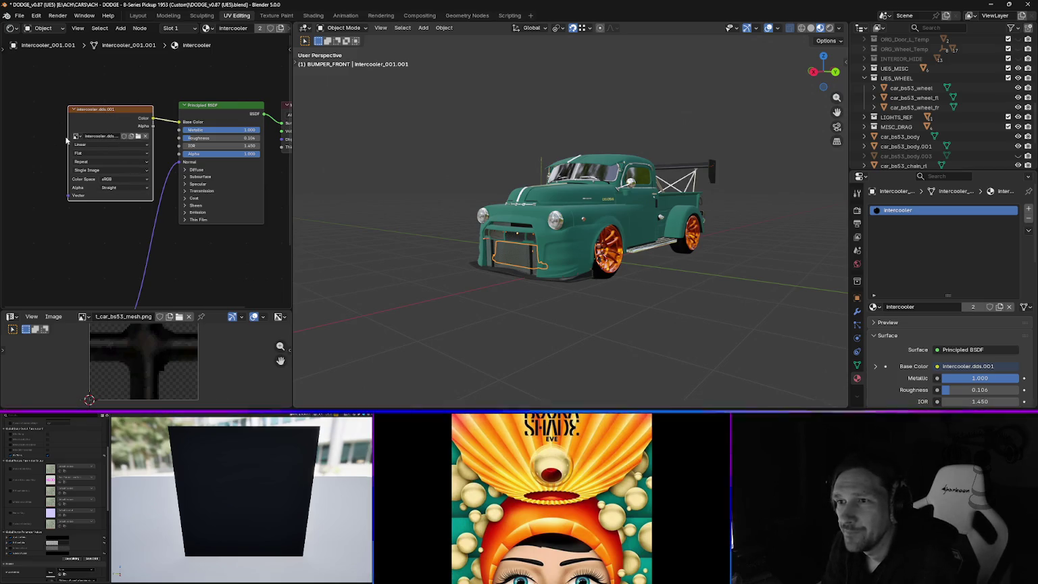
pyautogui.moveTo(65, 133); pyautogui.dragTo(38, 133)
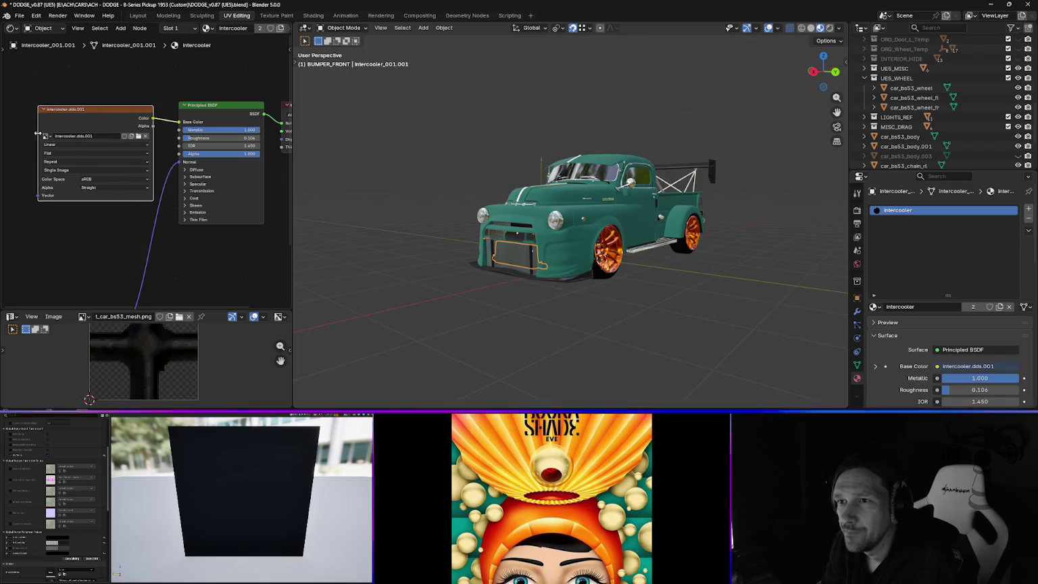
# - Load intercooler.dds from the truck's texture folder into the image texture node
pyautogui.click(137, 135)
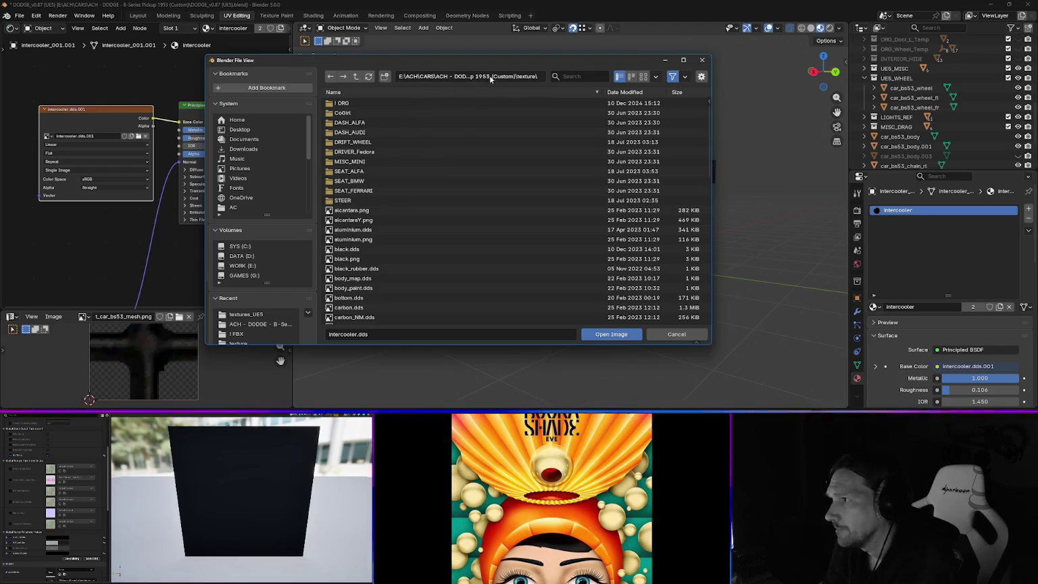
pyautogui.scroll(-8, 363, 271)
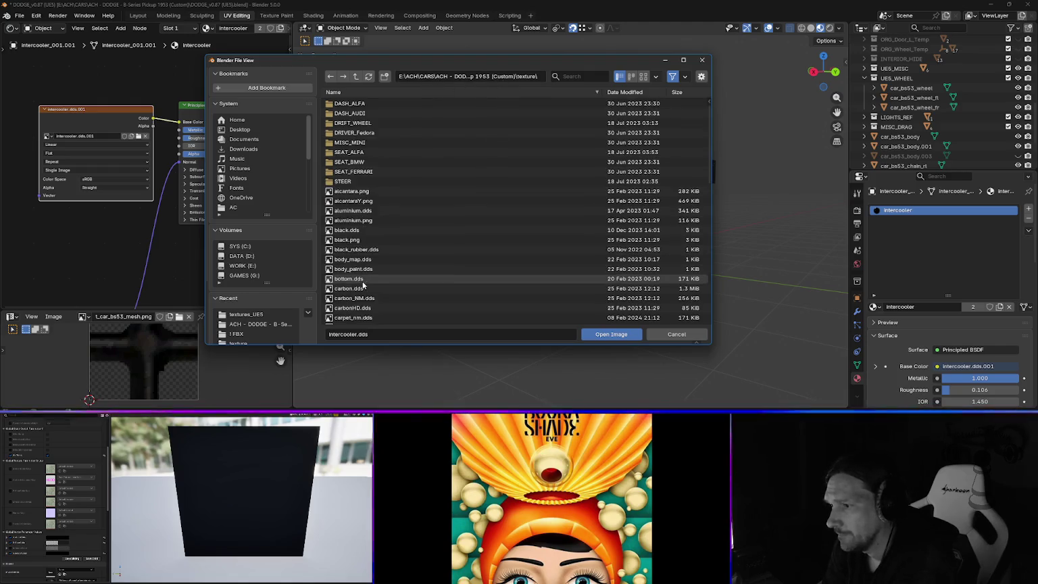
pyautogui.scroll(-3, 365, 287)
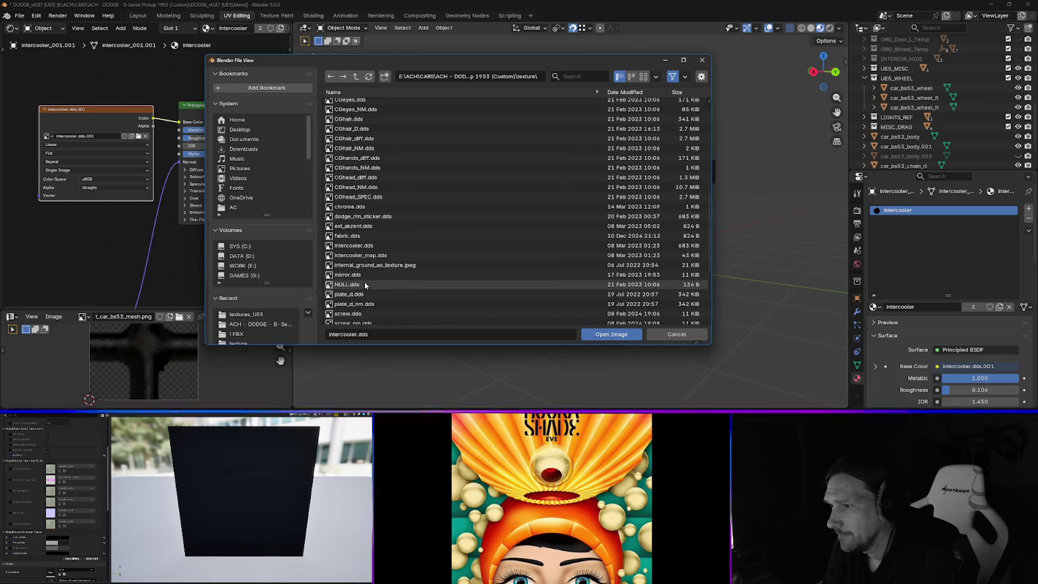
pyautogui.click(358, 247)
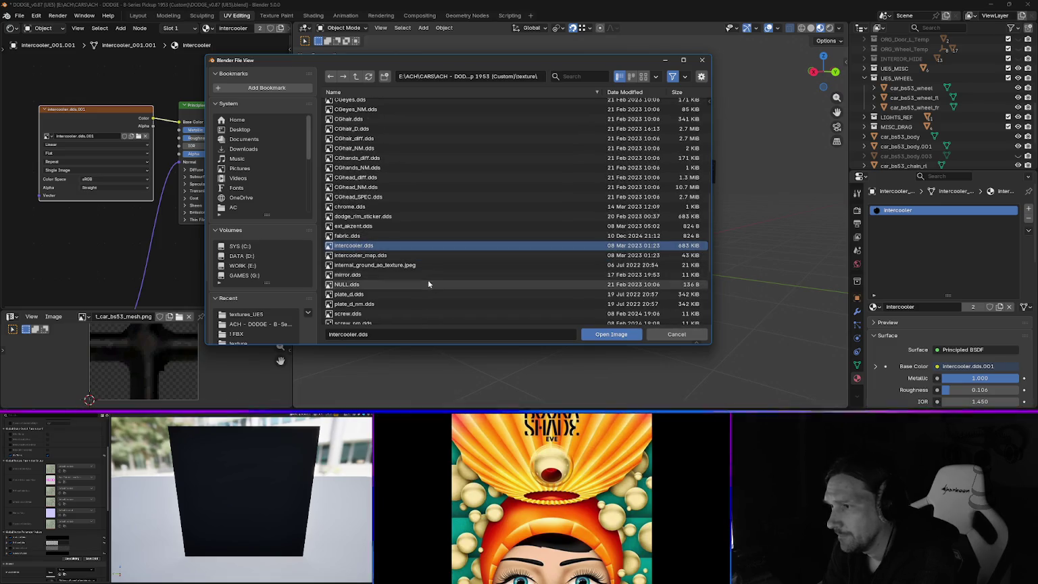
pyautogui.click(608, 335)
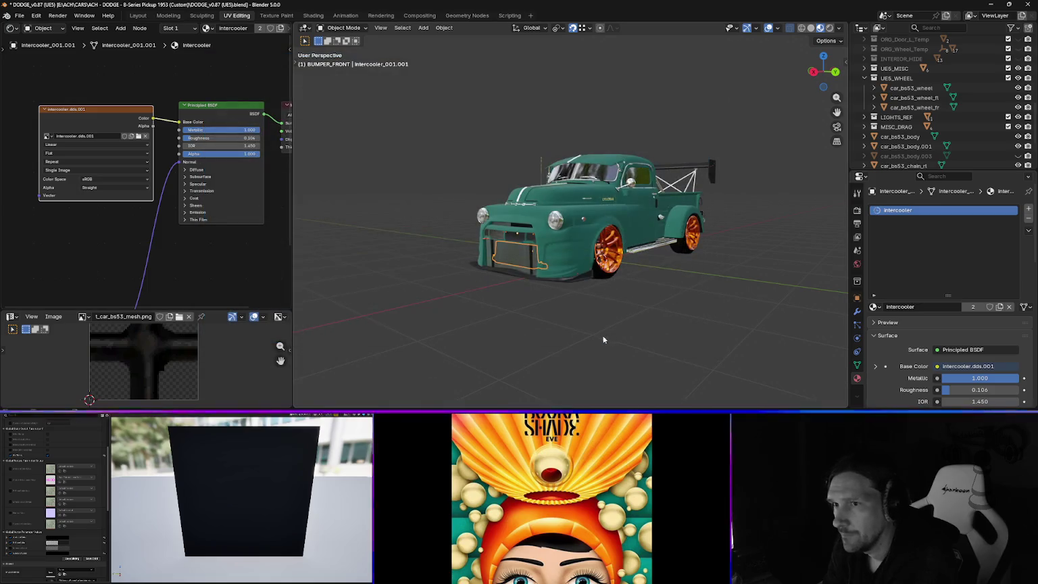
# - Rename the loaded image to intercooler.dds by removing the .003 suffix
pyautogui.click(105, 137)
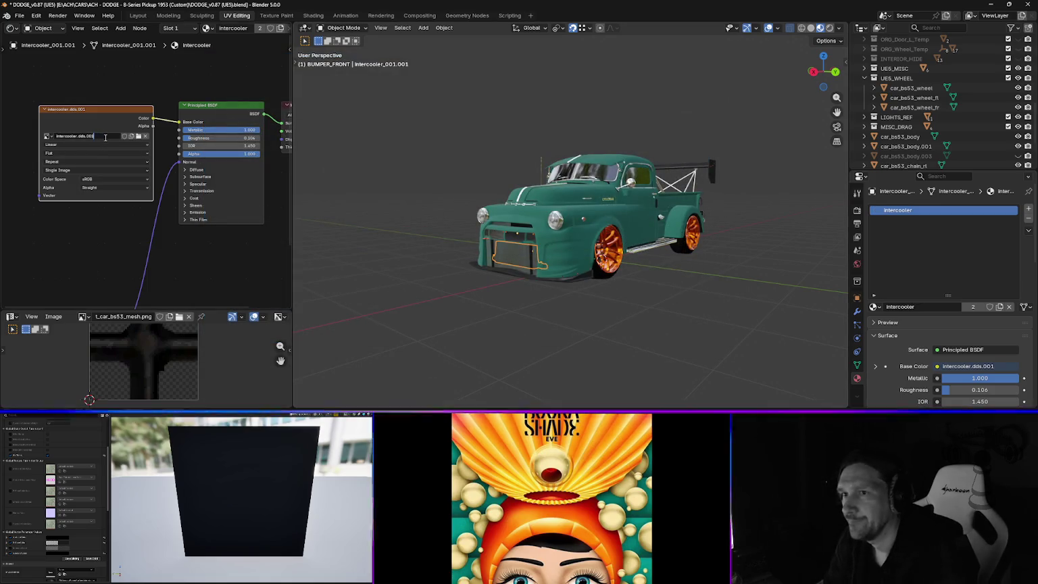
pyautogui.press('BackSpace')
pyautogui.press('BackSpace')
pyautogui.press('BackSpace')
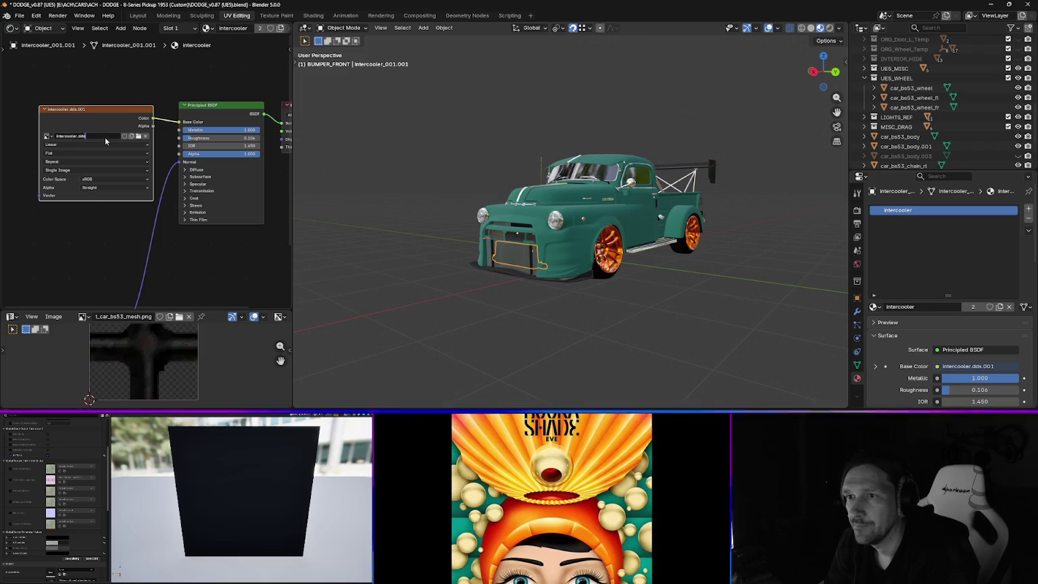
pyautogui.press('Return')
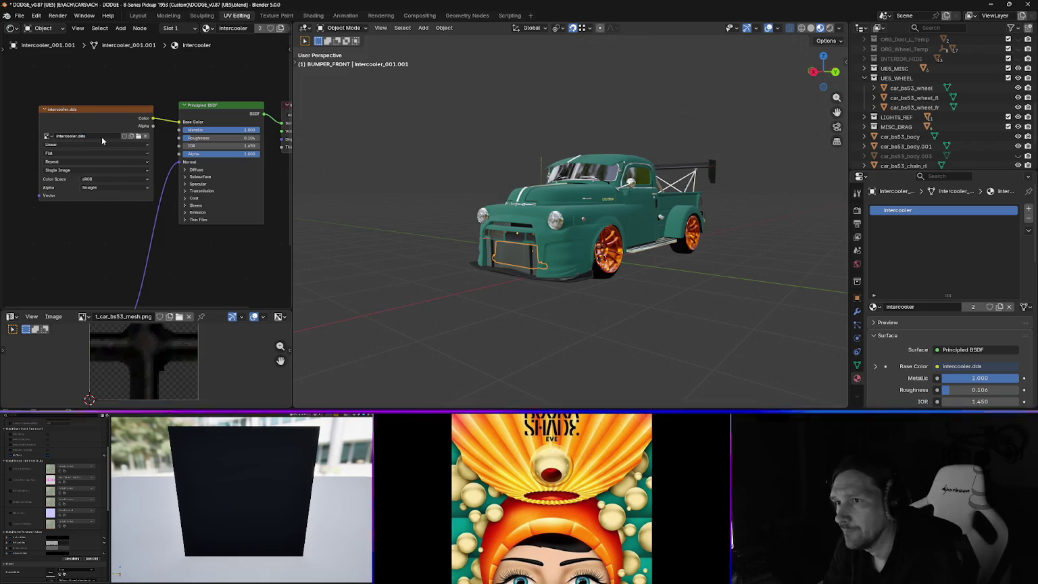
# - Resize the panels to display the intercooler texture, then minimize Blender
pyautogui.moveTo(39, 123)
pyautogui.mouseDown()
pyautogui.moveTo(92, 122)
pyautogui.moveTo(70, 122)
pyautogui.mouseUp()
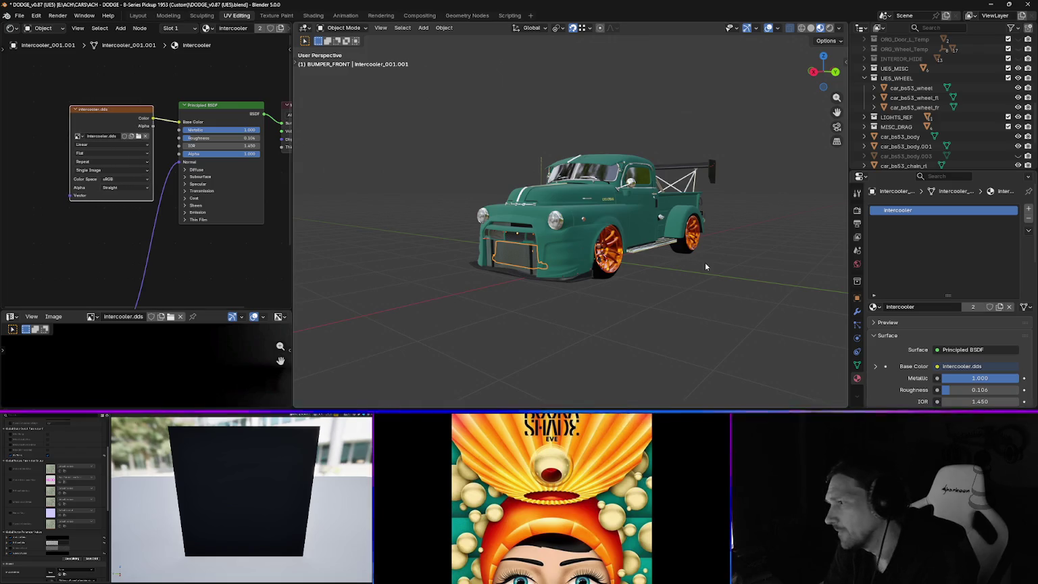
pyautogui.moveTo(500, 270)
pyautogui.mouseDown()
pyautogui.moveTo(532, 270)
pyautogui.moveTo(508, 296)
pyautogui.moveTo(528, 268)
pyautogui.moveTo(529, 280)
pyautogui.mouseUp()
pyautogui.scroll(2, 530, 279)
pyautogui.moveTo(213, 311)
pyautogui.mouseDown()
pyautogui.moveTo(196, 88)
pyautogui.moveTo(197, 133)
pyautogui.mouseUp()
pyautogui.scroll(-5, 144, 296)
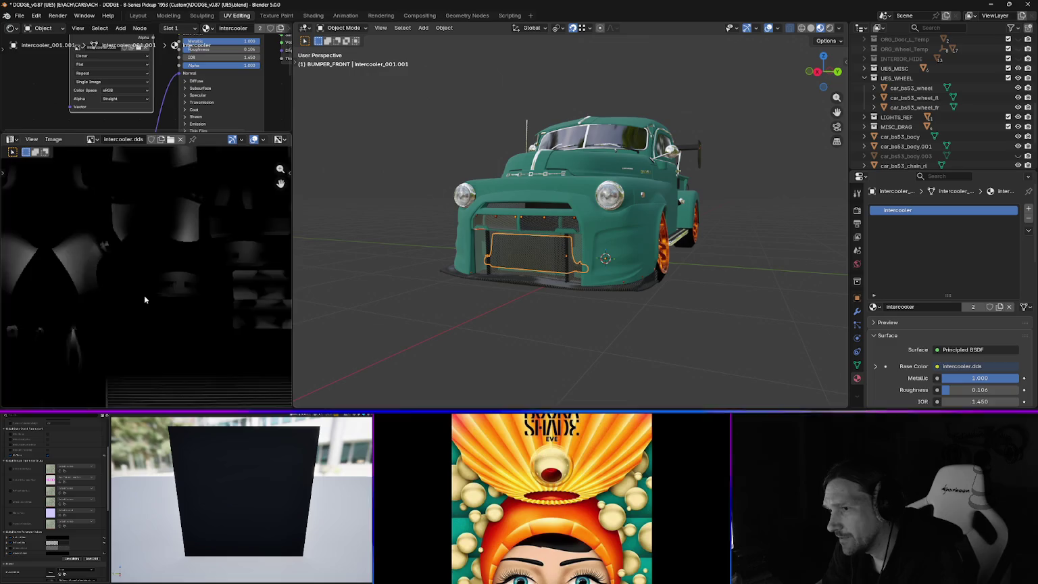
pyautogui.scroll(2, 147, 294)
pyautogui.scroll(1, 147, 294)
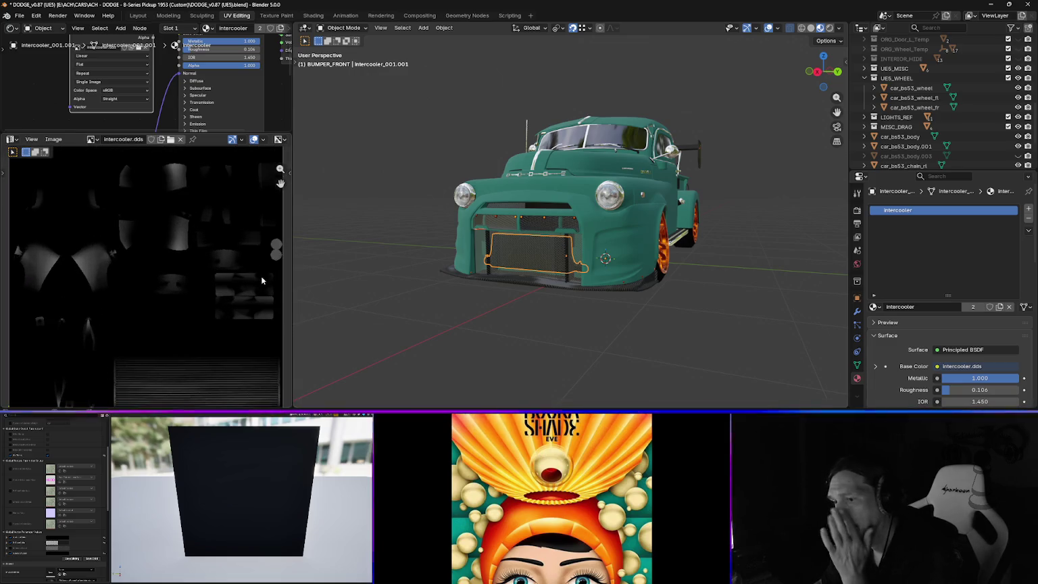
pyautogui.moveTo(291, 282); pyautogui.dragTo(141, 282)
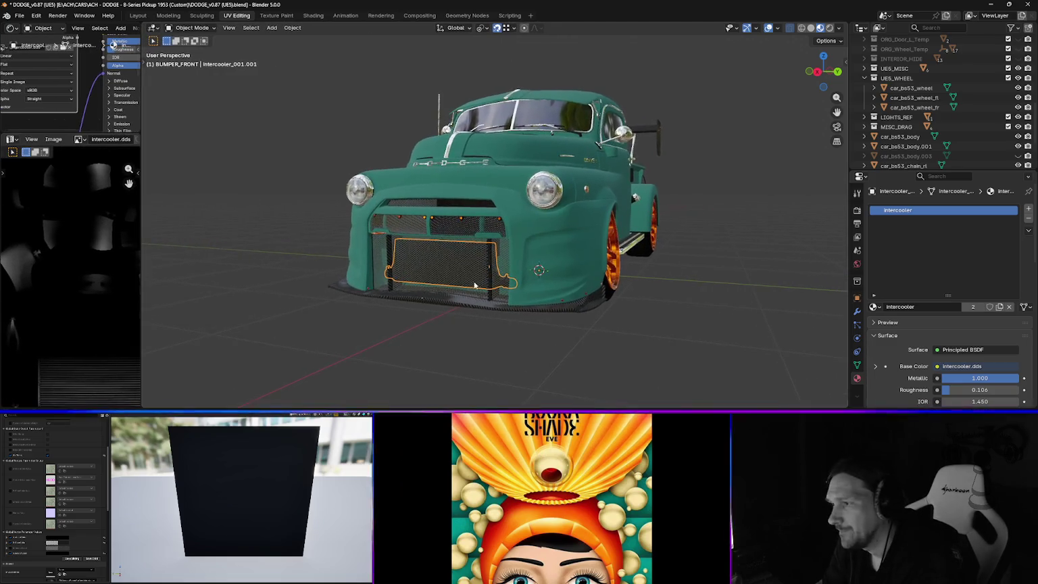
pyautogui.click(996, 7)
# - Frame the truck in Unreal, fly over the hood toward the cab, then bring up the window switcher
pyautogui.press('f')
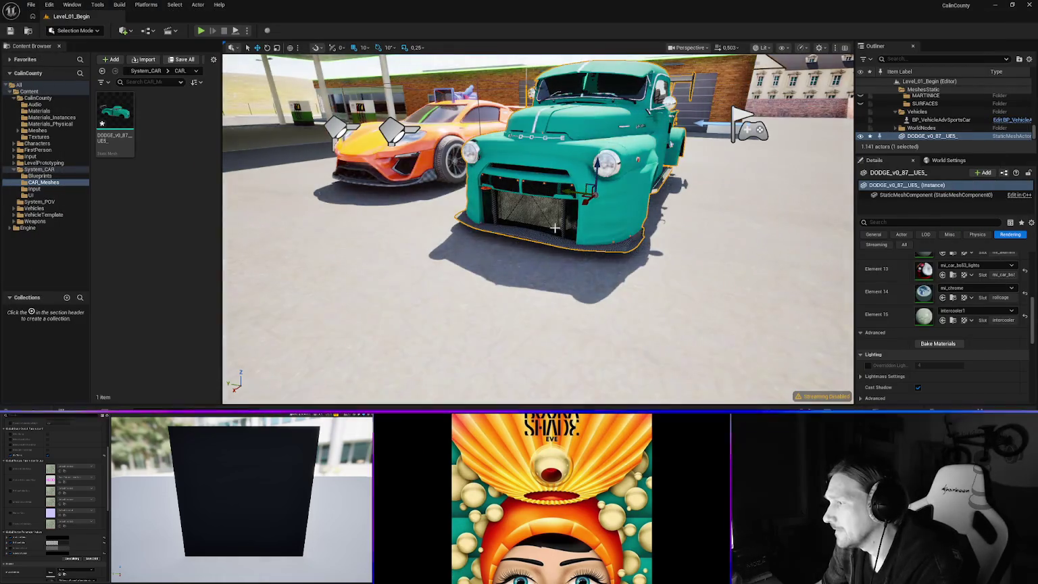
pyautogui.scroll(2, 538, 223)
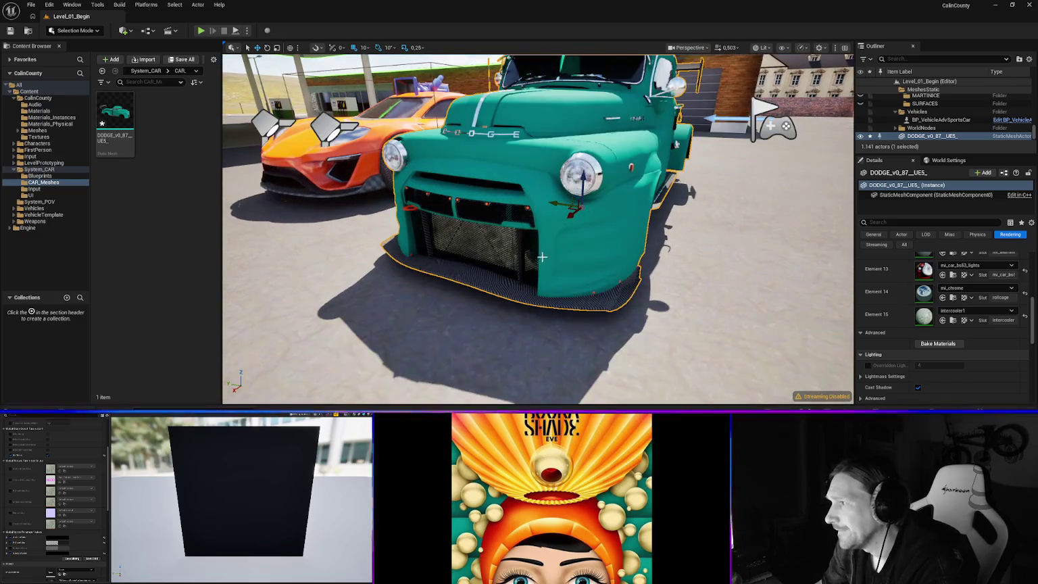
pyautogui.scroll(2, 537, 223)
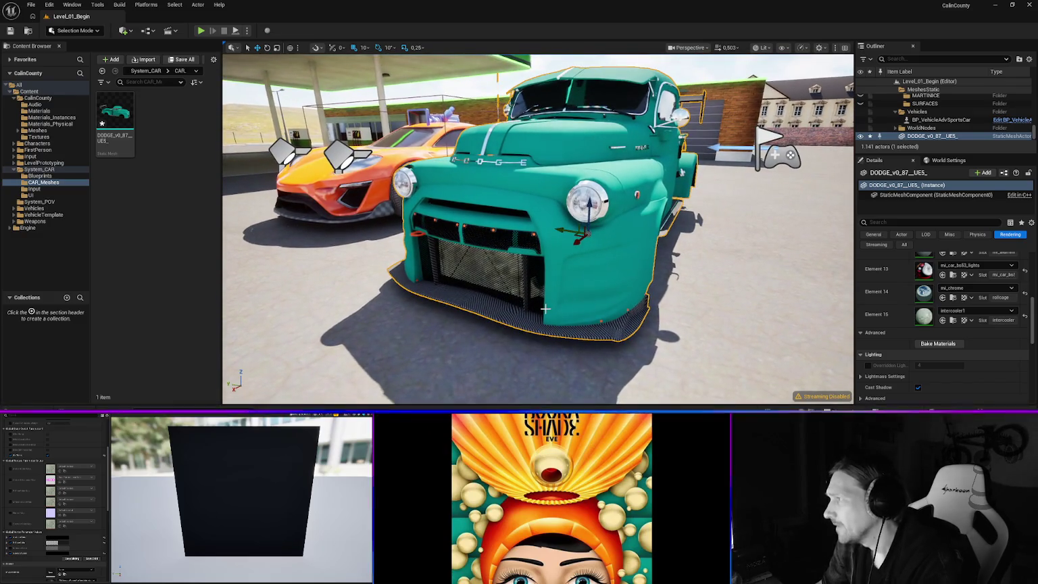
pyautogui.moveTo(548, 255)
pyautogui.mouseDown()
pyautogui.moveTo(545, 209)
pyautogui.moveTo(466, 203)
pyautogui.moveTo(515, 315)
pyautogui.mouseUp()
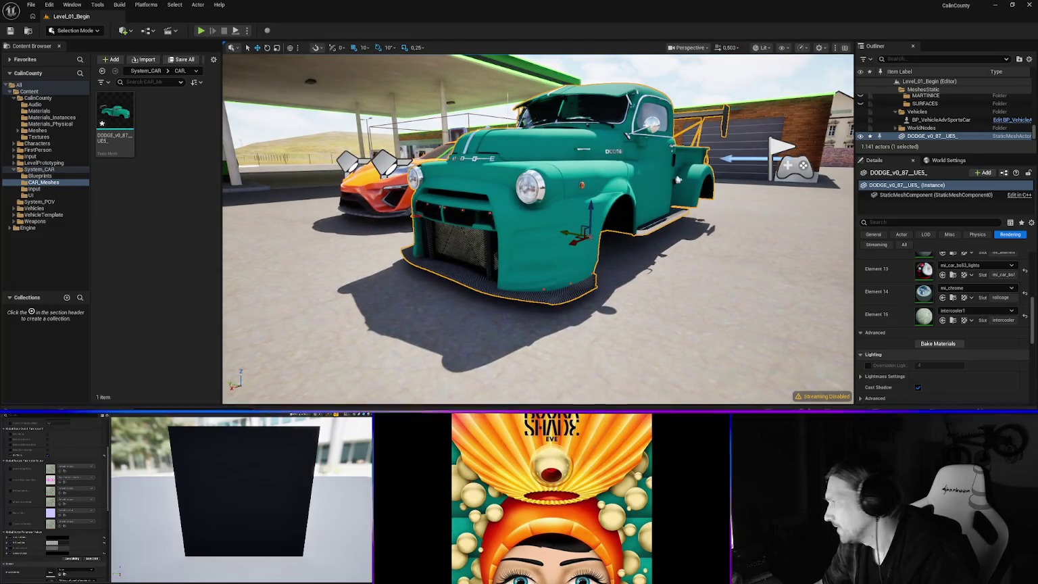
pyautogui.hotkey('alt', 'Tab')
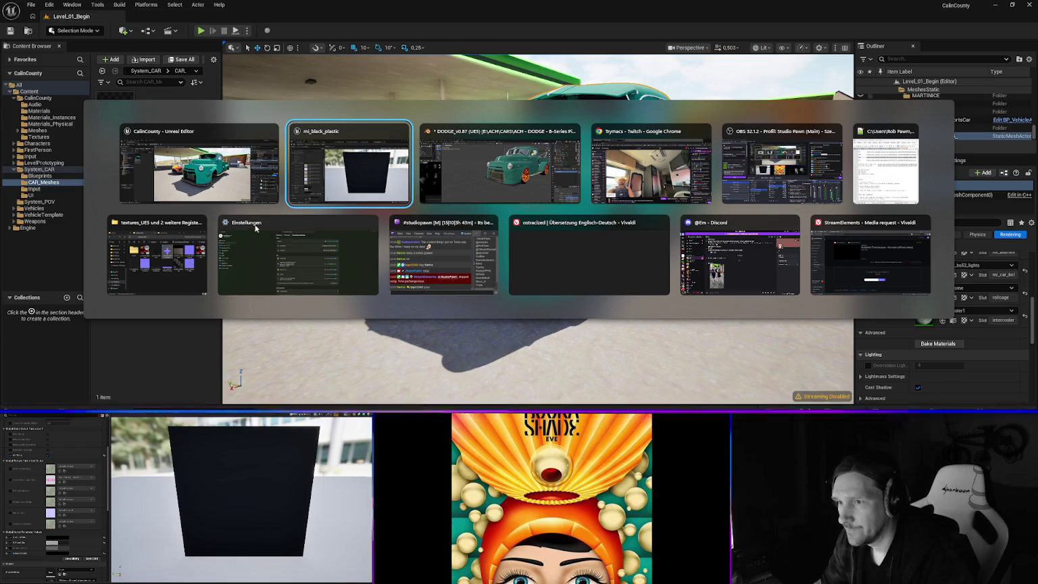
# - Navigate File Explorer to the ACH - DODGE - B-Series Pickup 1953 (Custom) project folder
pyautogui.click(155, 228)
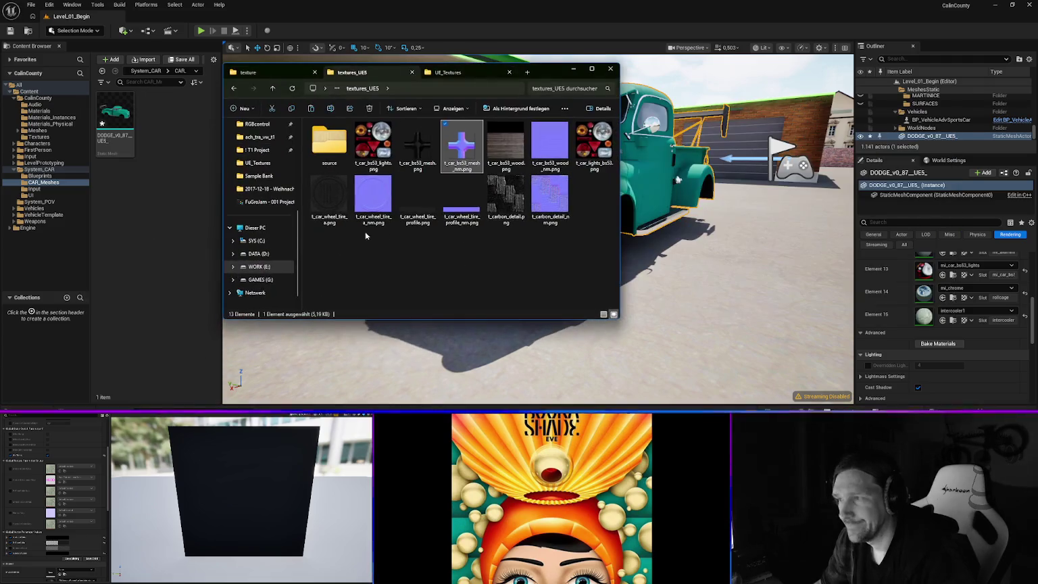
pyautogui.moveTo(524, 72); pyautogui.dragTo(582, 82)
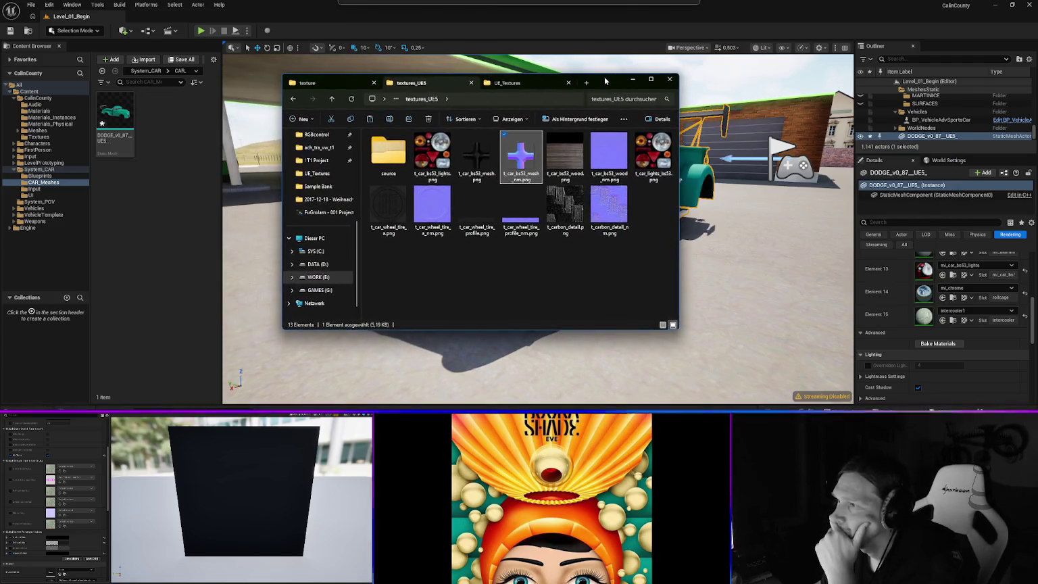
pyautogui.click(334, 83)
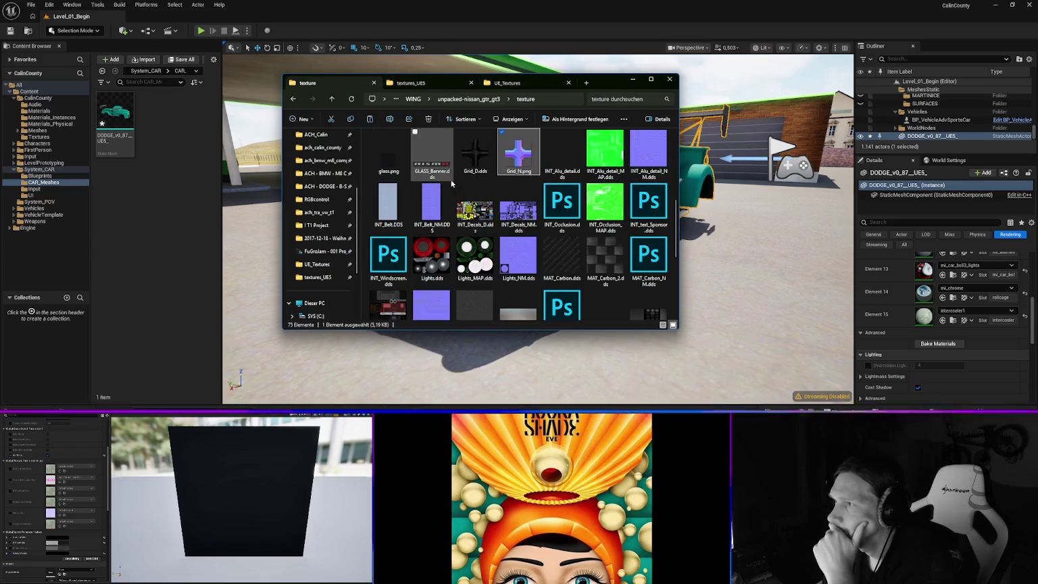
pyautogui.hotkey('alt', 'Up')
pyautogui.hotkey('alt', 'Up')
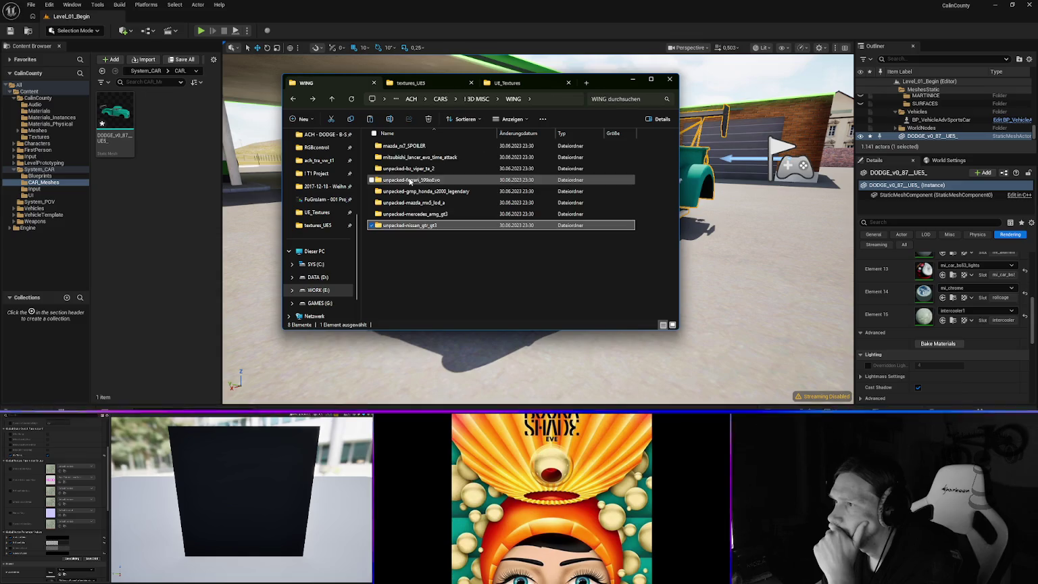
pyautogui.hotkey('alt', 'Up')
pyautogui.click(414, 83)
pyautogui.hotkey('alt', 'Up')
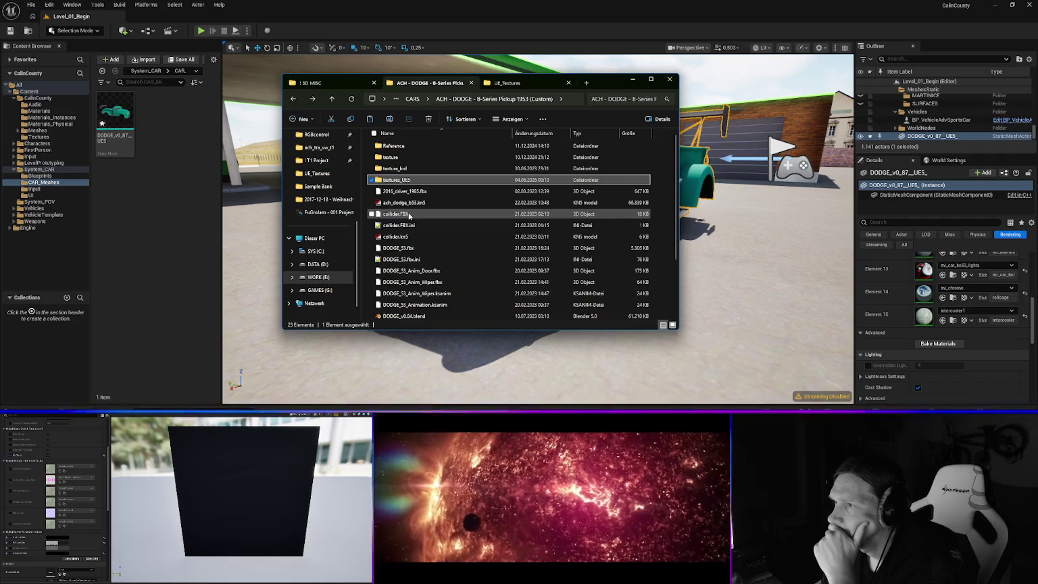
pyautogui.hotkey('alt', 'Up')
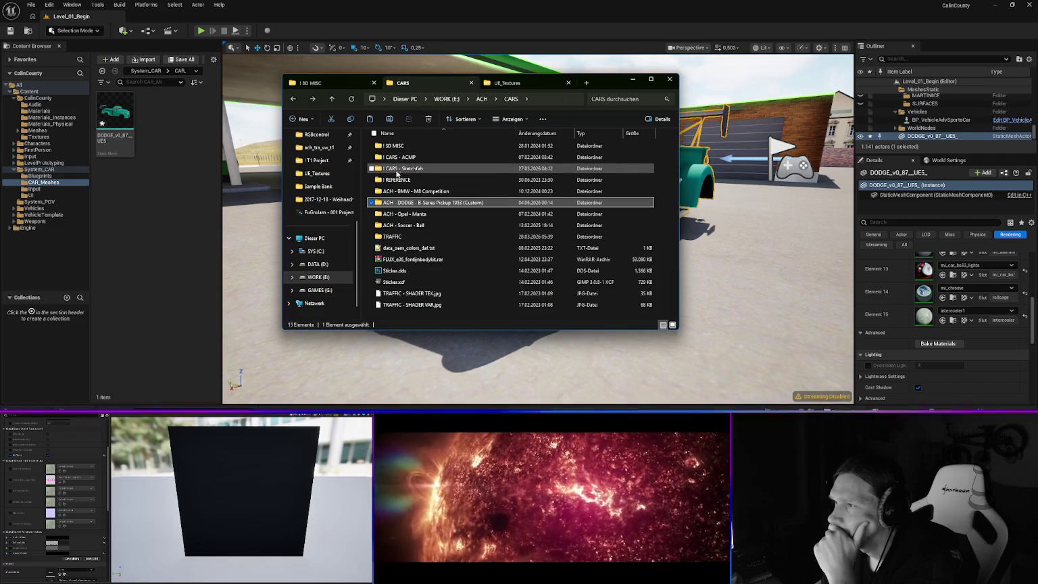
pyautogui.press('Return')
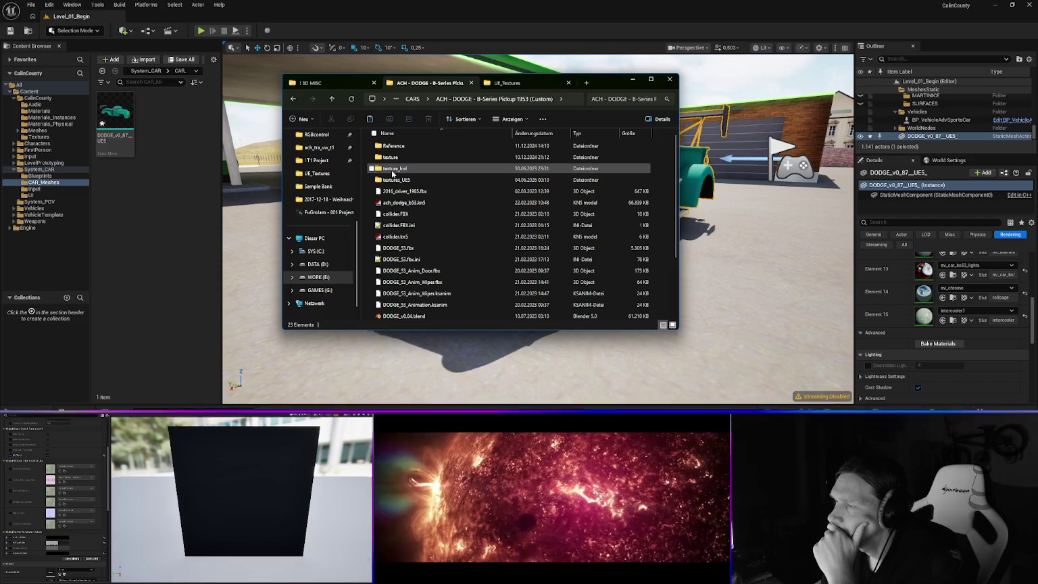
# - Open the Dodge project's texture folder in Explorer and position its window
pyautogui.doubleClick(397, 181)
pyautogui.doubleClick(394, 157)
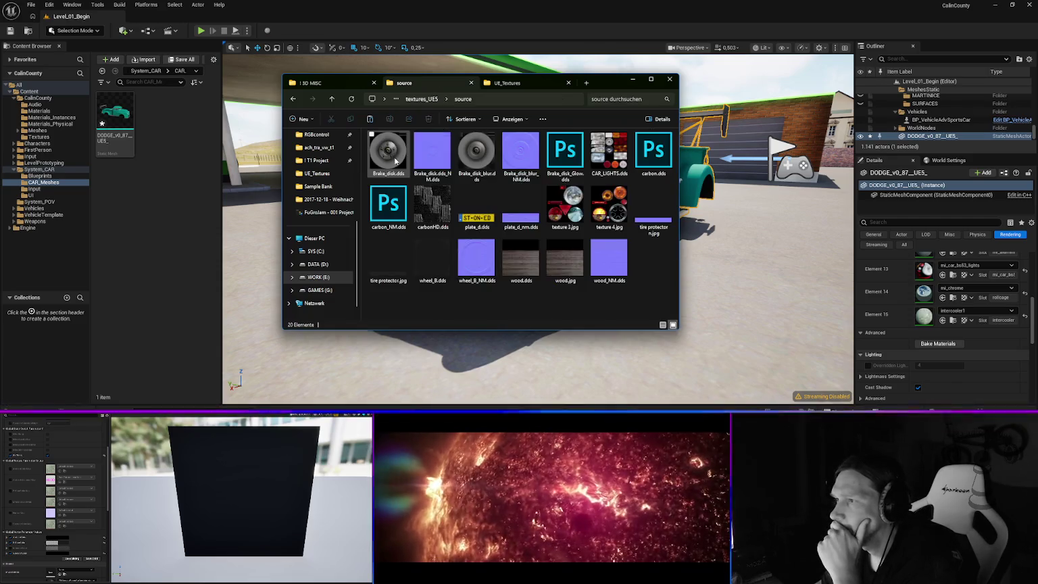
pyautogui.press('BackSpace')
pyautogui.doubleClick(394, 163)
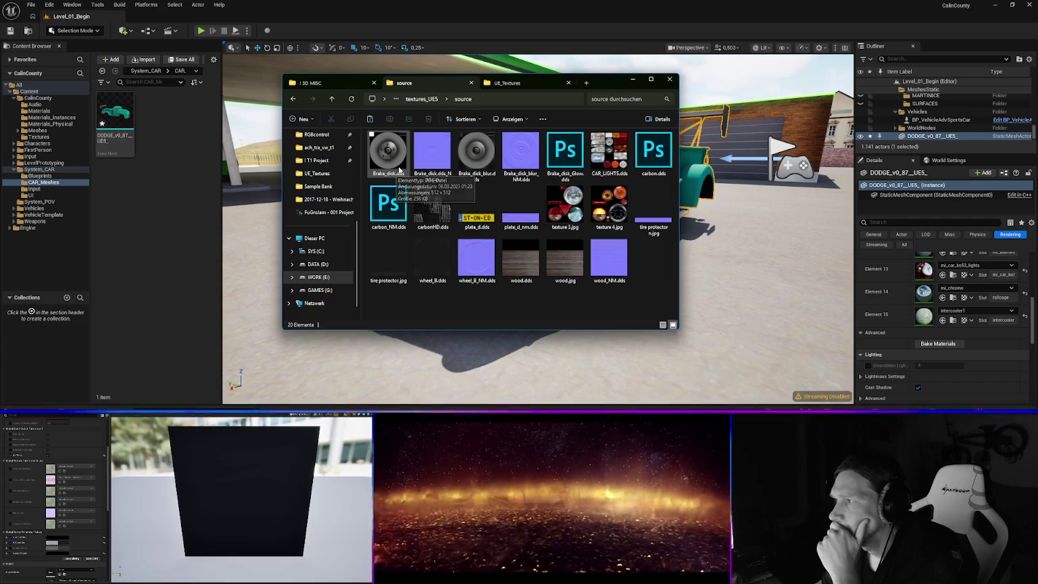
pyautogui.press('BackSpace')
pyautogui.press('BackSpace')
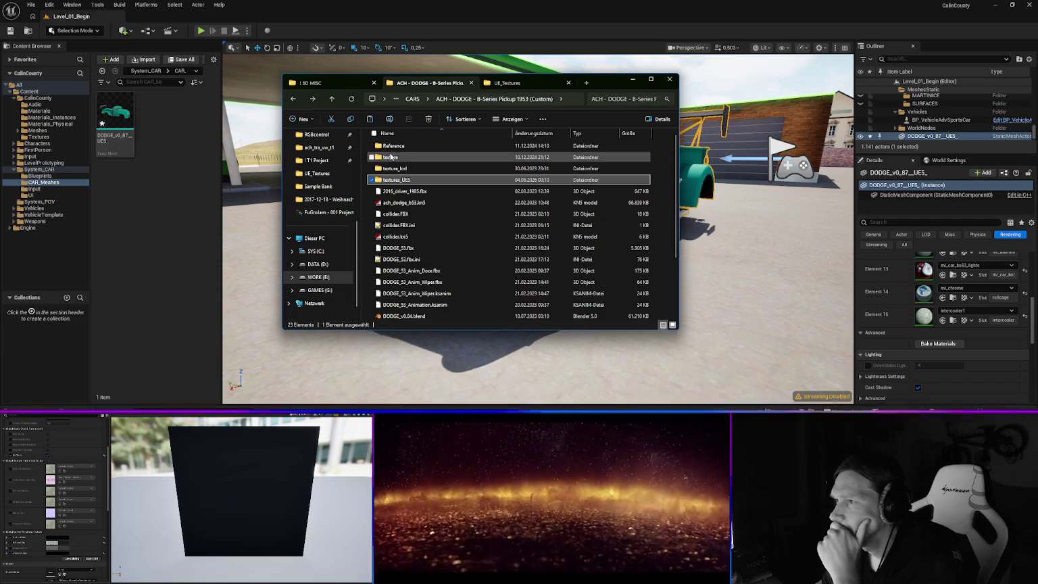
pyautogui.doubleClick(391, 147)
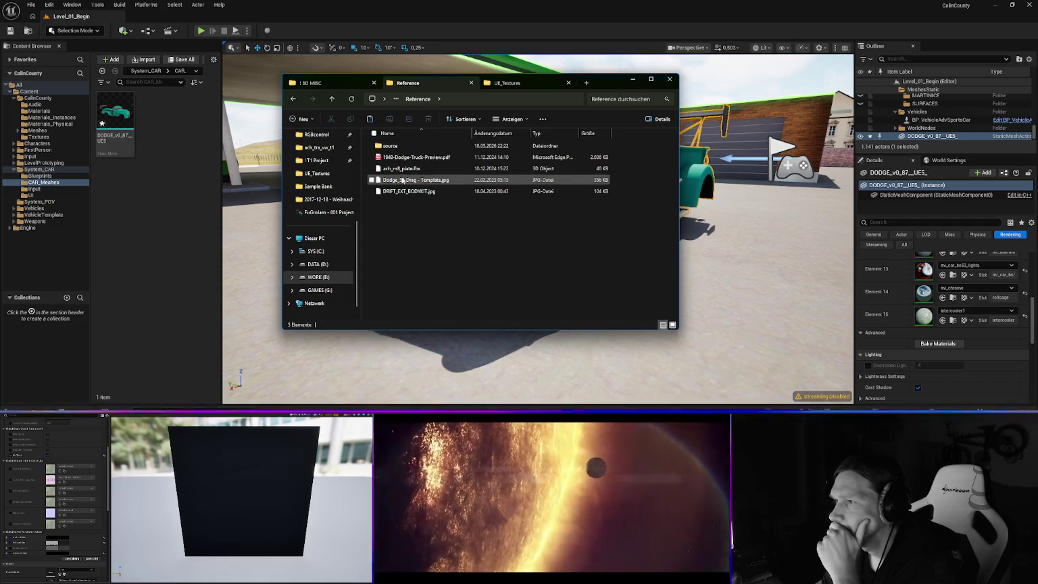
pyautogui.hotkey('alt', 'Left')
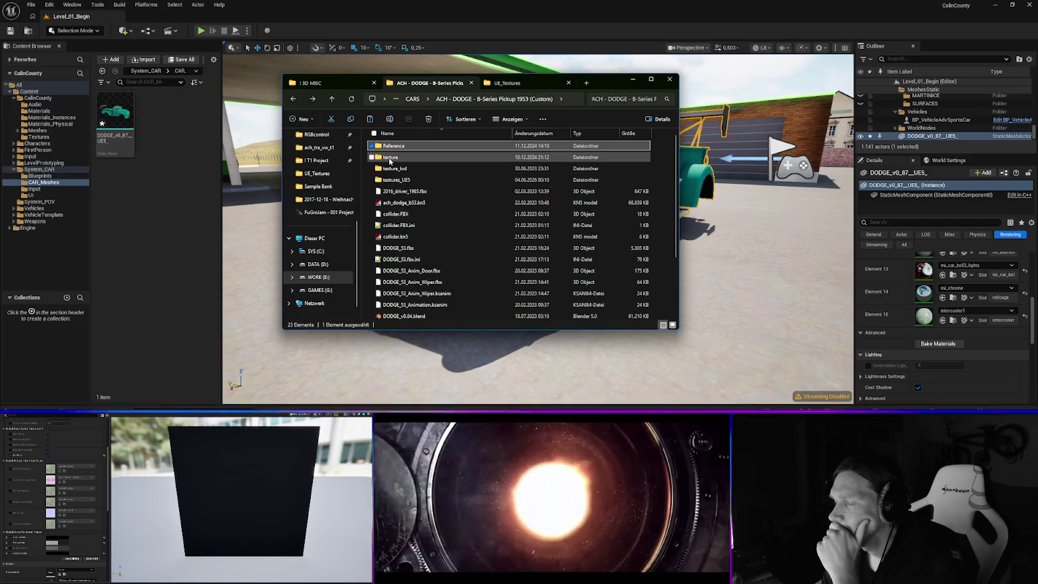
pyautogui.doubleClick(392, 159)
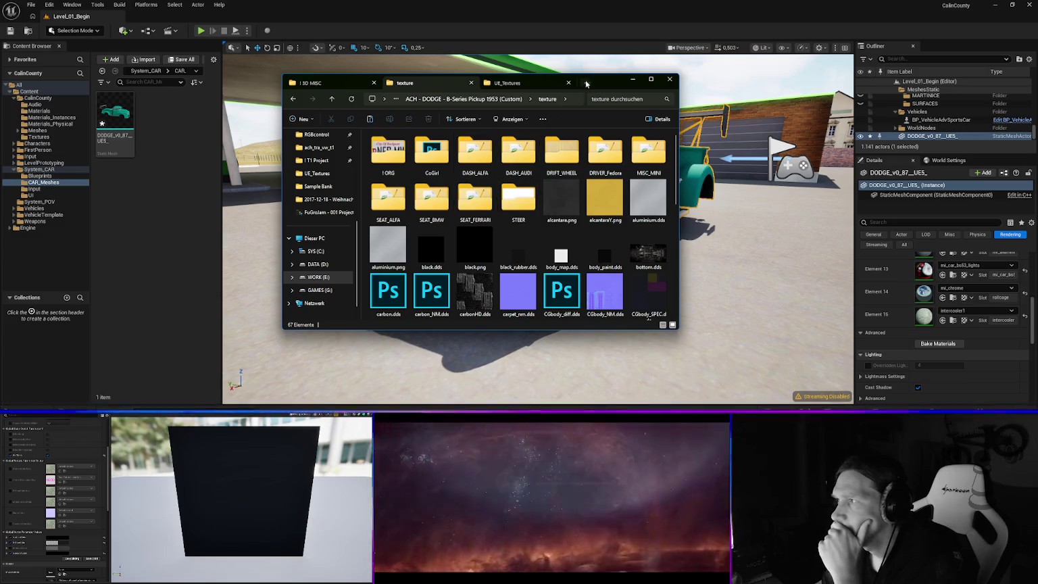
pyautogui.moveTo(612, 82)
pyautogui.mouseDown()
pyautogui.moveTo(617, 108)
pyautogui.moveTo(545, 129)
pyautogui.moveTo(375, 138)
pyautogui.moveTo(391, 133)
pyautogui.mouseUp()
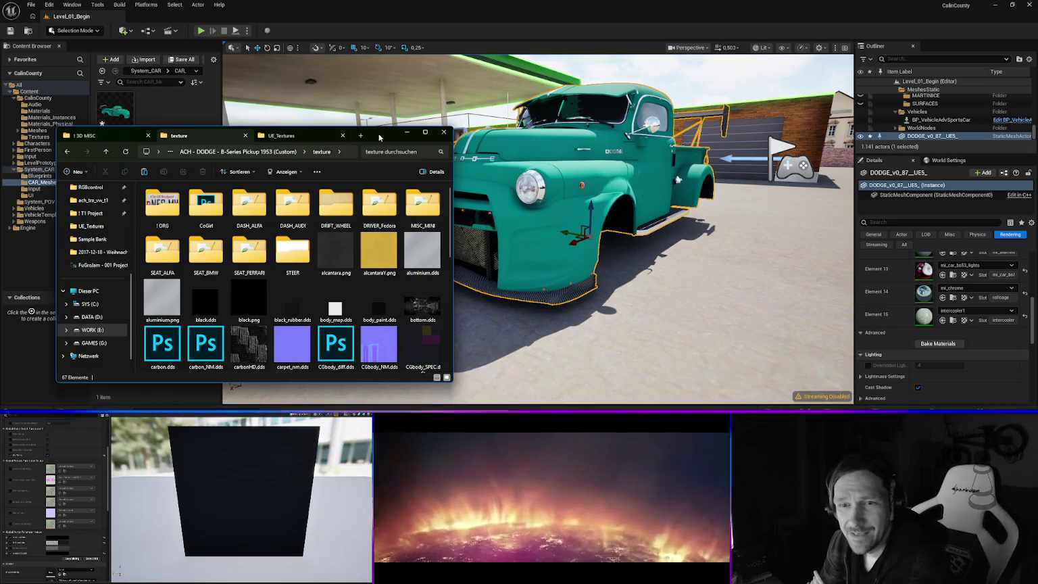
pyautogui.moveTo(380, 134)
pyautogui.mouseDown()
pyautogui.moveTo(464, 98)
pyautogui.moveTo(461, 115)
pyautogui.mouseUp()
pyautogui.moveTo(480, 112); pyautogui.dragTo(485, 102)
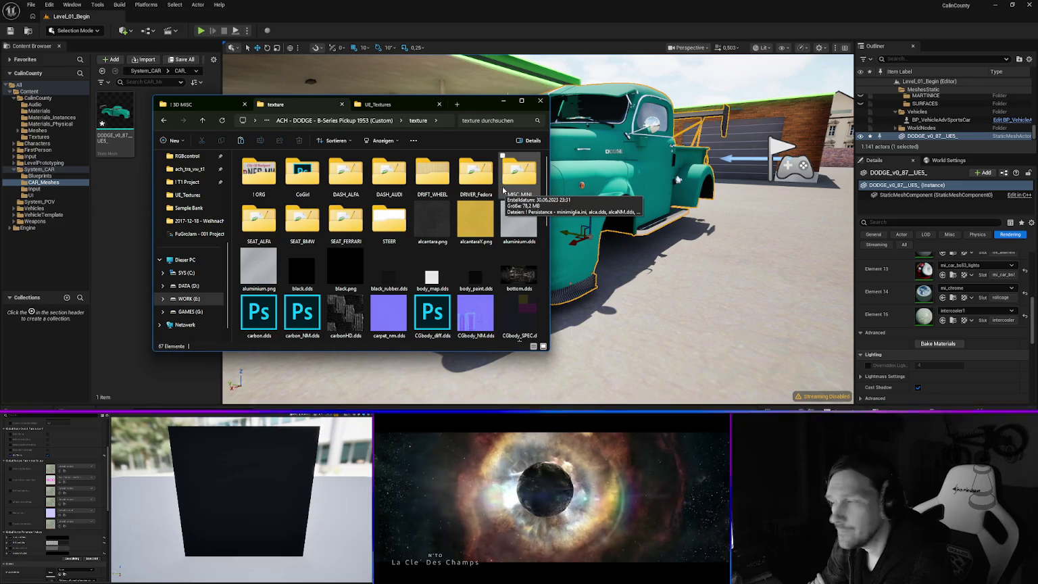
pyautogui.moveTo(475, 103); pyautogui.dragTo(485, 111)
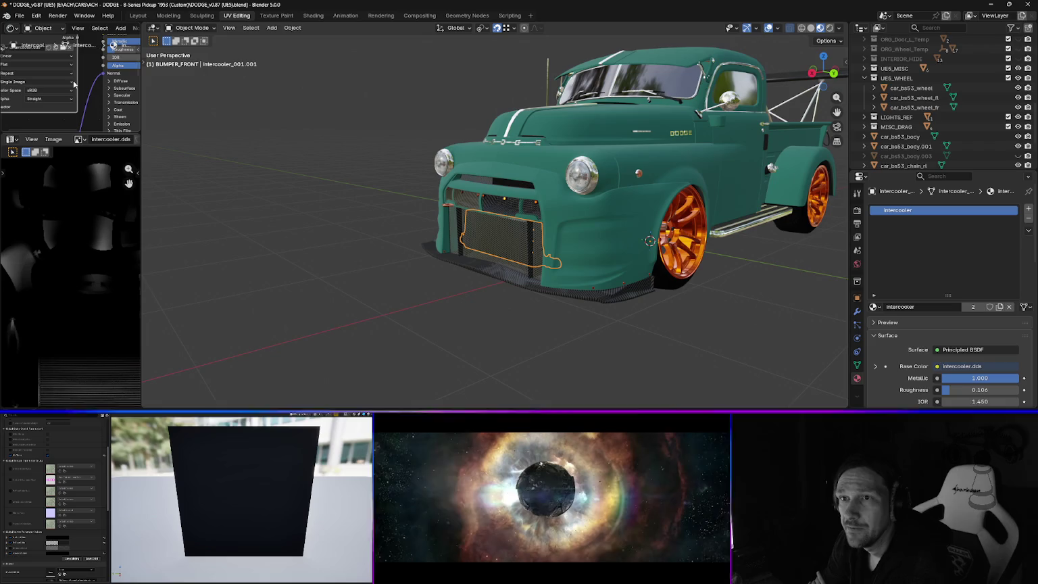
# - Check the intercooler image path in Blender's file browser, then hide Blender and select texture_1.dds
pyautogui.scroll(2, 45, 71)
pyautogui.click(64, 56)
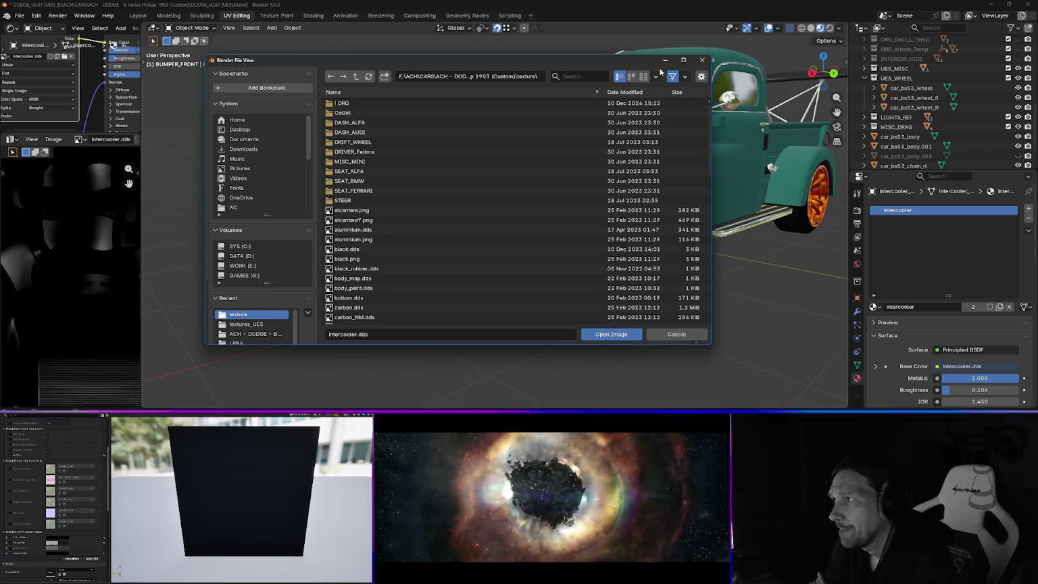
pyautogui.click(666, 60)
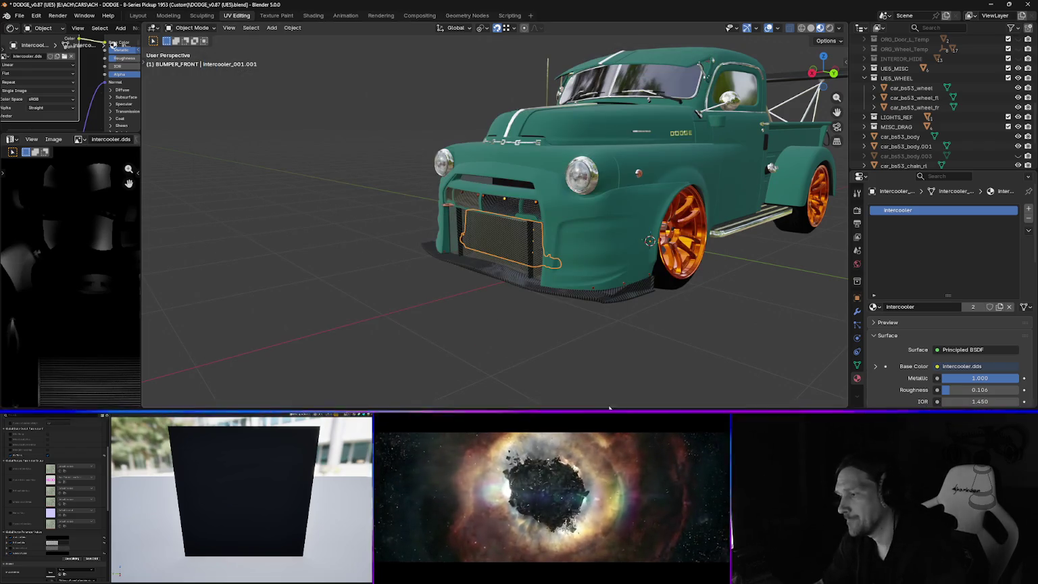
pyautogui.moveTo(672, 295); pyautogui.dragTo(797, 203)
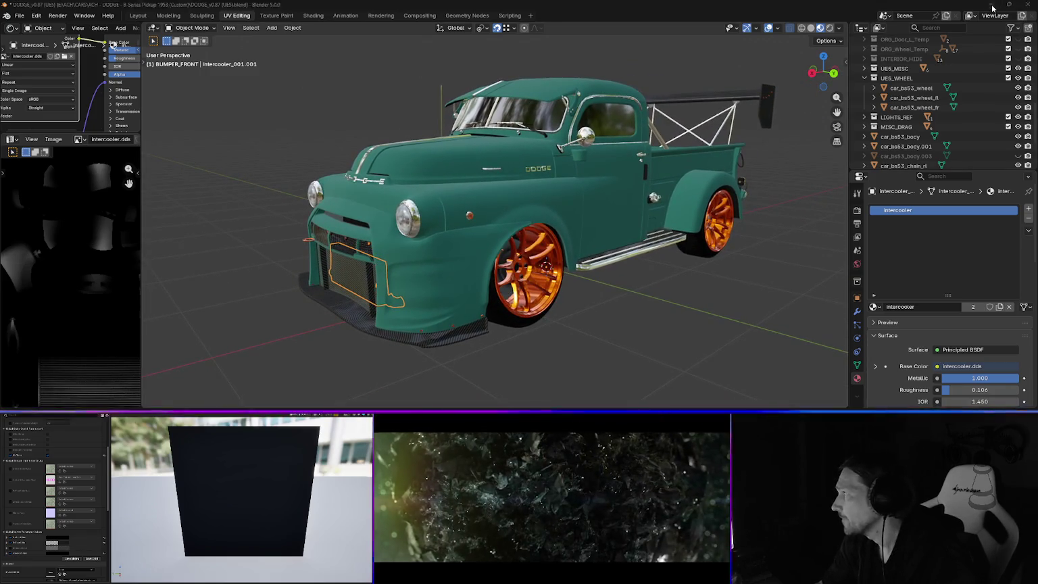
pyautogui.click(991, 4)
pyautogui.scroll(-10, 383, 250)
pyautogui.click(440, 214)
# - Locate intercooler.dds in the UE_Textures DDS folder and open it in Photoshop
pyautogui.press('i')
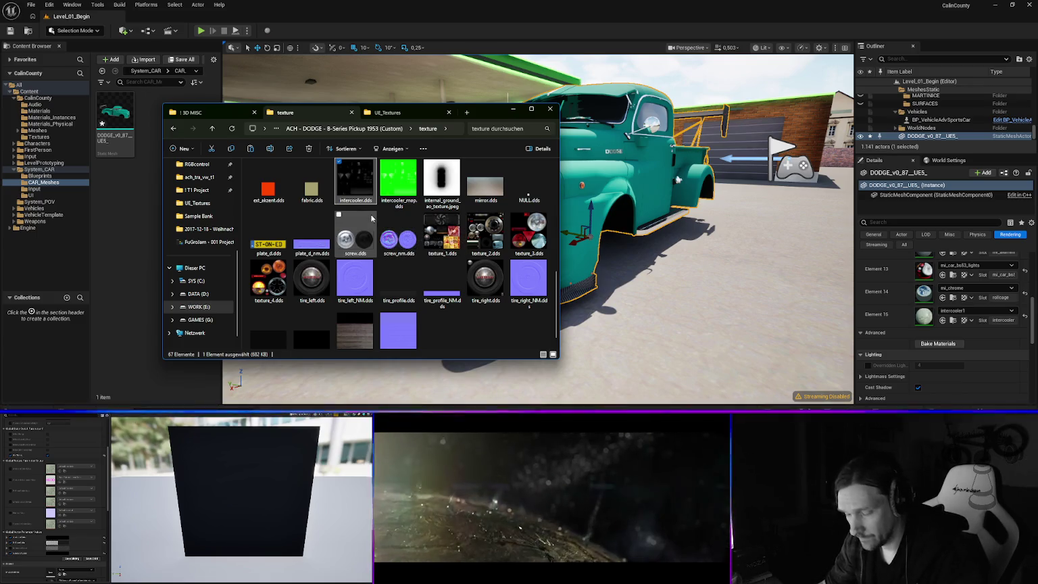
pyautogui.click(387, 112)
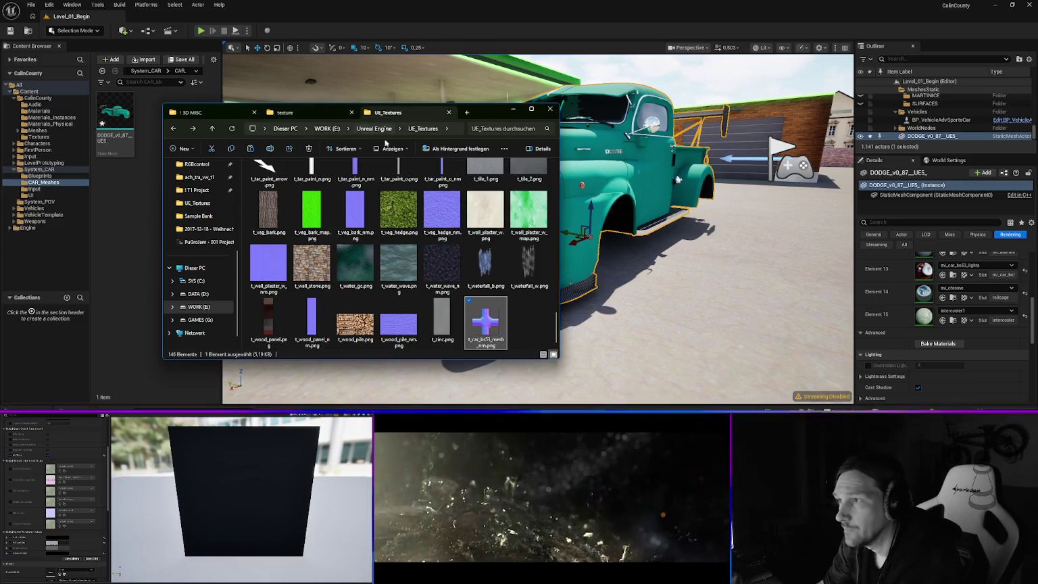
pyautogui.scroll(10, 265, 182)
pyautogui.doubleClick(266, 184)
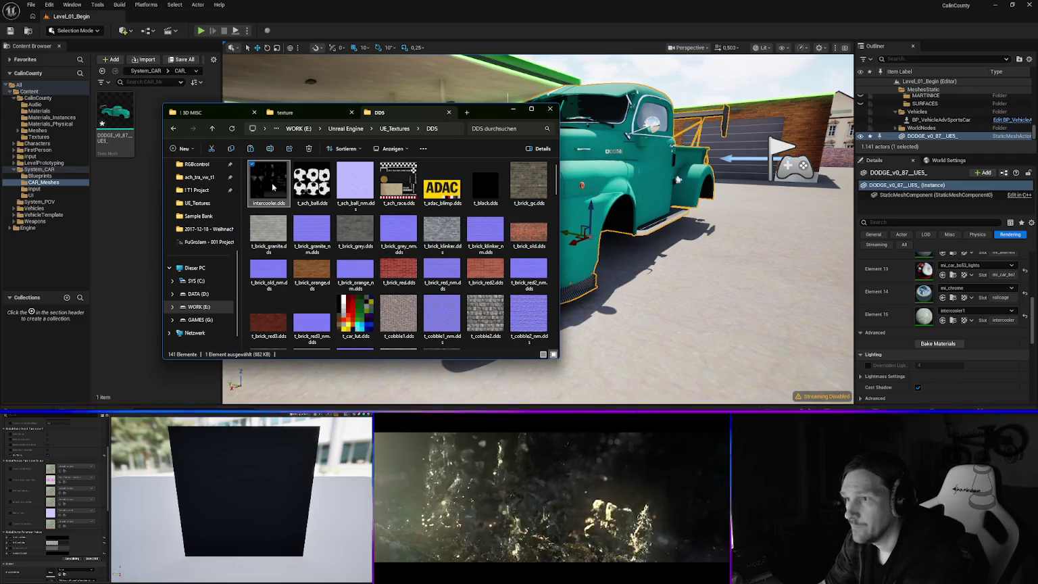
pyautogui.rightClick(272, 186)
pyautogui.press('Escape')
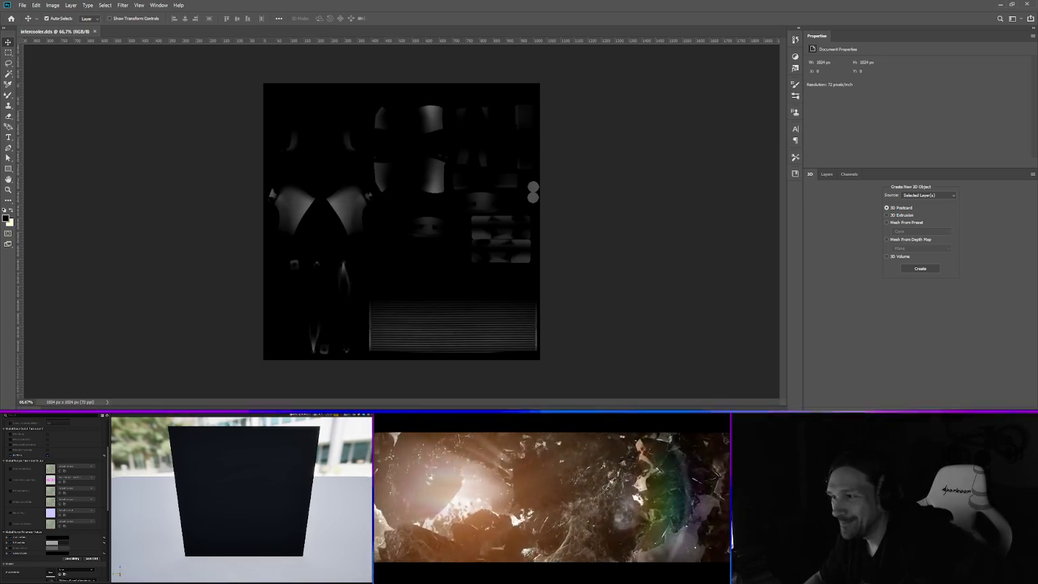
# - Save the texture as PNG t_car_bs53_intercooler.png in UE_Textures, then minimize Photoshop
pyautogui.click(22, 5)
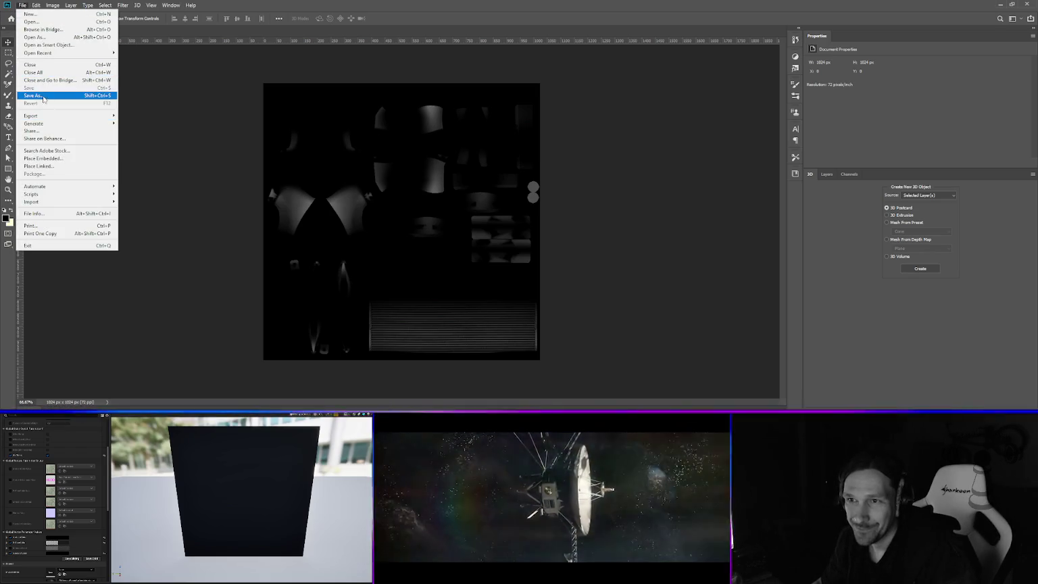
pyautogui.click(34, 96)
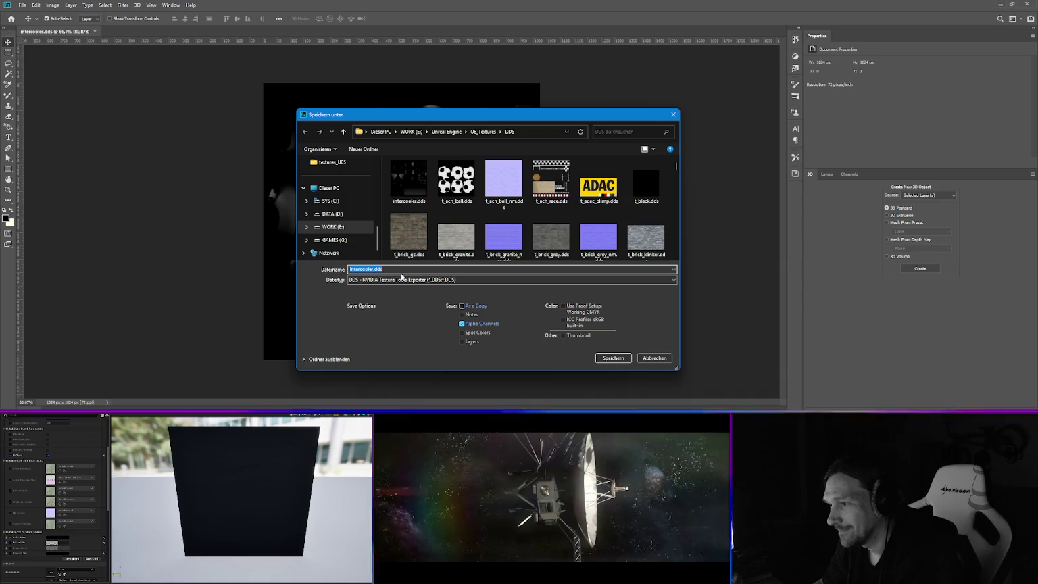
pyautogui.click(482, 131)
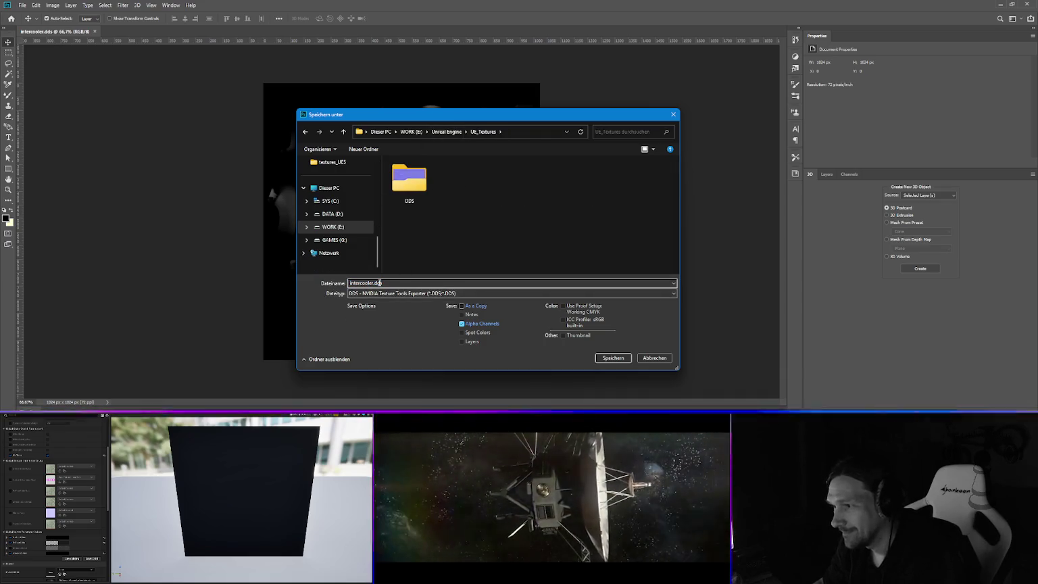
pyautogui.click(378, 293)
pyautogui.click(375, 261)
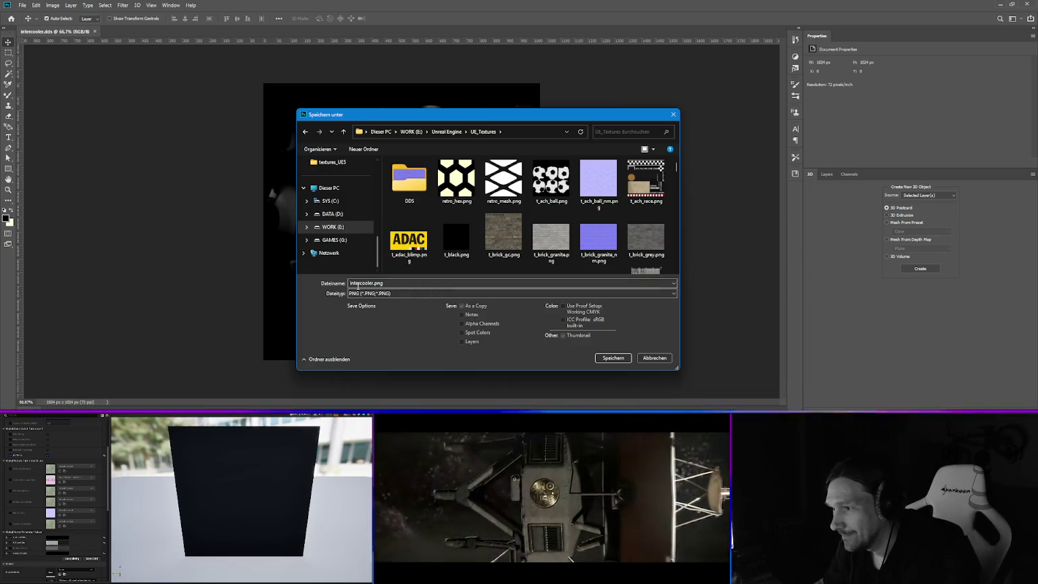
pyautogui.click(362, 286)
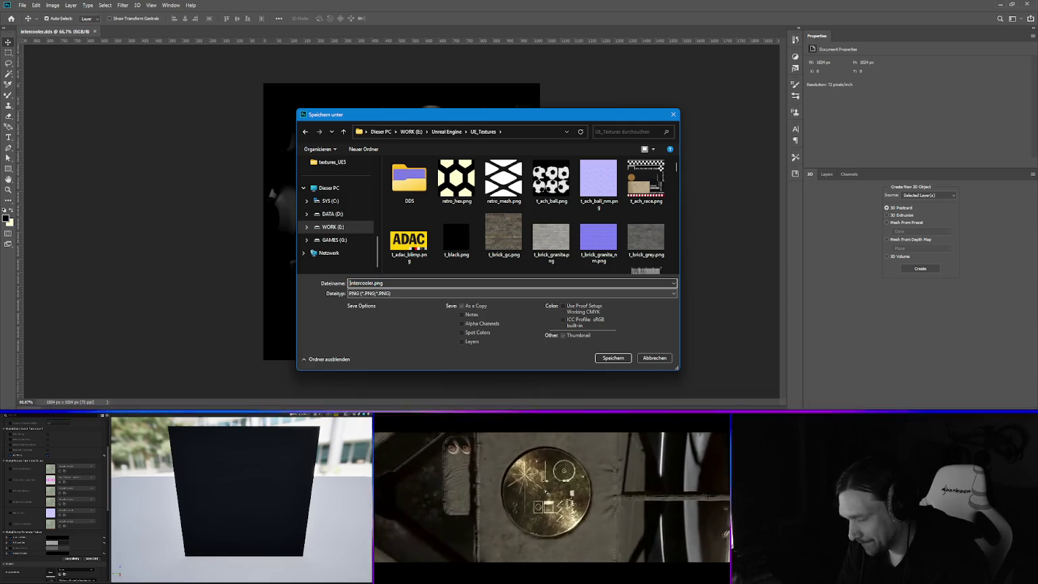
pyautogui.press('Home')
pyautogui.write('t_c')
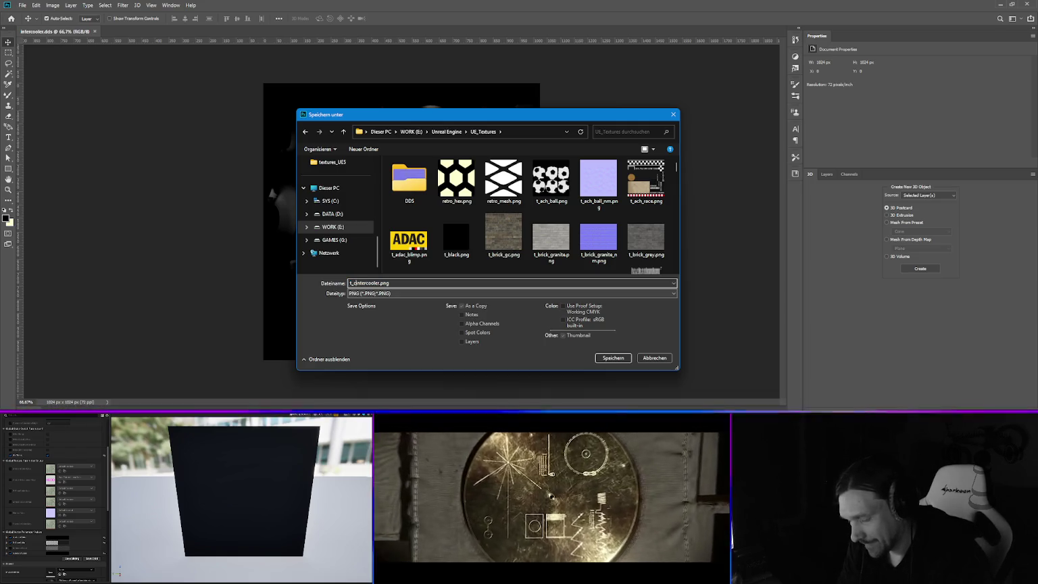
pyautogui.write('ar_bs53_')
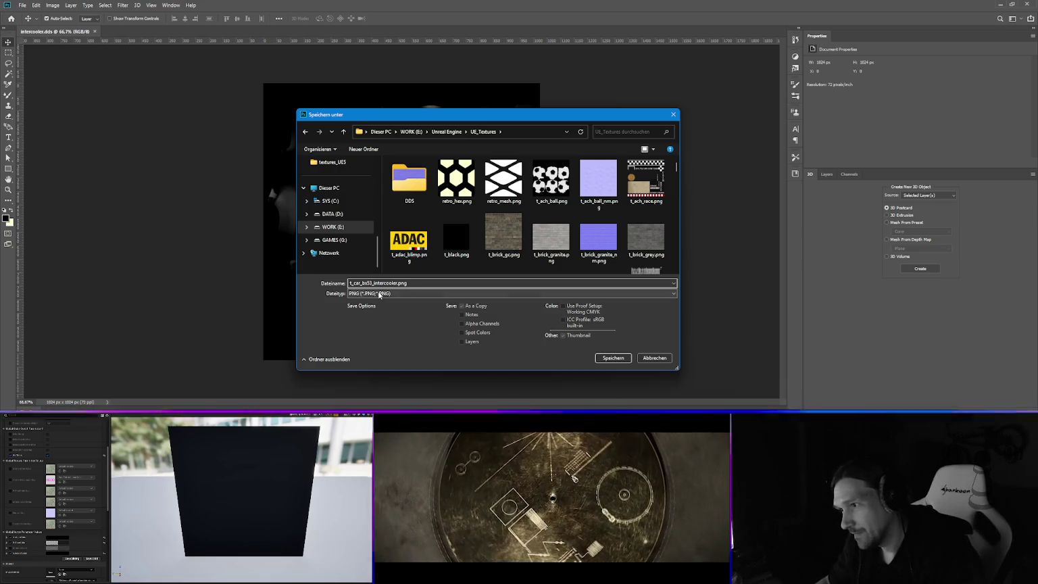
pyautogui.click(611, 358)
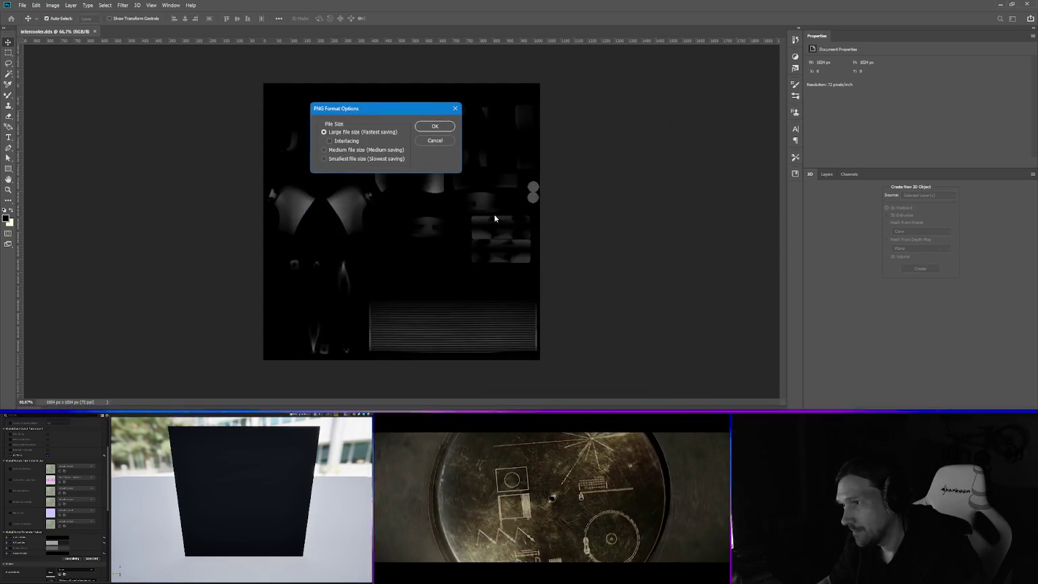
pyautogui.click(435, 127)
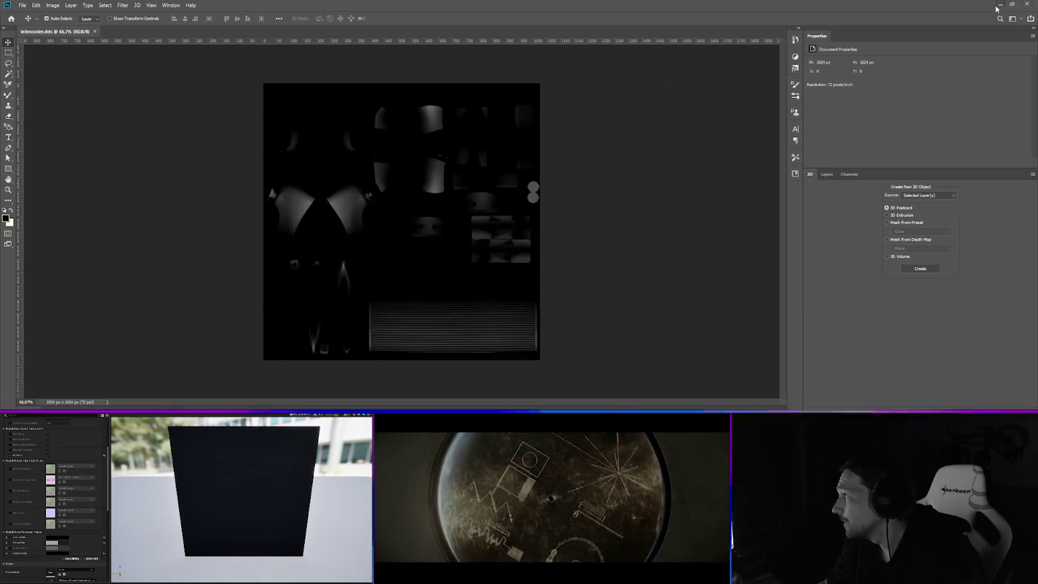
pyautogui.click(997, 6)
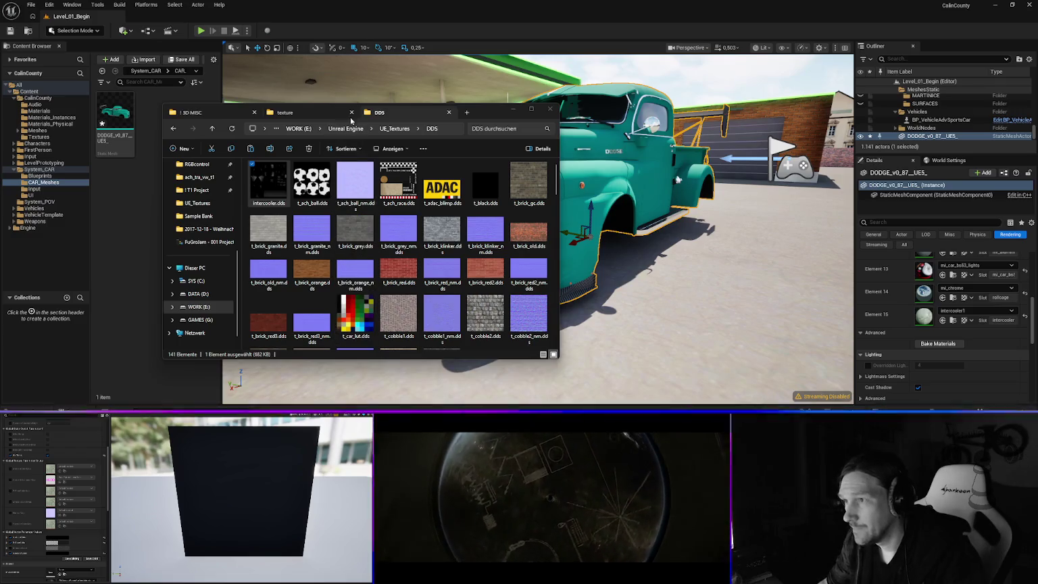
# - Go up from DDS to UE_Textures and select t_car_bs53_mesh.png beside the new intercooler PNG
pyautogui.click(308, 113)
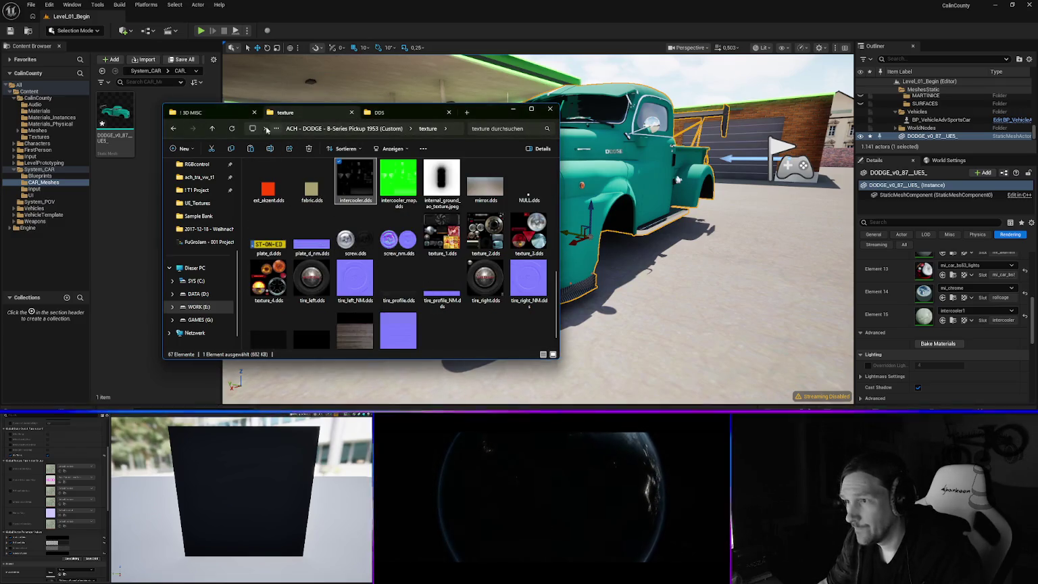
pyautogui.click(374, 115)
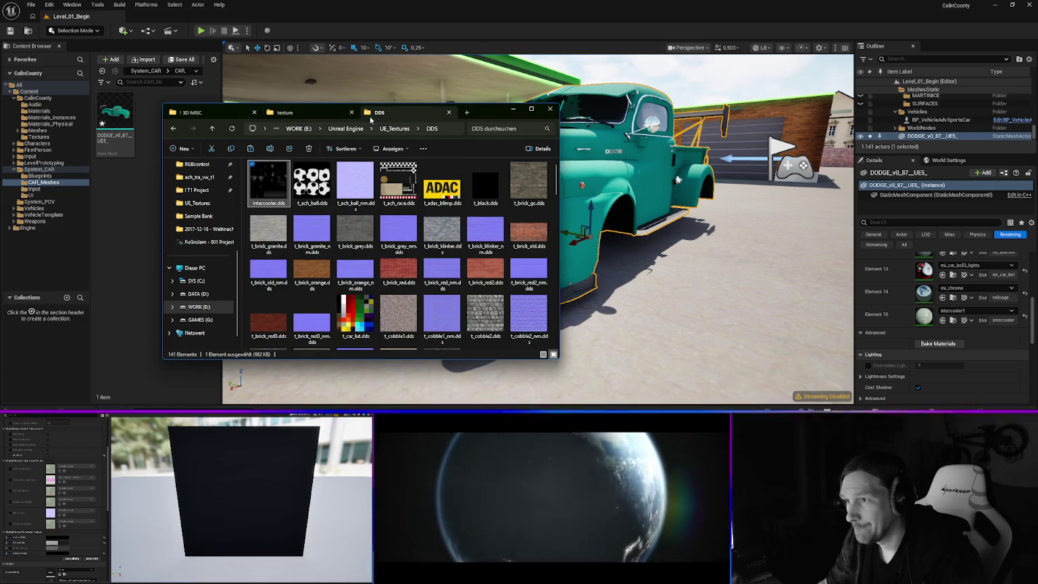
pyautogui.hotkey('alt', 'Up')
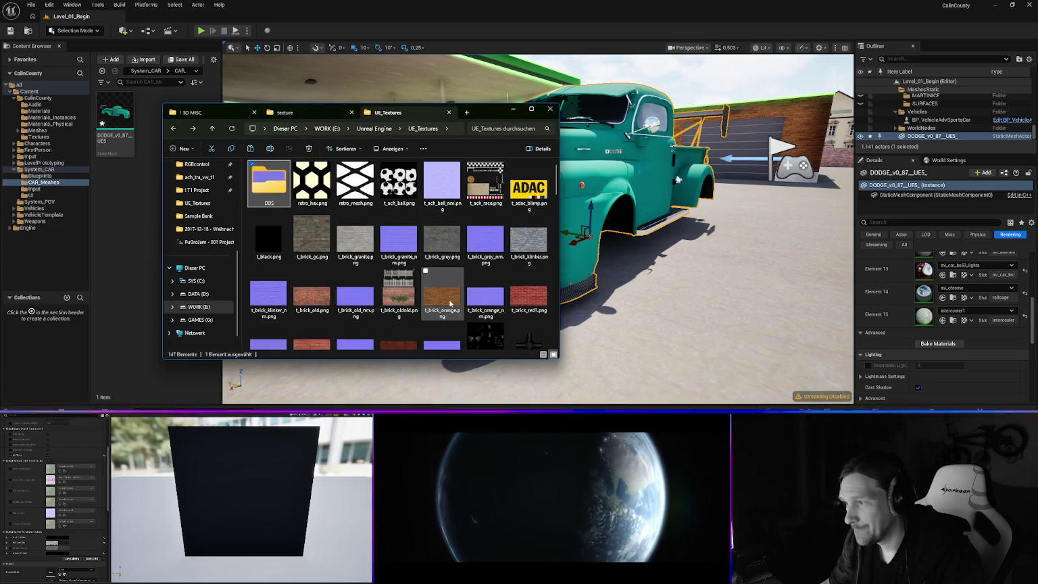
pyautogui.scroll(-3, 453, 302)
pyautogui.scroll(-3, 469, 298)
pyautogui.scroll(-10, 466, 300)
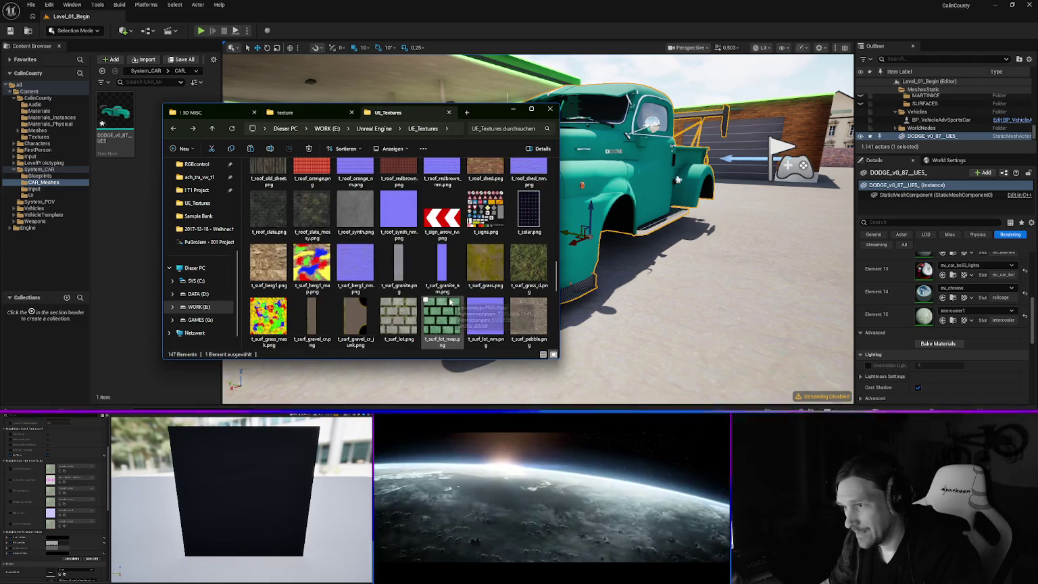
pyautogui.scroll(-5, 447, 303)
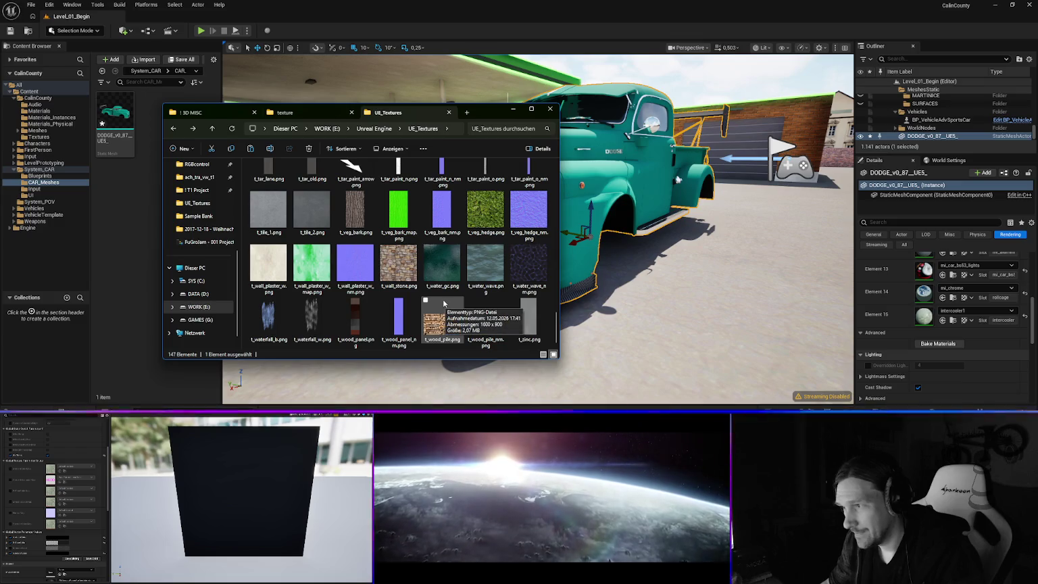
pyautogui.scroll(8, 412, 277)
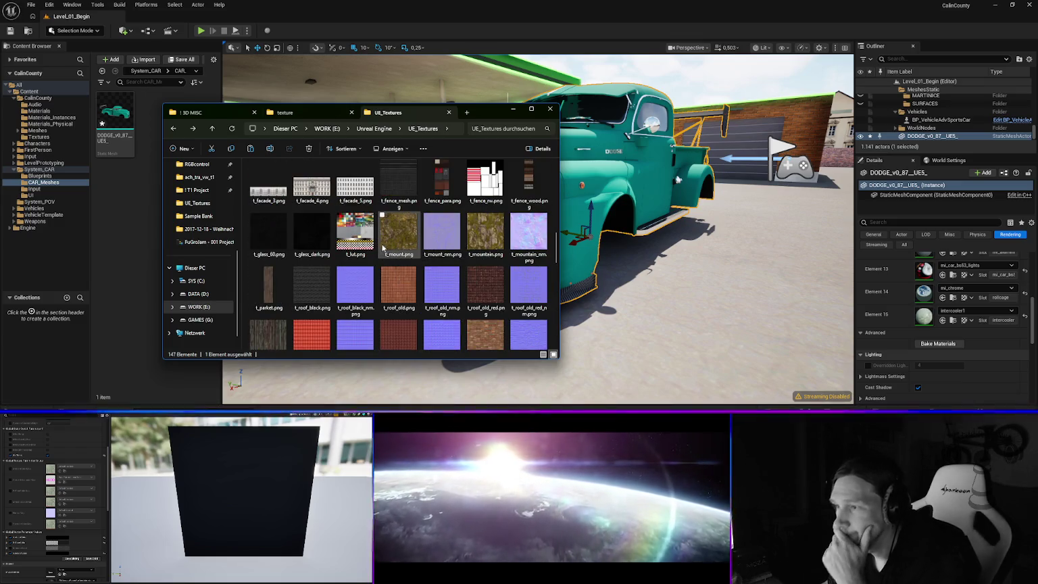
pyautogui.scroll(3, 432, 240)
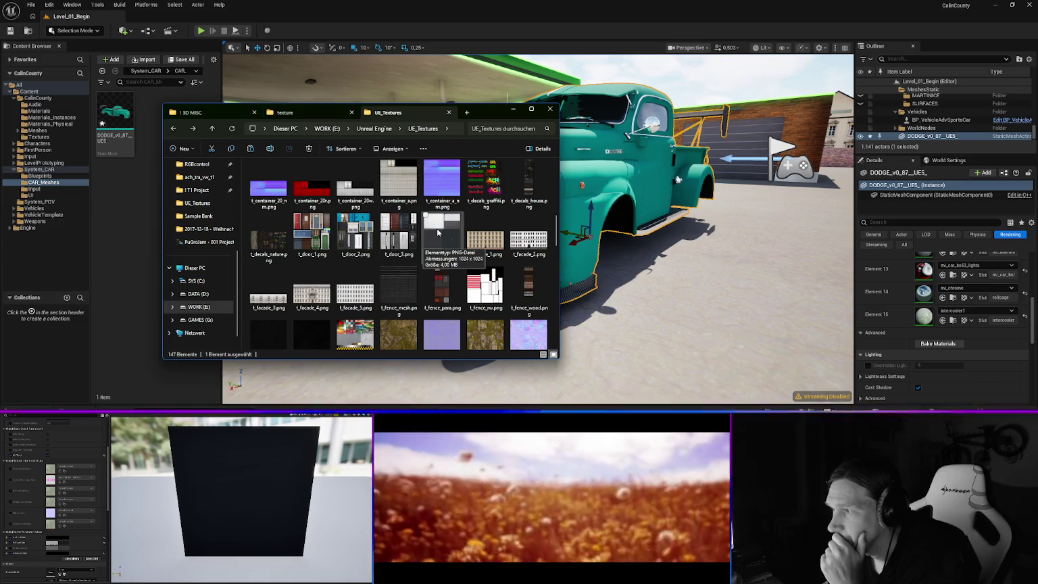
pyautogui.scroll(3, 441, 233)
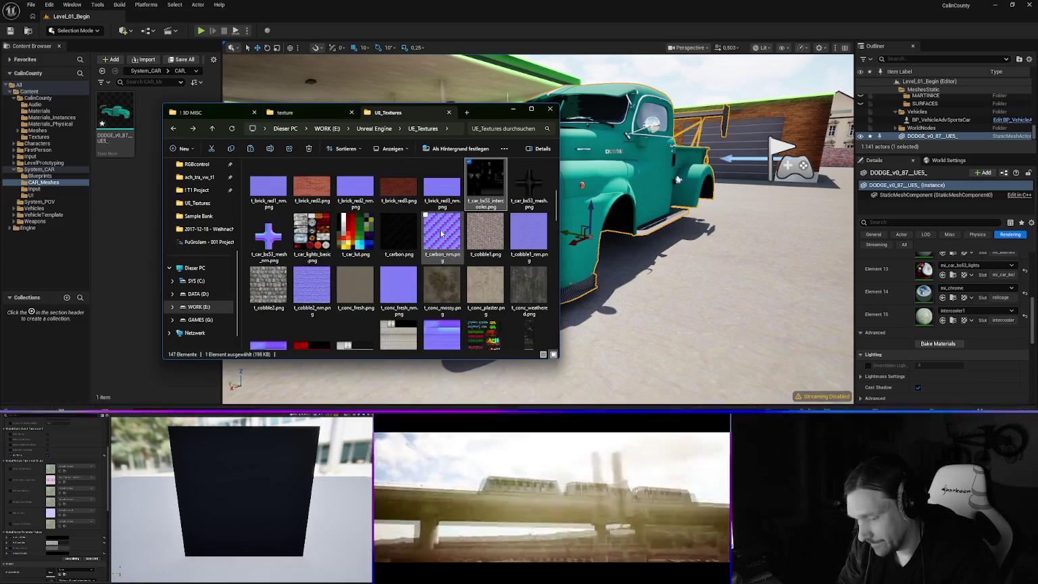
pyautogui.click(521, 188)
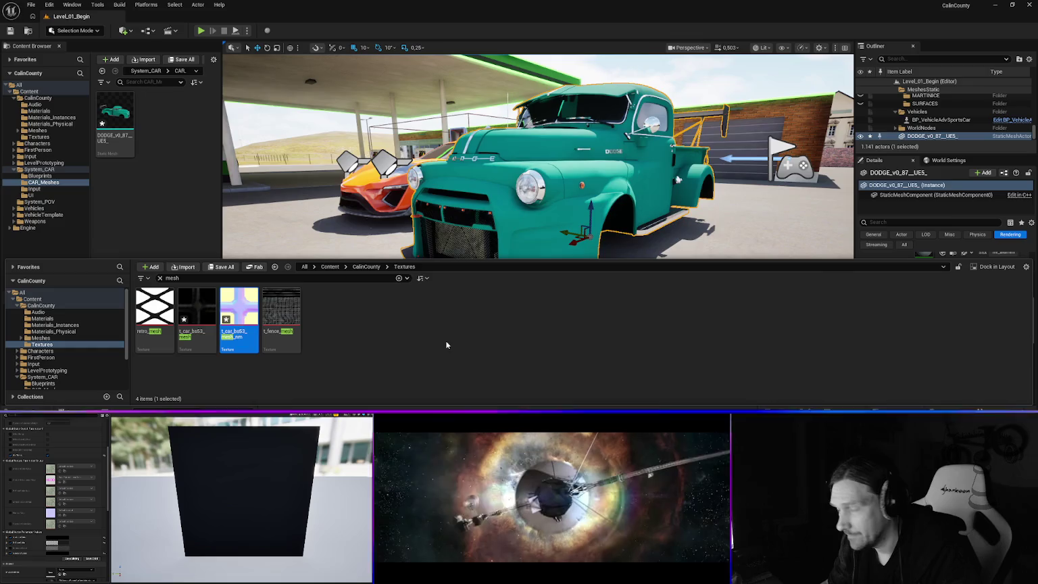
# - Import t_car_bs53_intercooler and the other selected PNGs into Textures, then fly to the truck's grille
pyautogui.click(485, 182)
pyautogui.moveTo(638, 372); pyautogui.dragTo(630, 361)
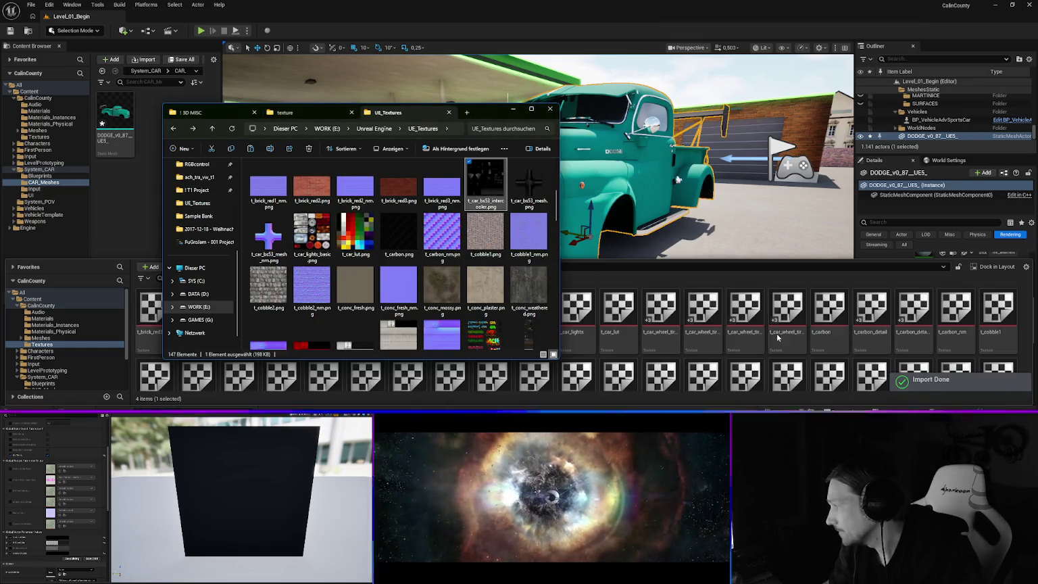
pyautogui.click(512, 110)
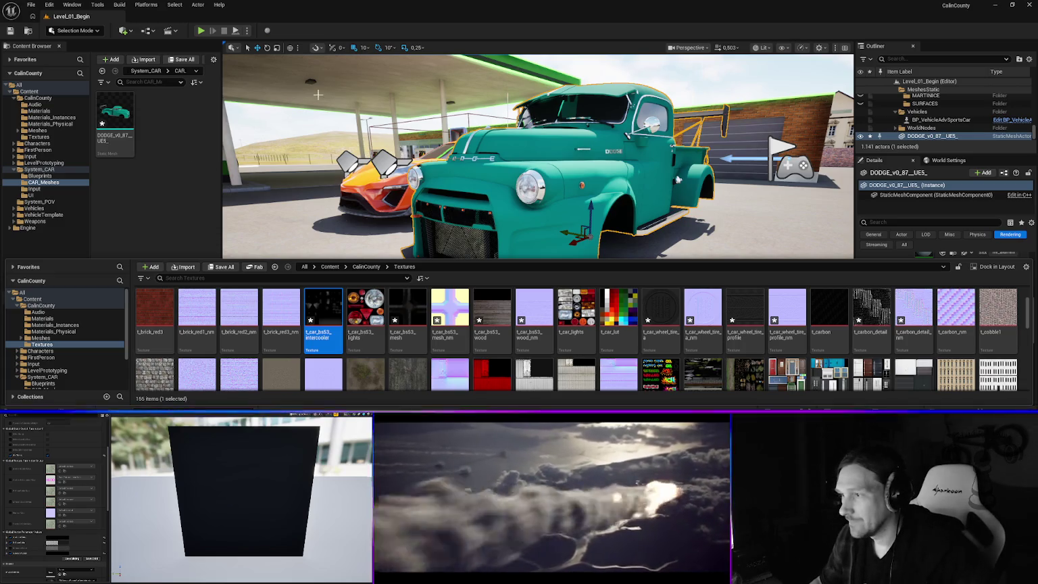
pyautogui.moveTo(452, 217)
pyautogui.mouseDown()
pyautogui.moveTo(432, 233)
pyautogui.moveTo(433, 221)
pyautogui.mouseUp()
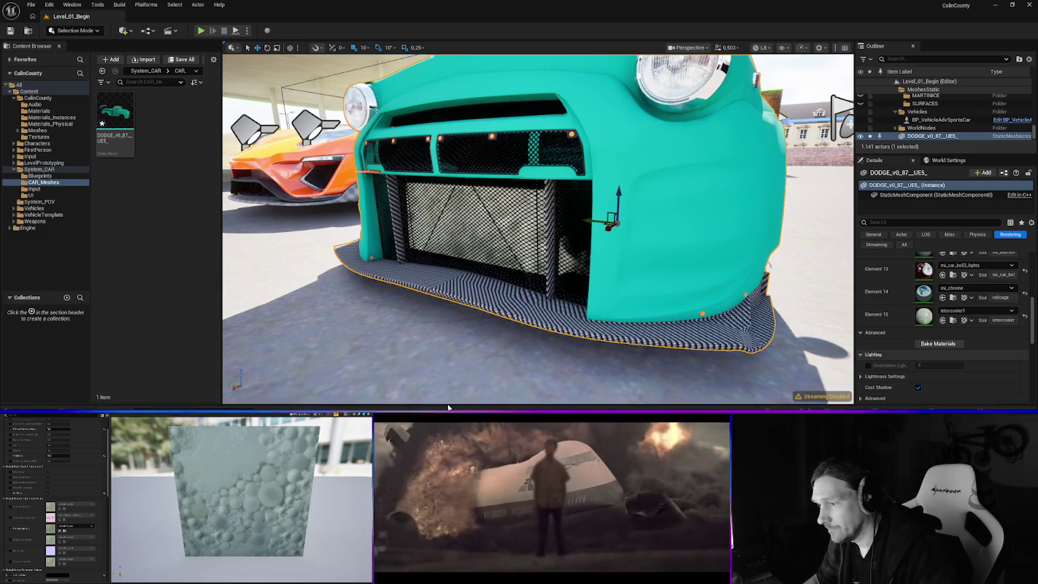
# - Drop t_car_bs53_intercooler into the intercooler material's texture slot and view the grille head-on
pyautogui.hotkey('ctrl', 'space')
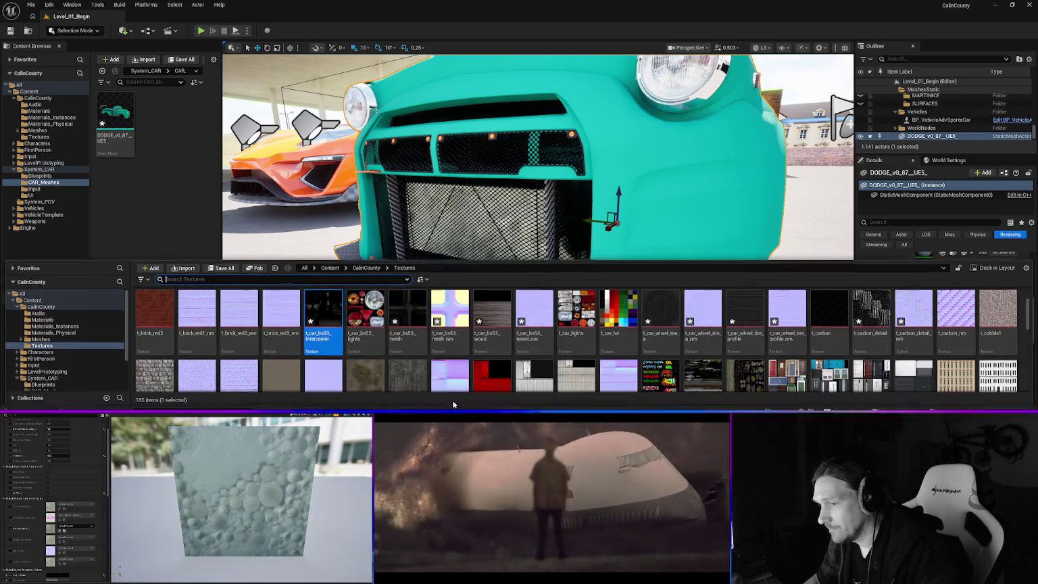
pyautogui.moveTo(323, 311)
pyautogui.mouseDown()
pyautogui.moveTo(447, 331)
pyautogui.moveTo(649, 332)
pyautogui.moveTo(608, 236)
pyautogui.moveTo(500, 223)
pyautogui.mouseUp()
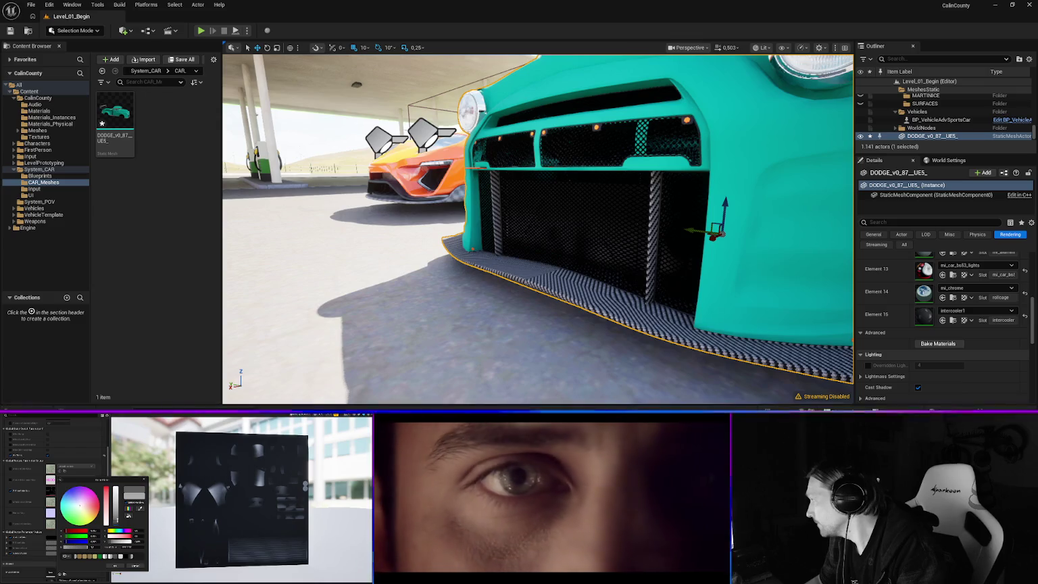
pyautogui.moveTo(538, 228)
pyautogui.mouseDown()
pyautogui.moveTo(493, 219)
pyautogui.moveTo(469, 270)
pyautogui.moveTo(477, 292)
pyautogui.moveTo(483, 244)
pyautogui.moveTo(490, 270)
pyautogui.moveTo(496, 256)
pyautogui.moveTo(472, 226)
pyautogui.moveTo(477, 214)
pyautogui.mouseUp()
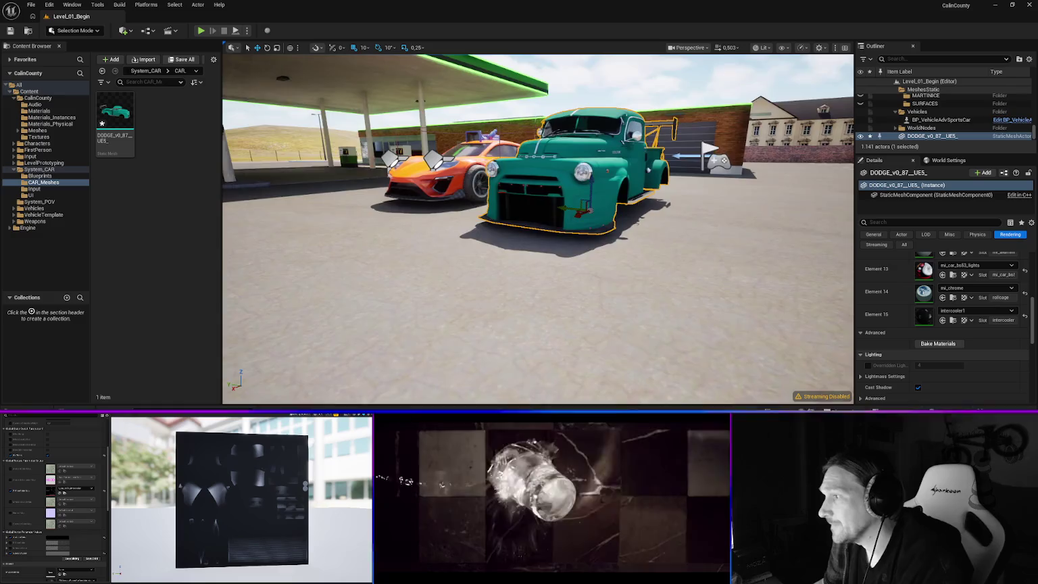
pyautogui.moveTo(477, 214); pyautogui.dragTo(490, 237)
pyautogui.scroll(5, 951, 300)
pyautogui.scroll(8, 950, 300)
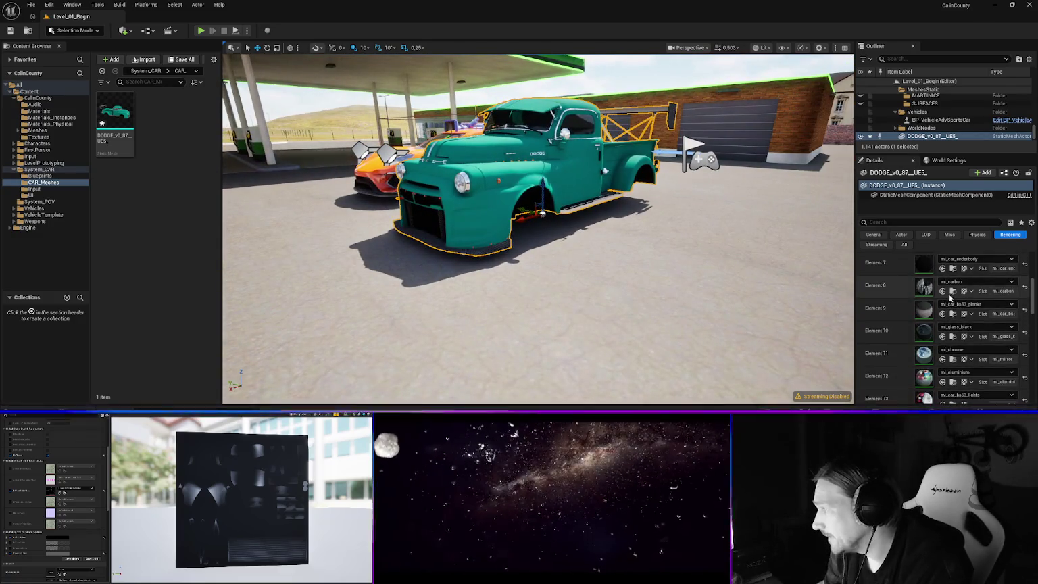
pyautogui.scroll(-15, 948, 272)
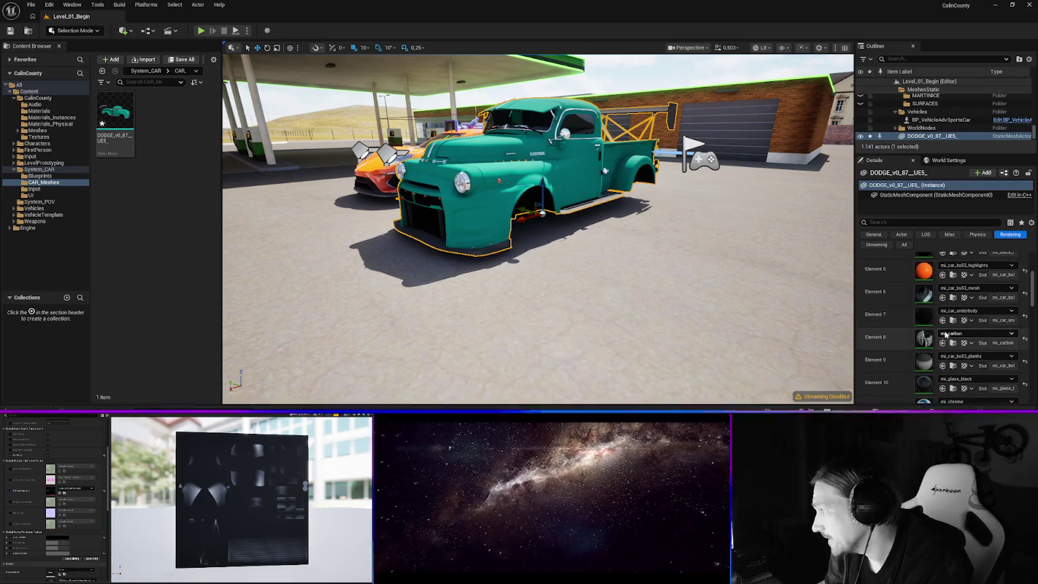
pyautogui.scroll(5, 946, 298)
pyautogui.scroll(6, 946, 297)
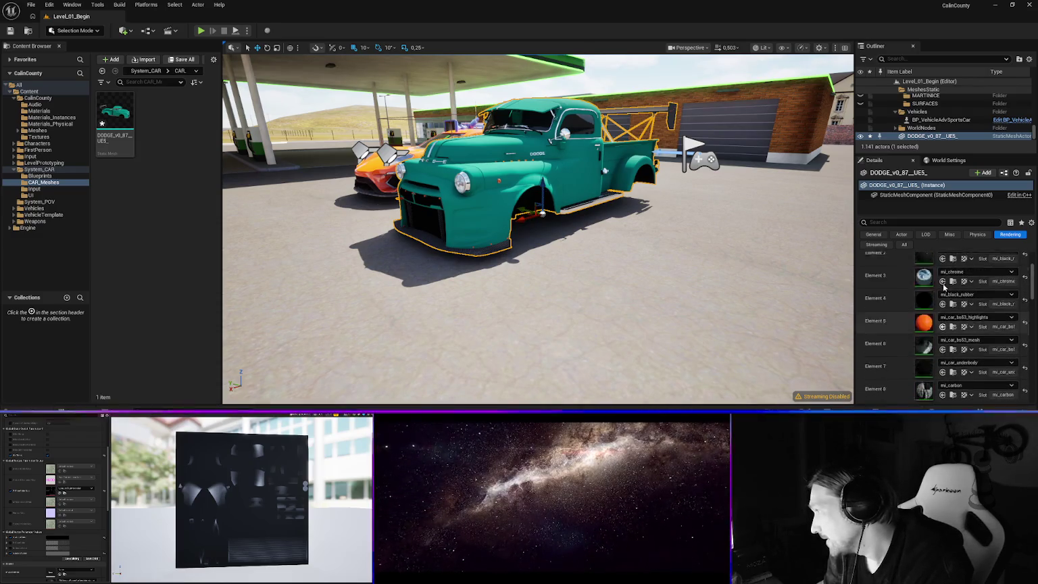
pyautogui.moveTo(540, 304)
pyautogui.mouseDown()
pyautogui.moveTo(513, 290)
pyautogui.moveTo(540, 338)
pyautogui.moveTo(527, 297)
pyautogui.moveTo(513, 291)
pyautogui.moveTo(284, 287)
pyautogui.moveTo(237, 263)
pyautogui.moveTo(230, 243)
pyautogui.mouseUp()
pyautogui.click(678, 92)
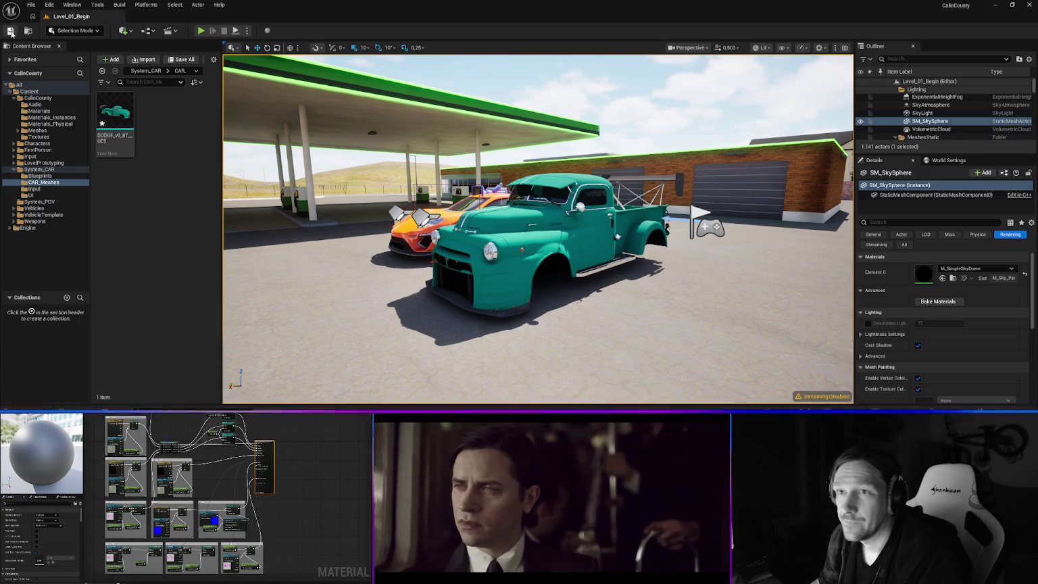
# - Save the level and all modified assets, then end the test play session
pyautogui.click(10, 32)
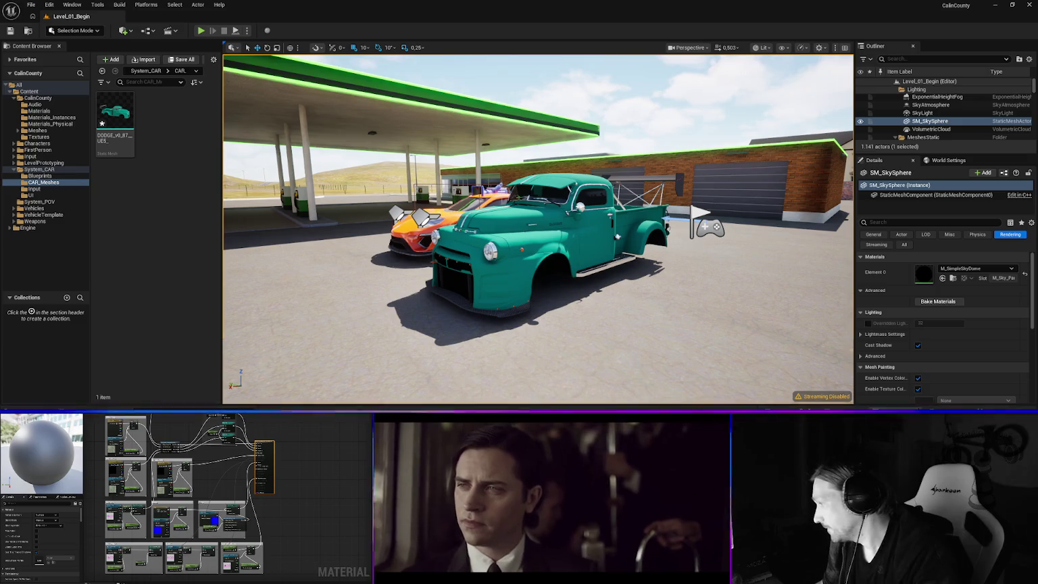
pyautogui.hotkey('ctrl', 'shift', 's')
pyautogui.click(585, 307)
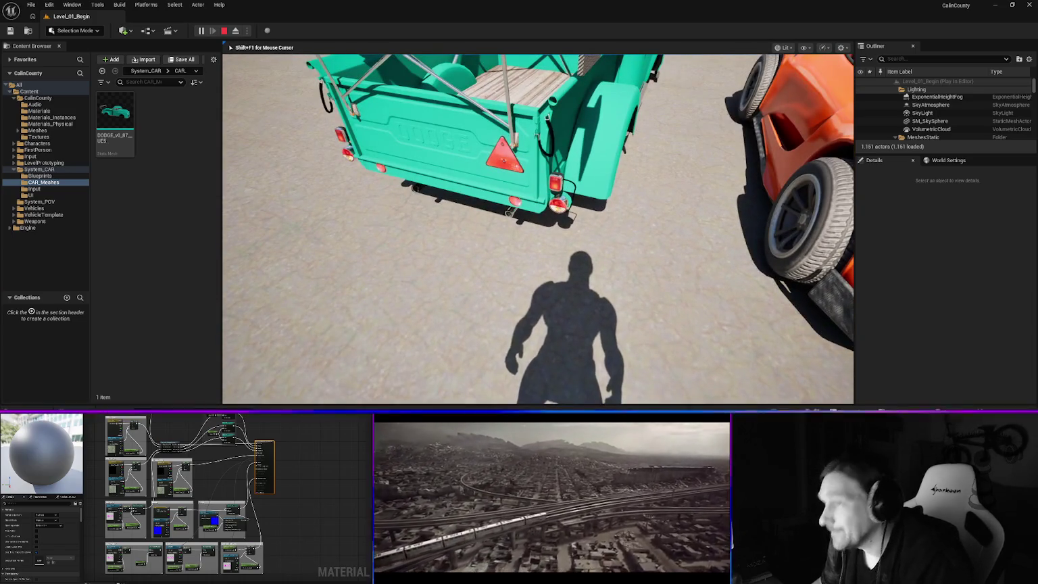
pyautogui.press('Escape')
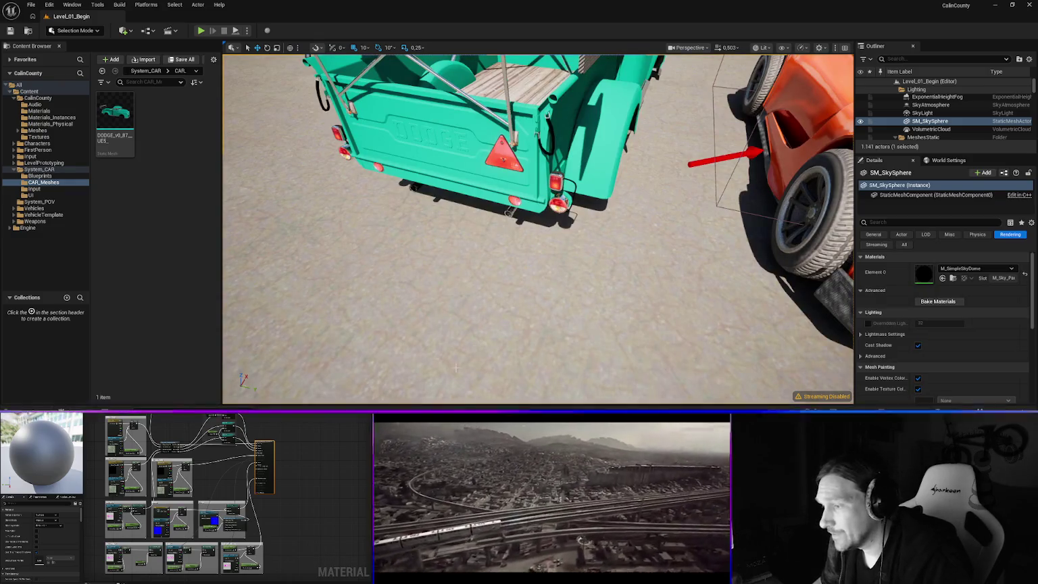
# - Filter the Materials_Instances folder for light and select the mi_car_lights instance
pyautogui.hotkey('ctrl', 'space')
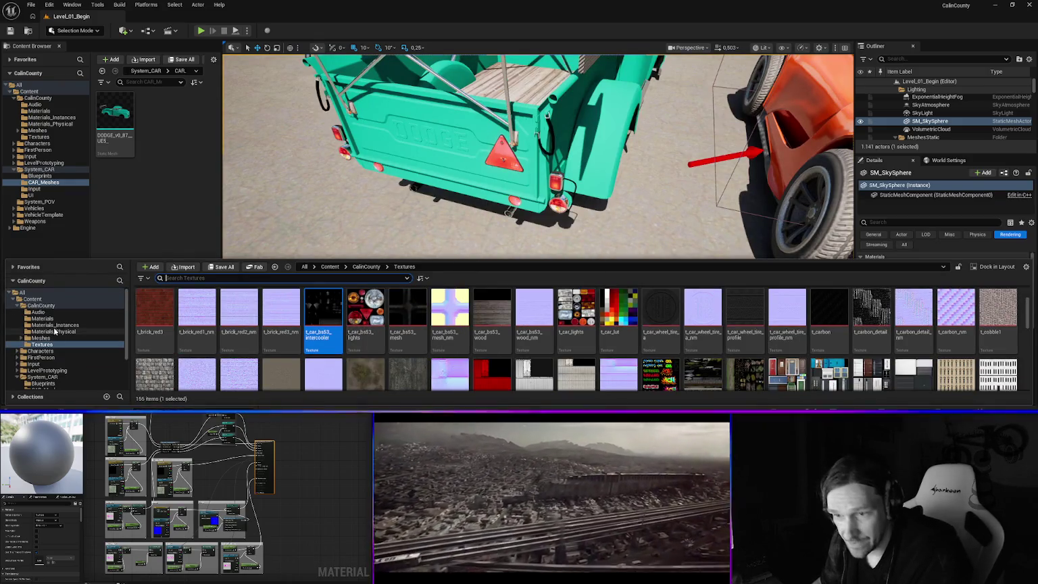
pyautogui.click(54, 325)
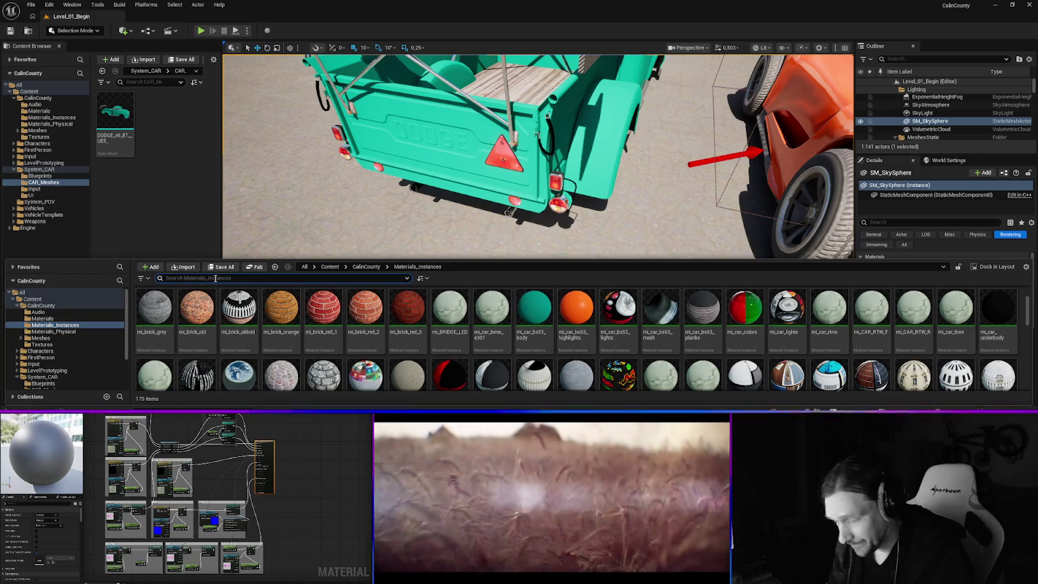
pyautogui.click(215, 278)
pyautogui.write('light')
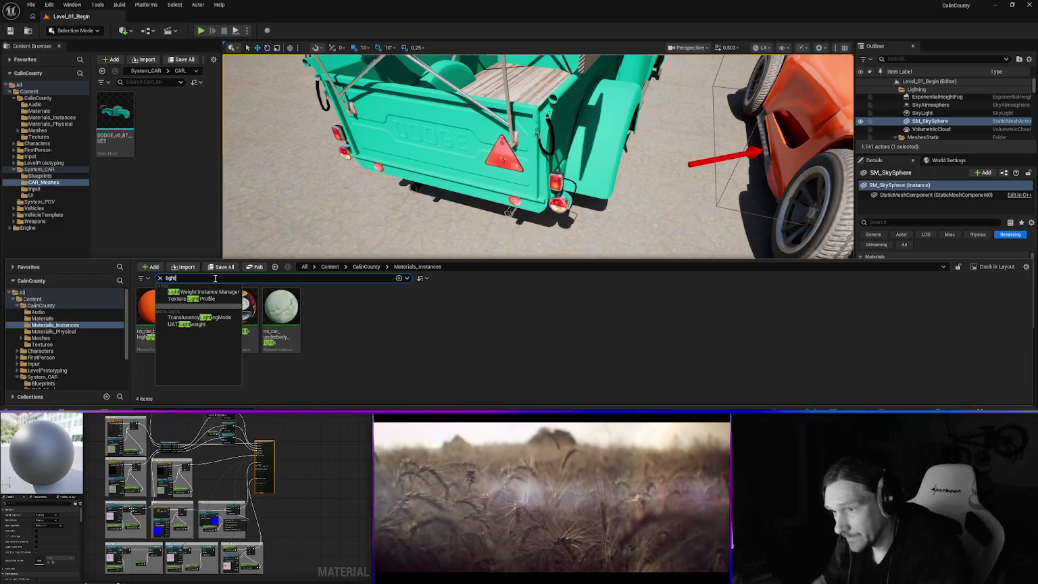
pyautogui.click(236, 308)
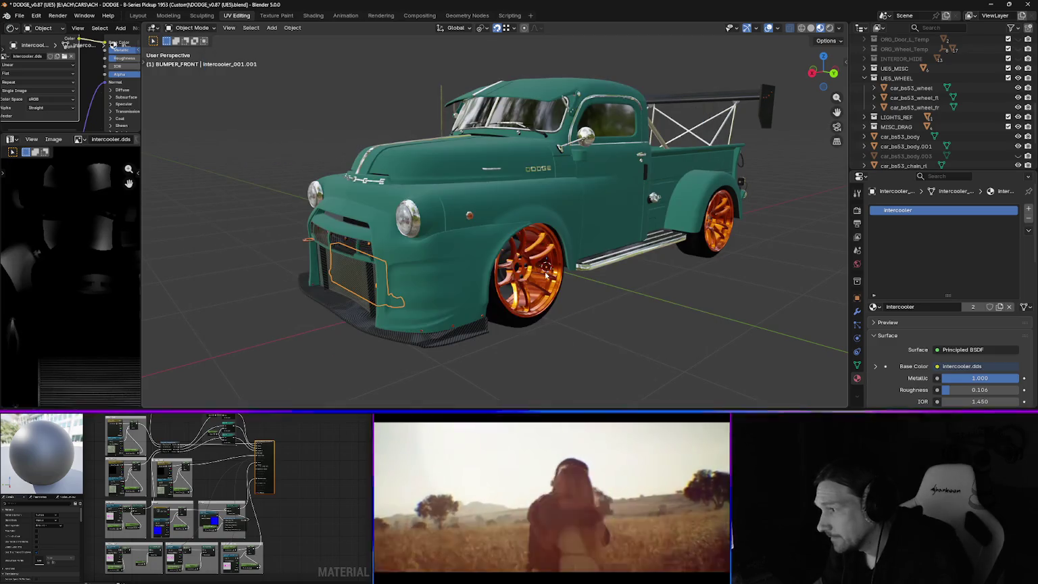
# - Confirm the headlights, brake, tail and reflector lights use mi_car_bs53_lights, then minimize Blender
pyautogui.click(436, 243)
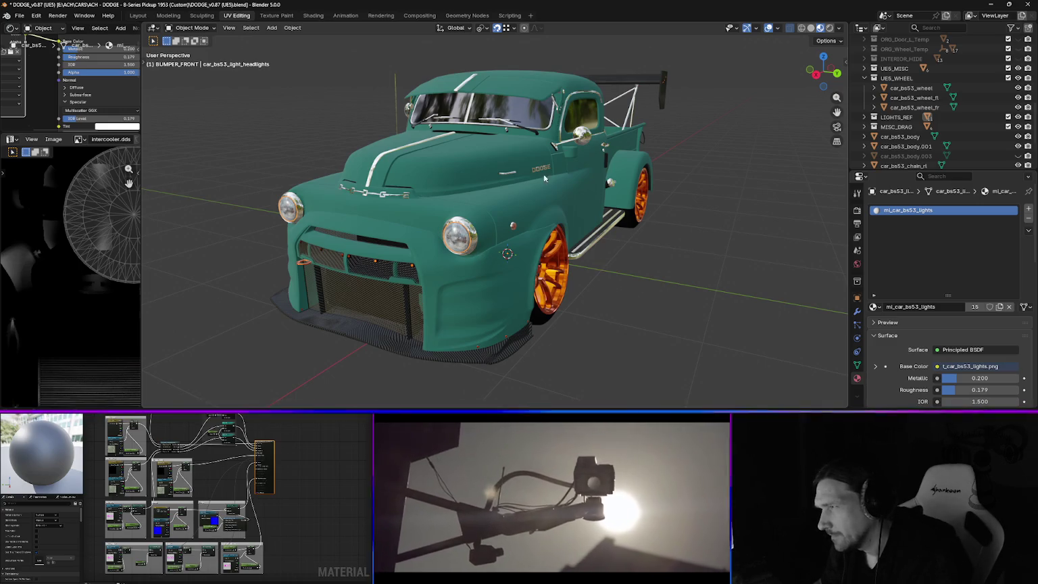
pyautogui.moveTo(688, 229)
pyautogui.mouseDown()
pyautogui.moveTo(679, 233)
pyautogui.moveTo(699, 253)
pyautogui.moveTo(635, 248)
pyautogui.mouseUp()
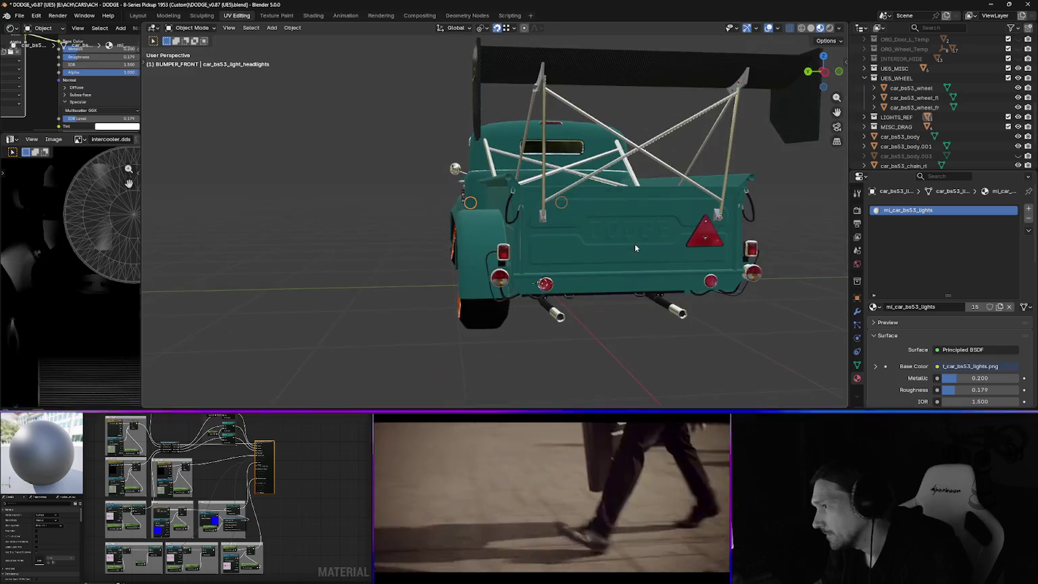
pyautogui.click(501, 279)
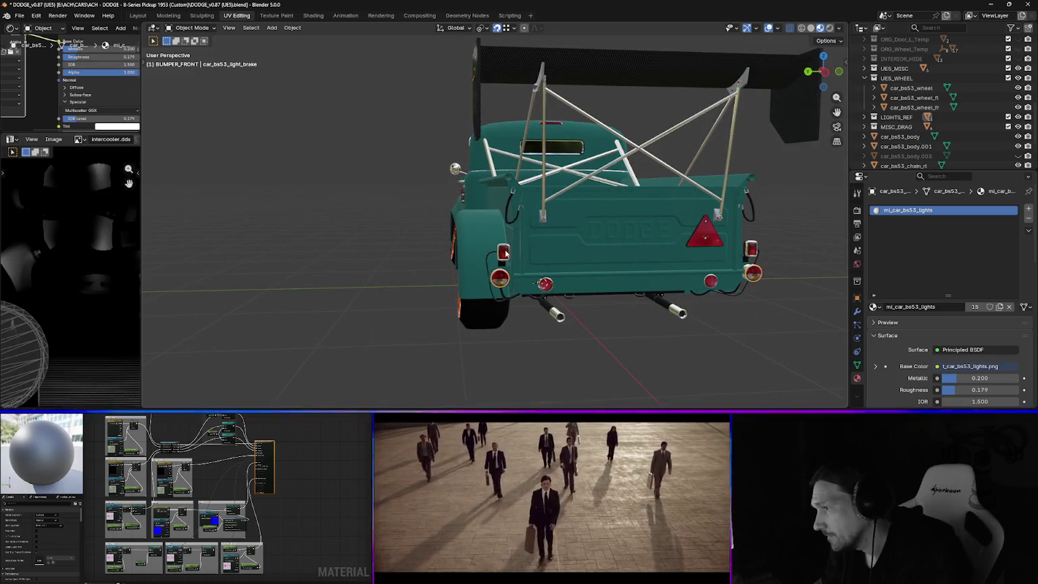
pyautogui.click(503, 254)
pyautogui.moveTo(559, 274)
pyautogui.mouseDown()
pyautogui.moveTo(604, 247)
pyautogui.moveTo(563, 238)
pyautogui.mouseUp()
pyautogui.click(610, 239)
pyautogui.click(485, 223)
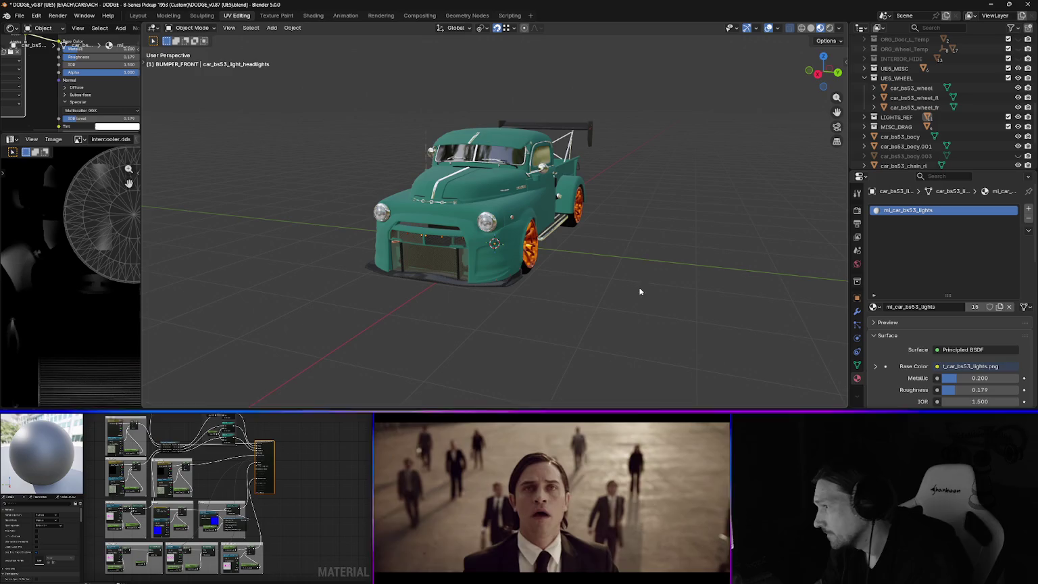
pyautogui.click(991, 4)
pyautogui.click(924, 60)
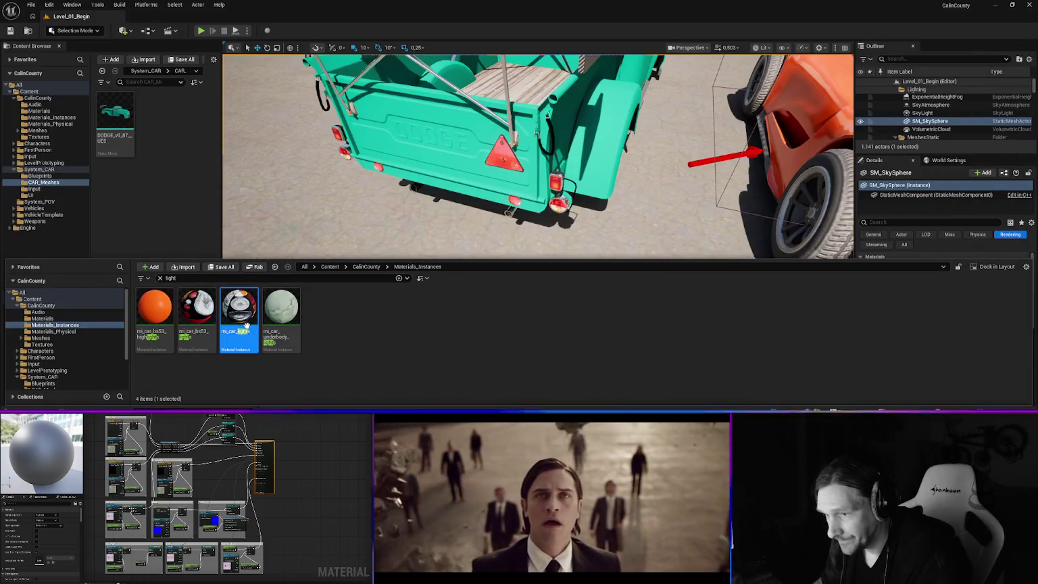
# - Open mi_car_bs53_lights in its material instance editor, then bring the web browser forward
pyautogui.doubleClick(196, 317)
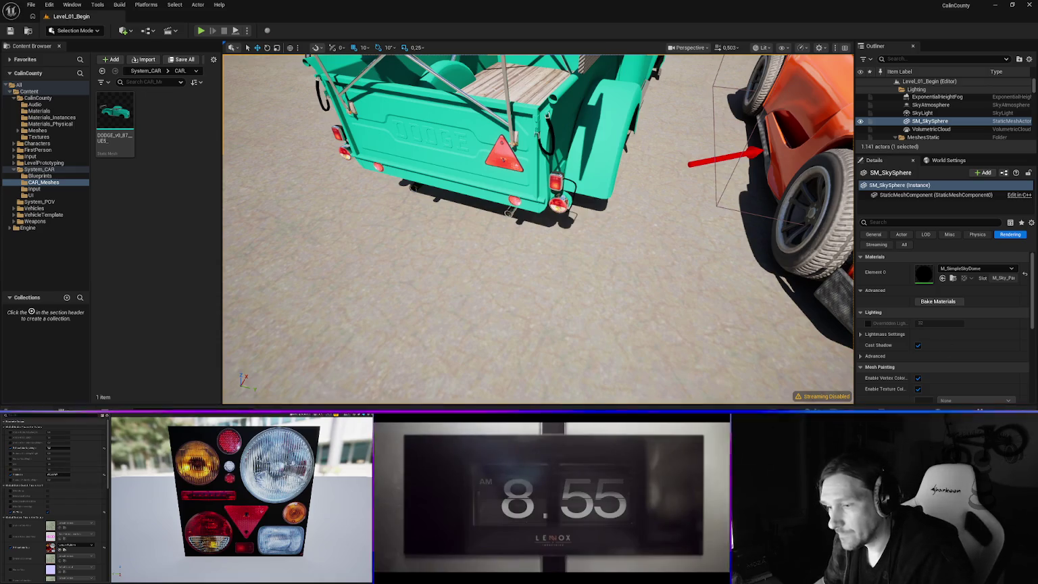
pyautogui.click(168, 355)
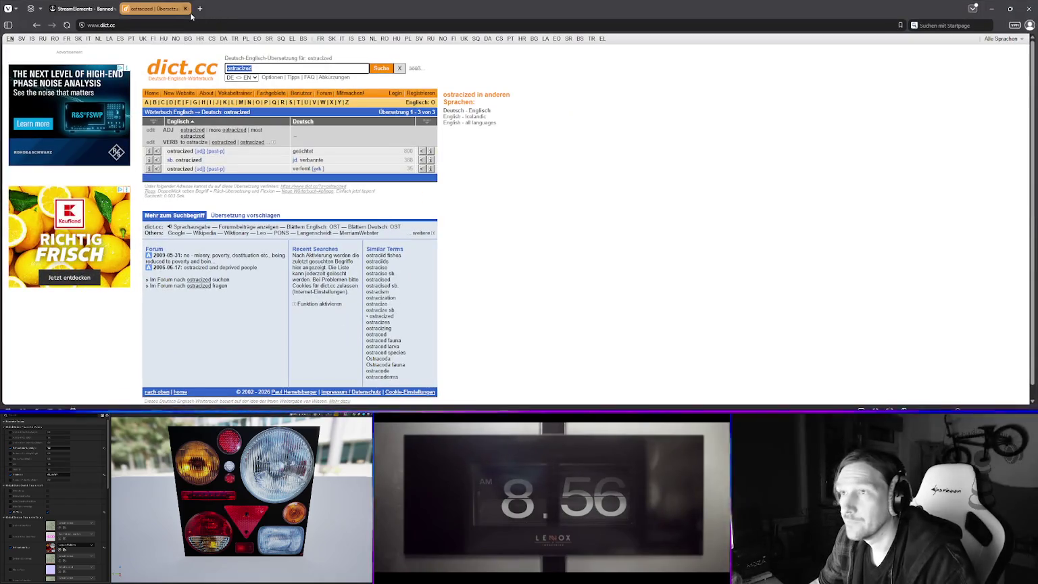
# - Search the web in a new tab for 'ue5 refracting light'
pyautogui.click(200, 11)
pyautogui.click(225, 23)
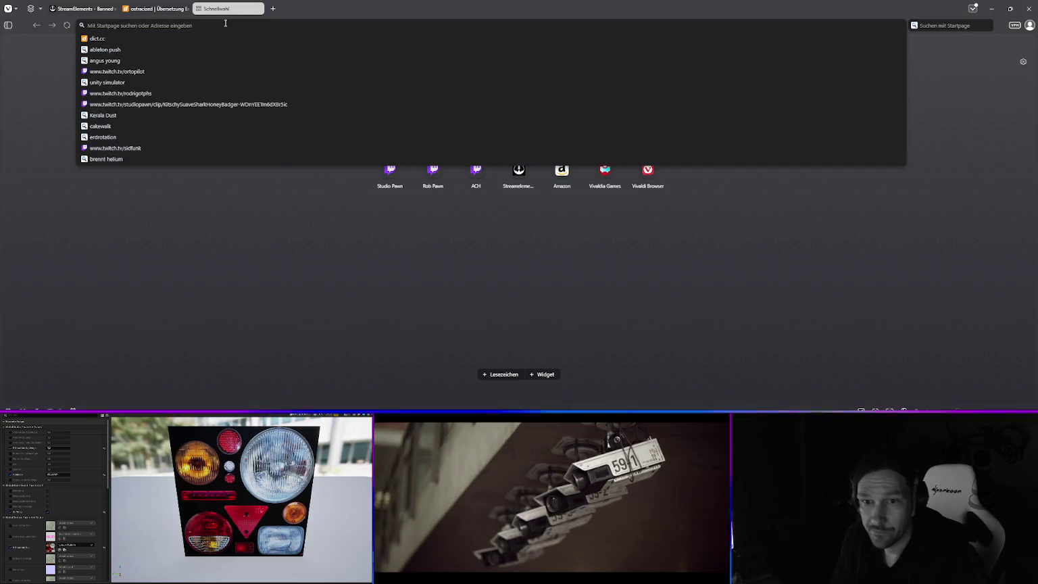
pyautogui.write('unreal')
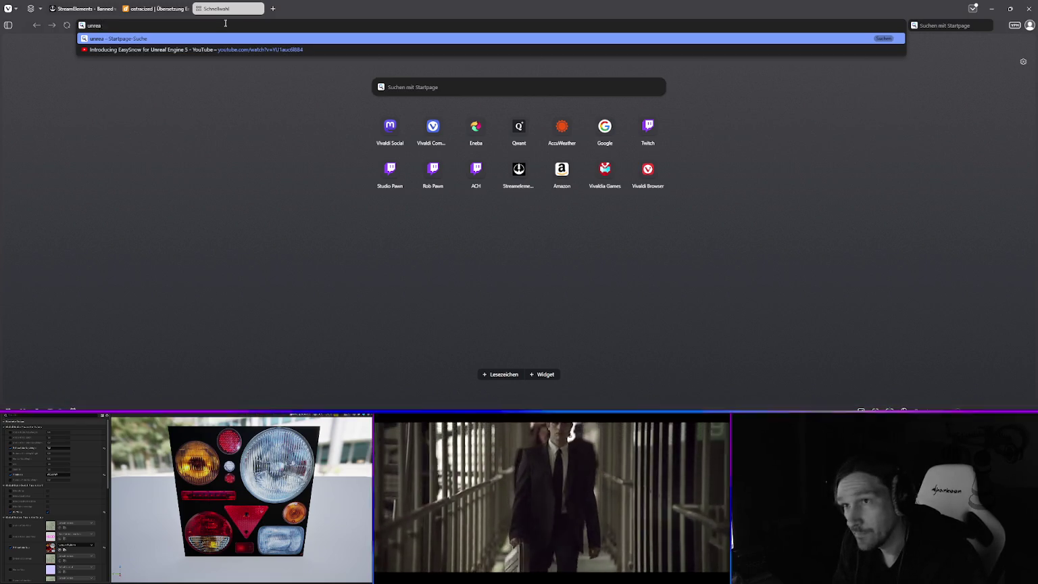
pyautogui.press('BackSpace')
pyautogui.press('BackSpace')
pyautogui.press('BackSpace')
pyautogui.write('u')
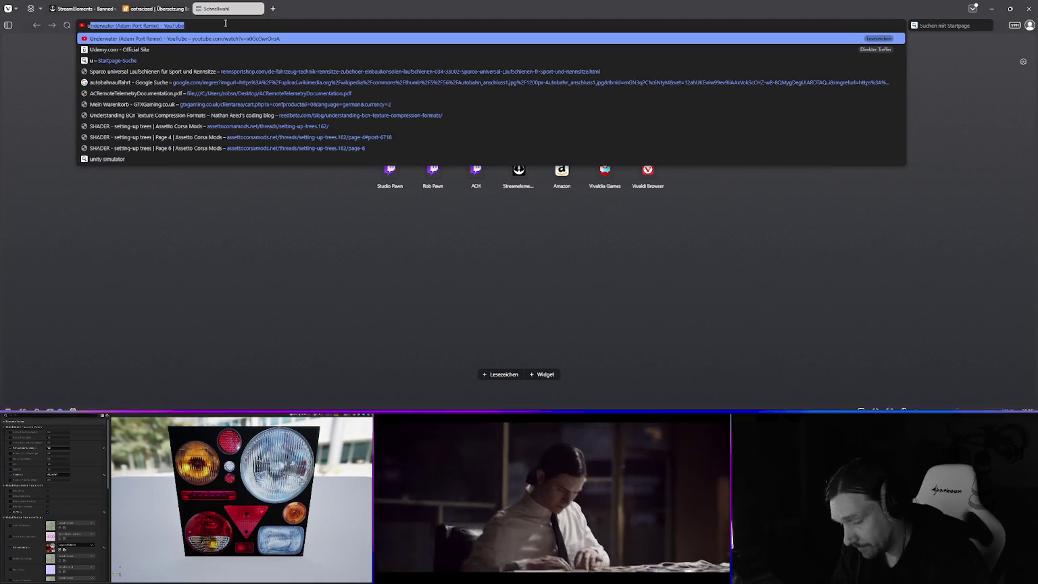
pyautogui.write('e5 refracting')
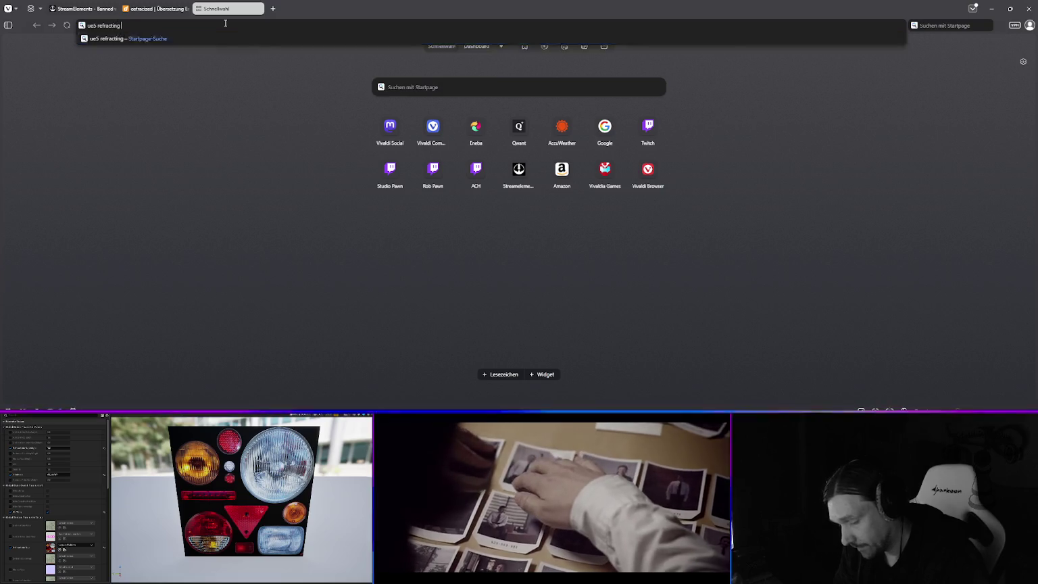
pyautogui.write(' lights')
pyautogui.press('Return')
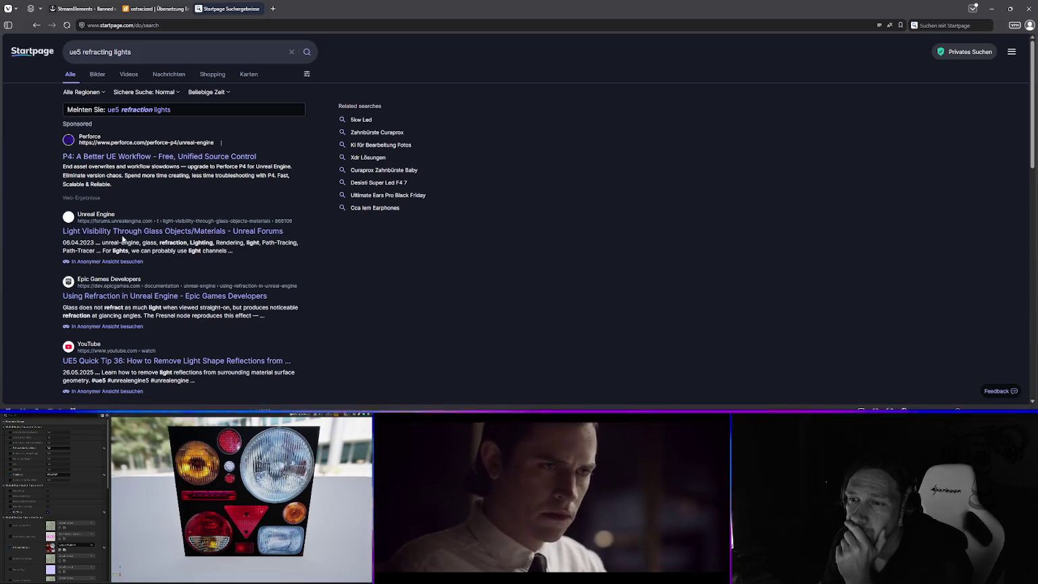
# - Open the Unreal Forums thread 'Light Visibility Through Glass Objects/Materials' in a new tab and view it
pyautogui.scroll(-1, 161, 236)
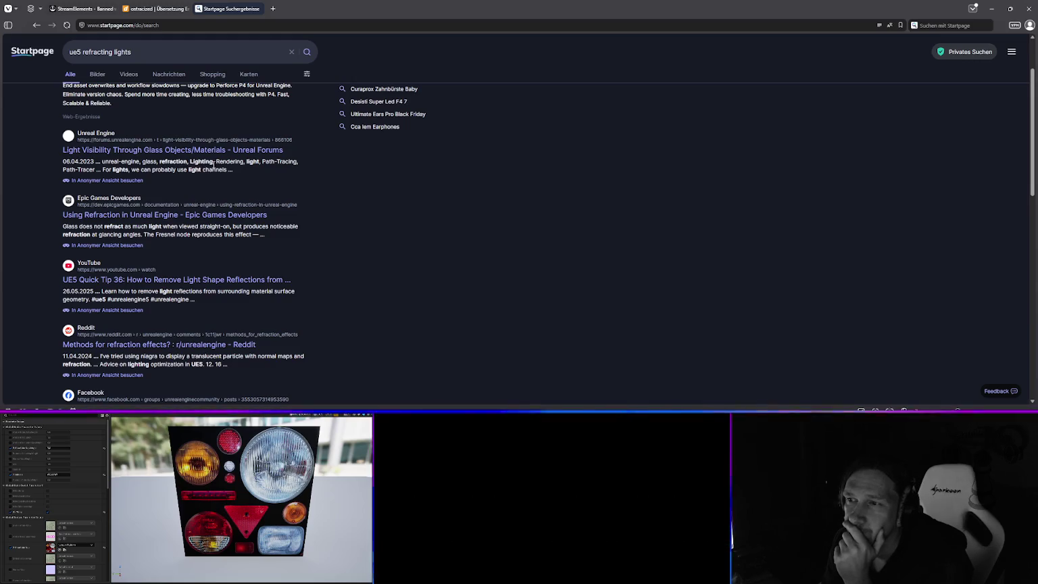
pyautogui.rightClick(157, 151)
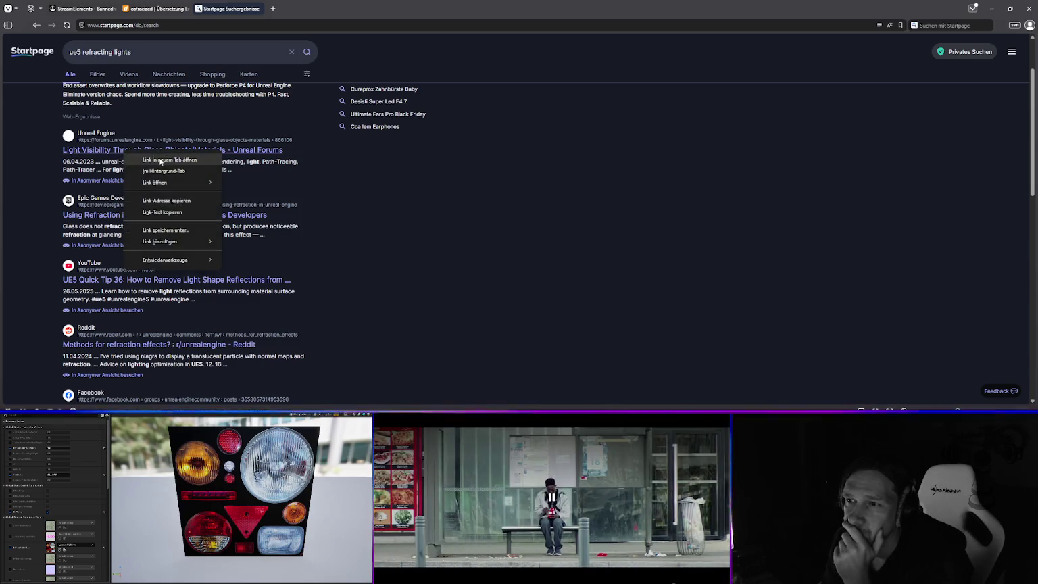
pyautogui.click(179, 160)
pyautogui.click(223, 9)
pyautogui.scroll(-3, 113, 201)
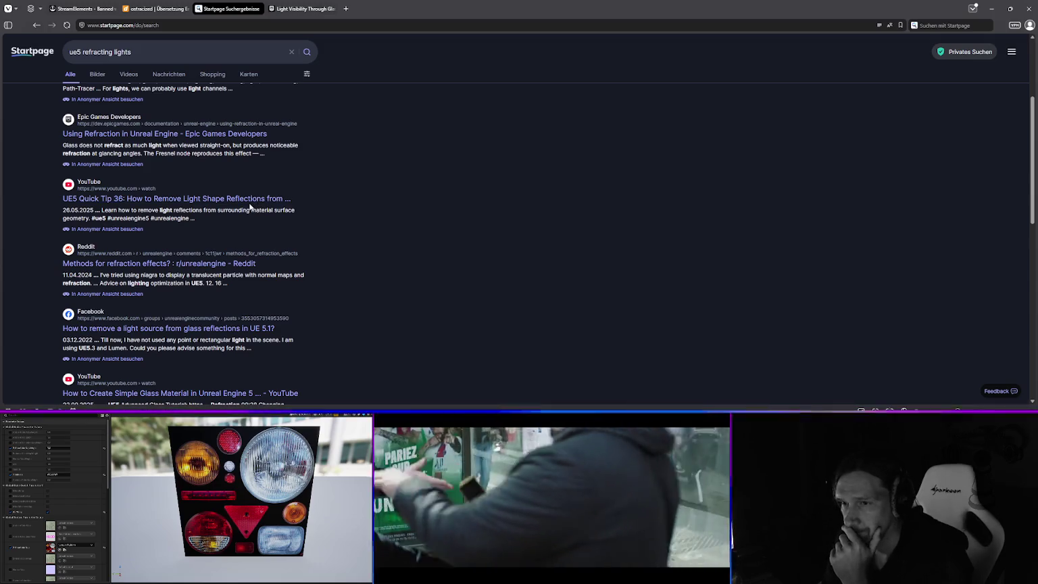
pyautogui.scroll(-3, 118, 221)
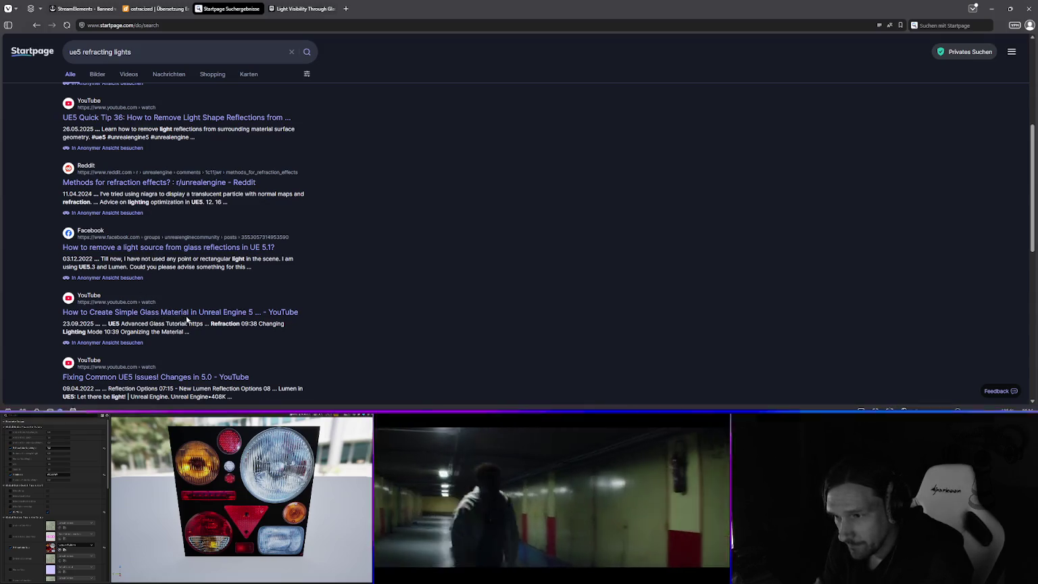
pyautogui.scroll(-1, 187, 320)
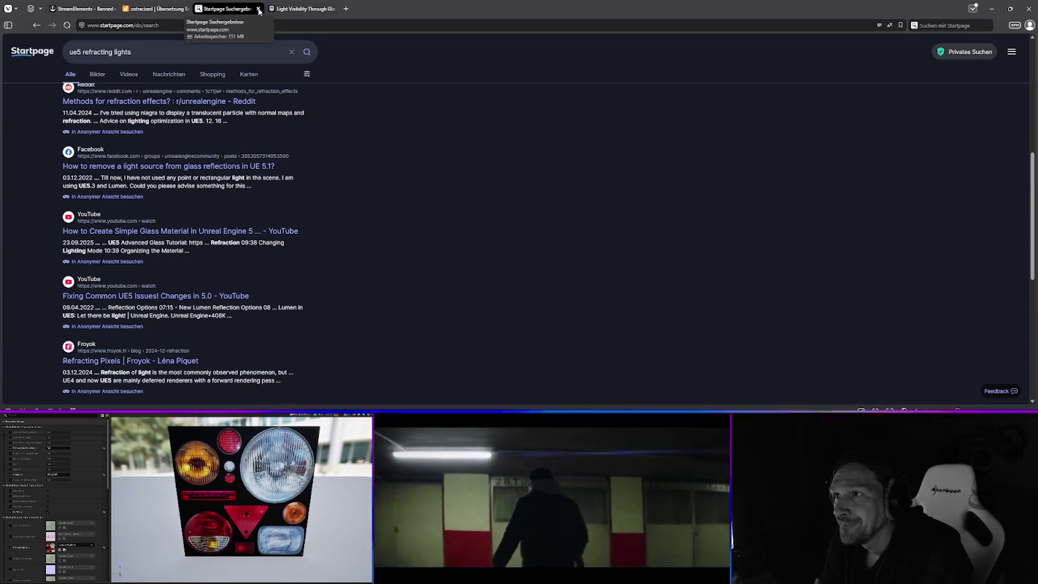
pyautogui.click(300, 8)
pyautogui.scroll(-2, 399, 236)
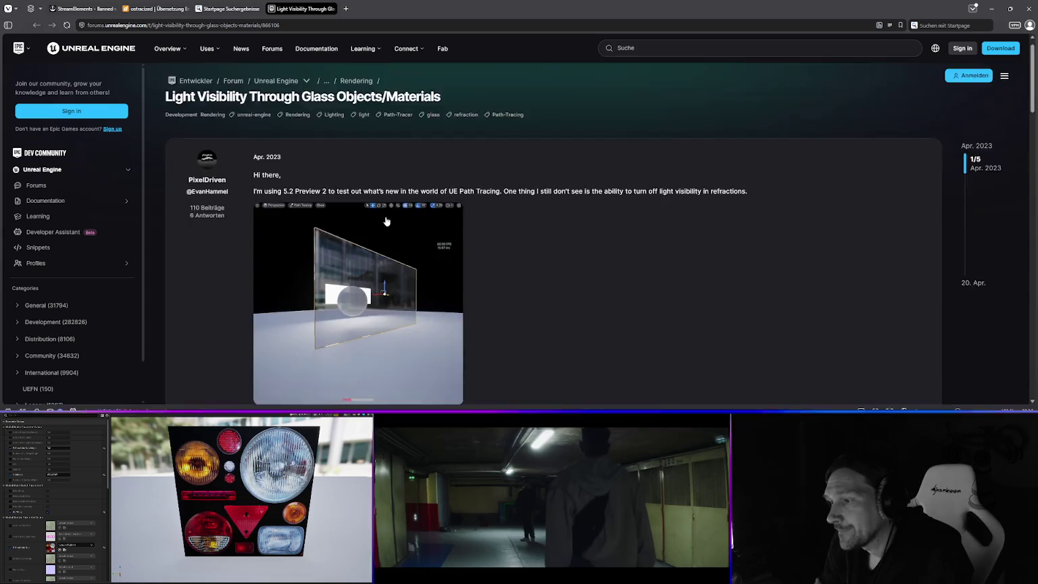
# - Skim the glass-light forum thread, close it, and open Epic's 'Using Refraction' documentation result
pyautogui.scroll(-3, 399, 236)
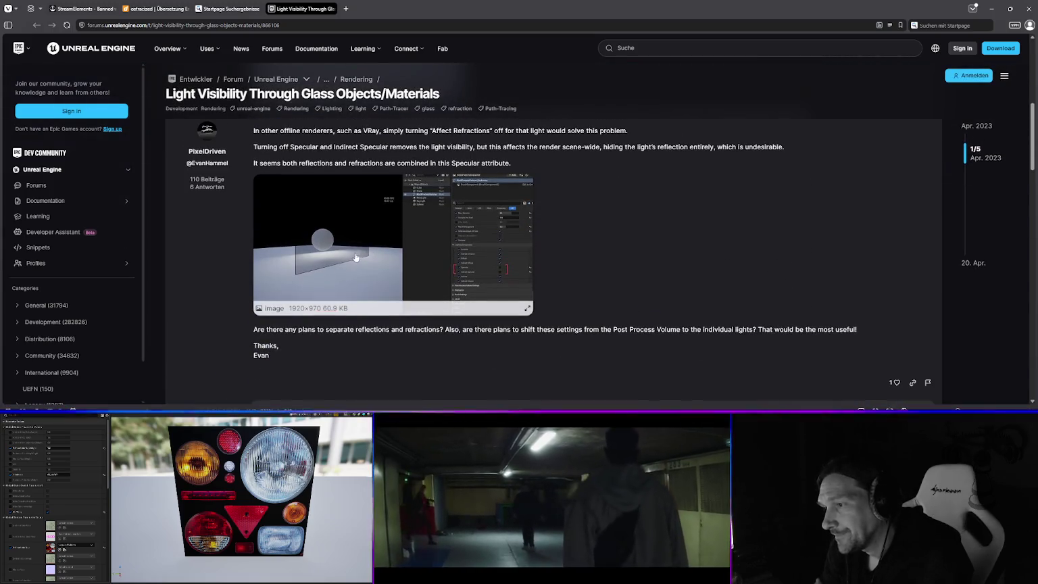
pyautogui.scroll(-1, 348, 265)
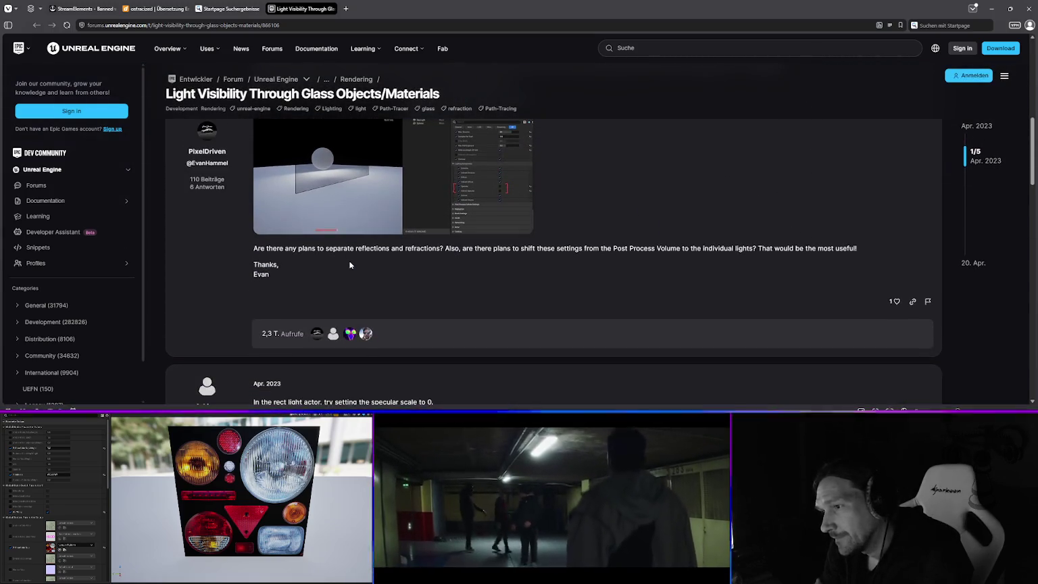
pyautogui.scroll(-6, 348, 262)
pyautogui.scroll(6, 348, 263)
pyautogui.scroll(4, 348, 263)
pyautogui.scroll(2, 348, 265)
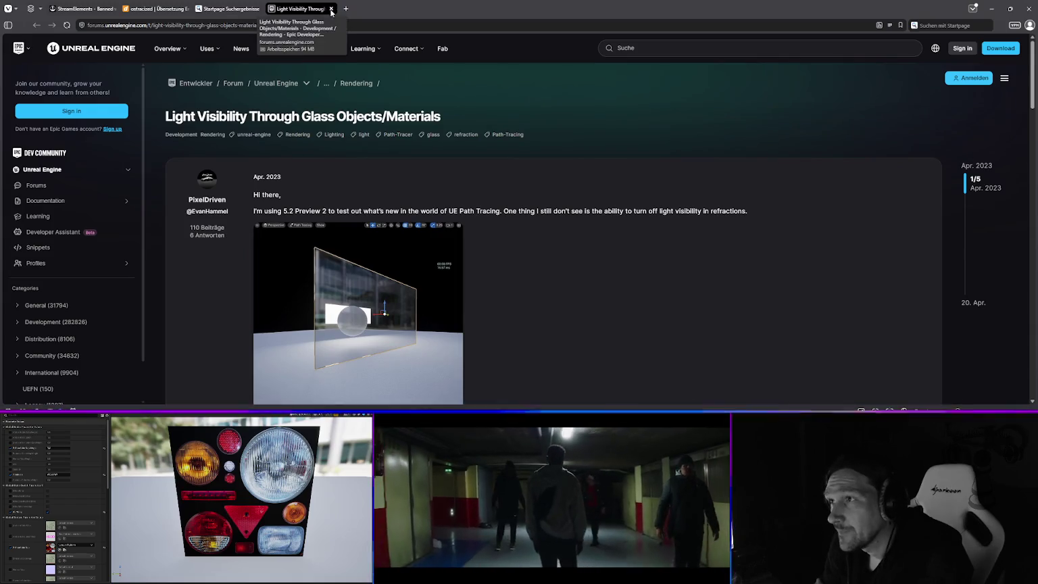
pyautogui.click(331, 9)
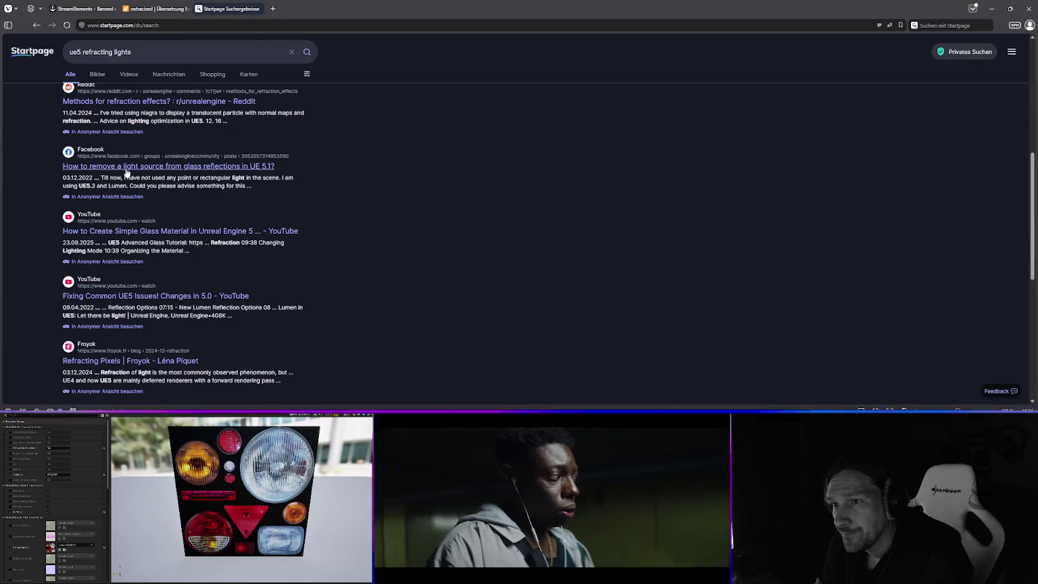
pyautogui.scroll(3, 115, 165)
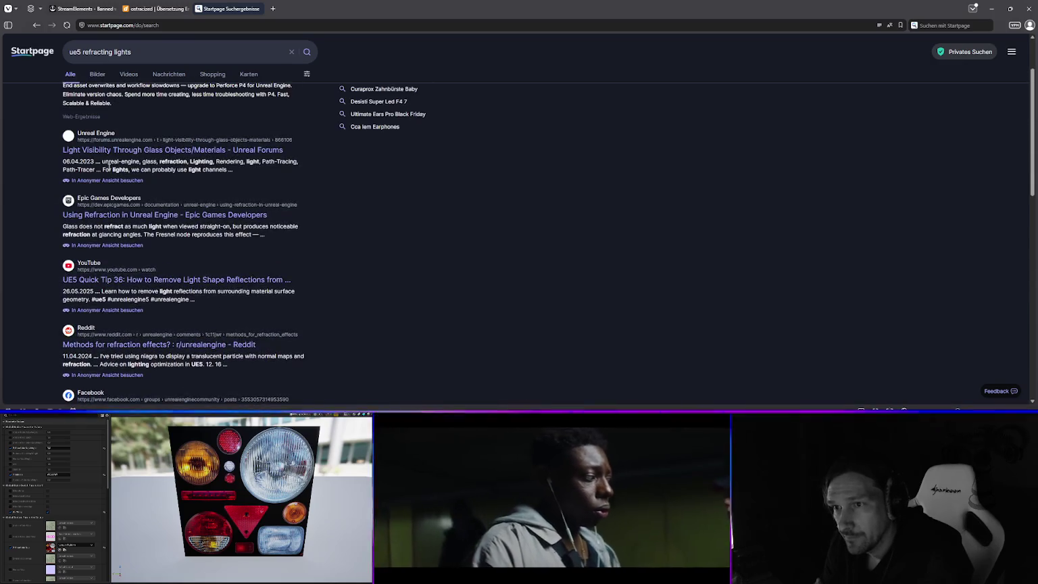
pyautogui.click(114, 200)
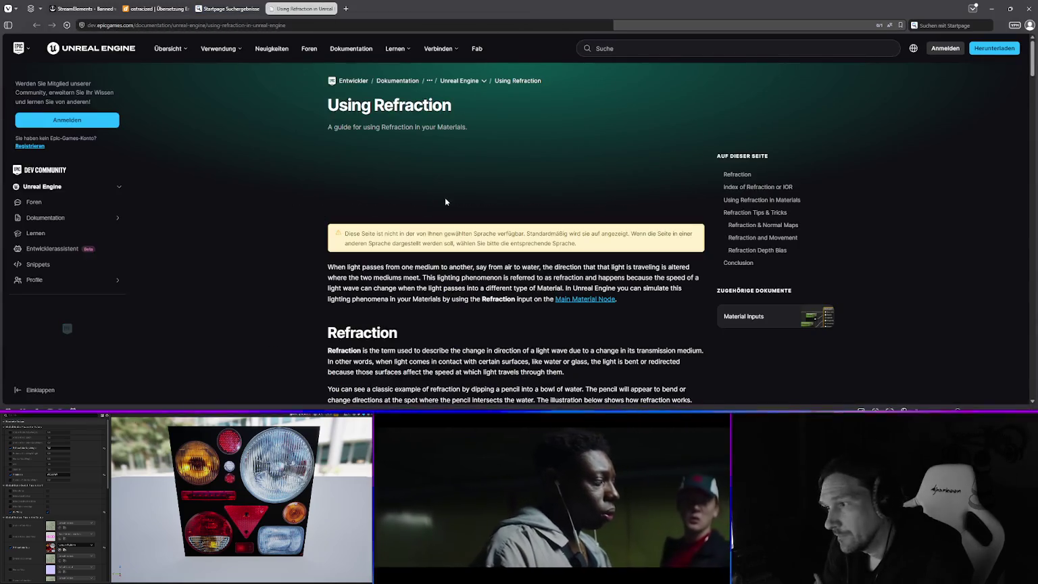
# - Read steps 1–4 of the 'Using Refraction in Materials' section of Epic's docs
pyautogui.scroll(-5, 473, 216)
pyautogui.scroll(-1, 489, 224)
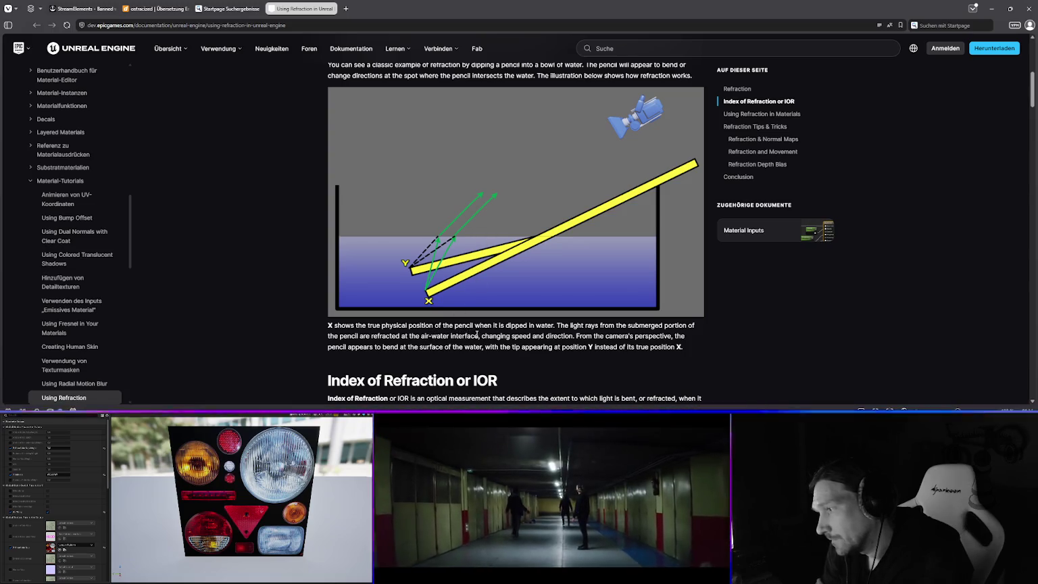
pyautogui.scroll(-1, 545, 334)
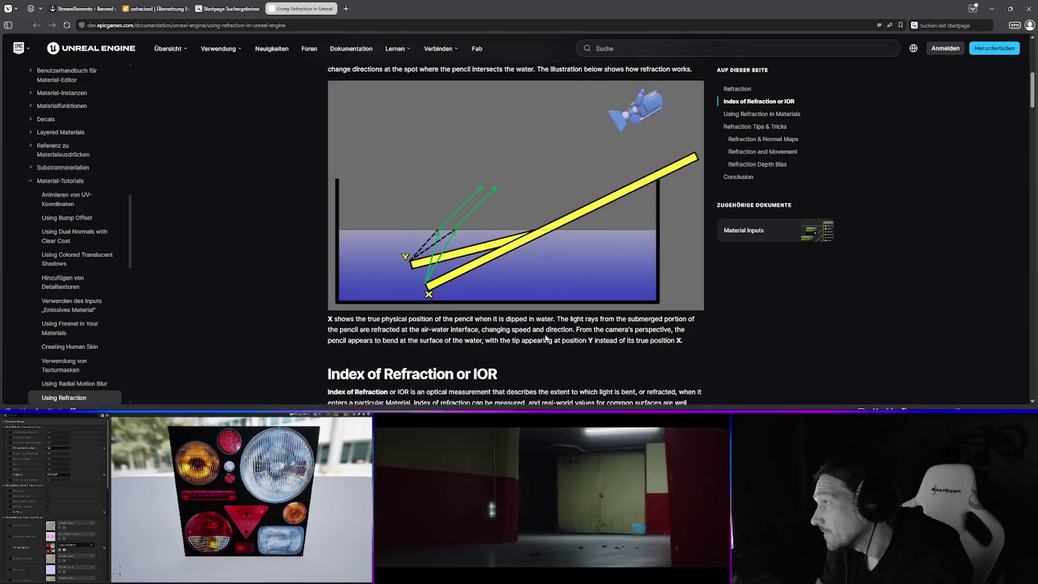
pyautogui.scroll(2, 545, 334)
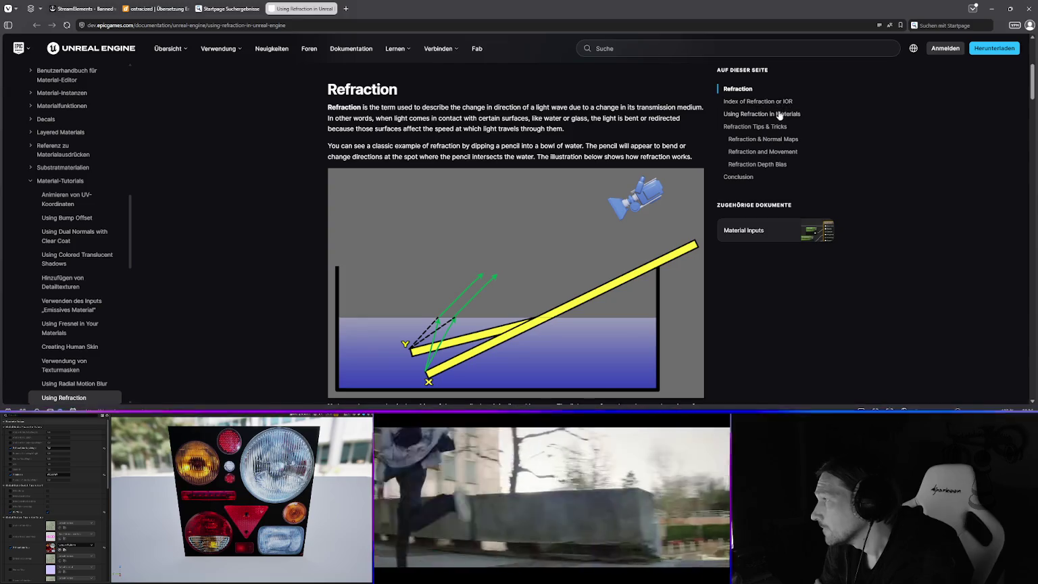
pyautogui.click(766, 115)
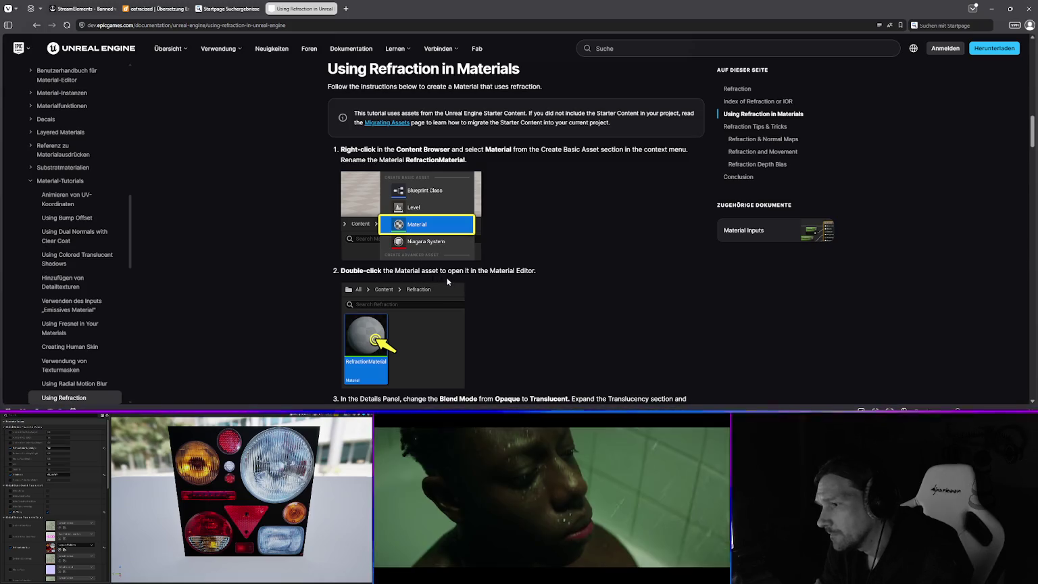
pyautogui.scroll(-2, 447, 279)
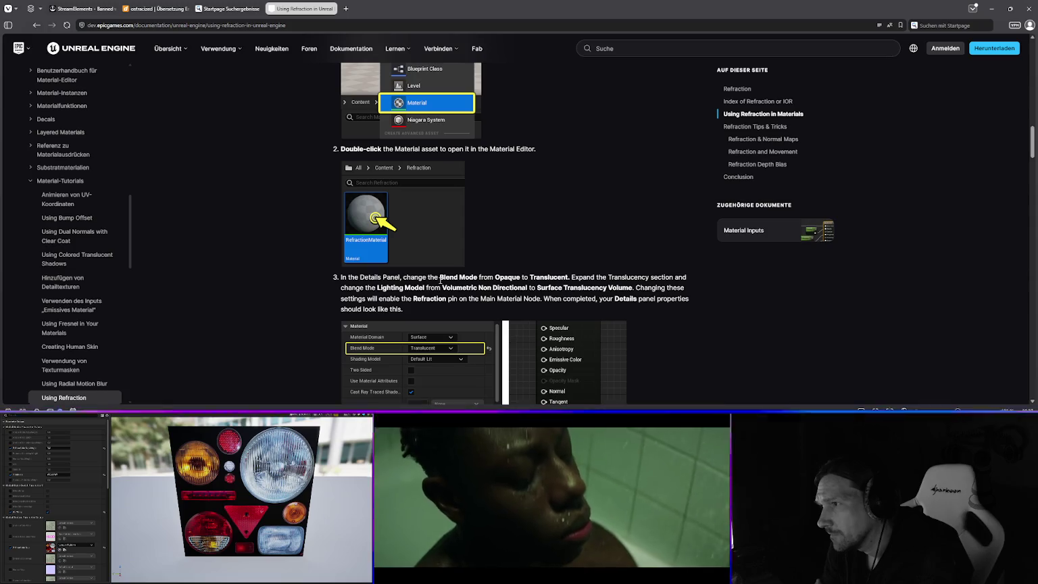
pyautogui.scroll(1, 439, 275)
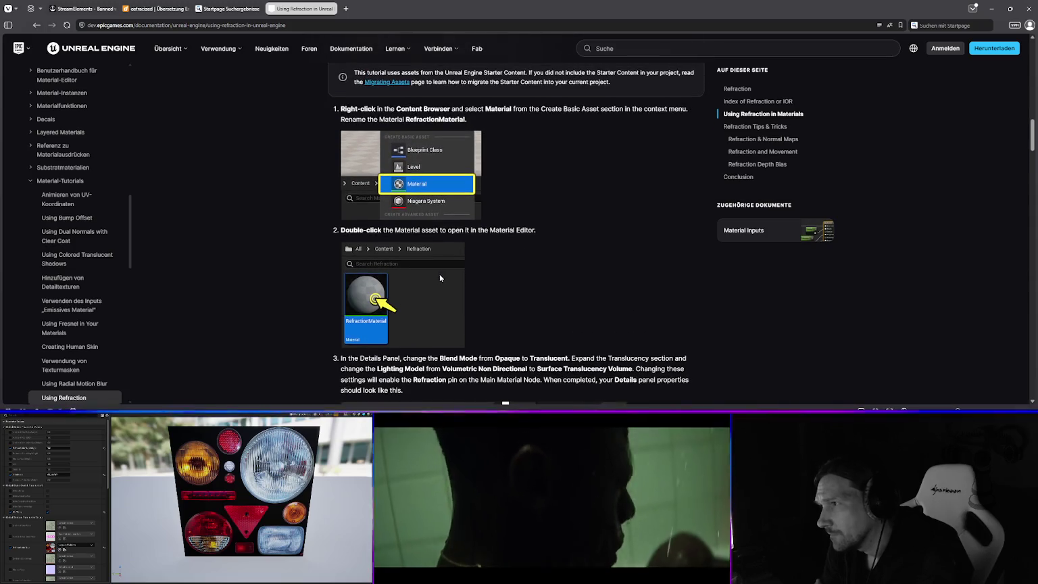
pyautogui.scroll(-2, 440, 277)
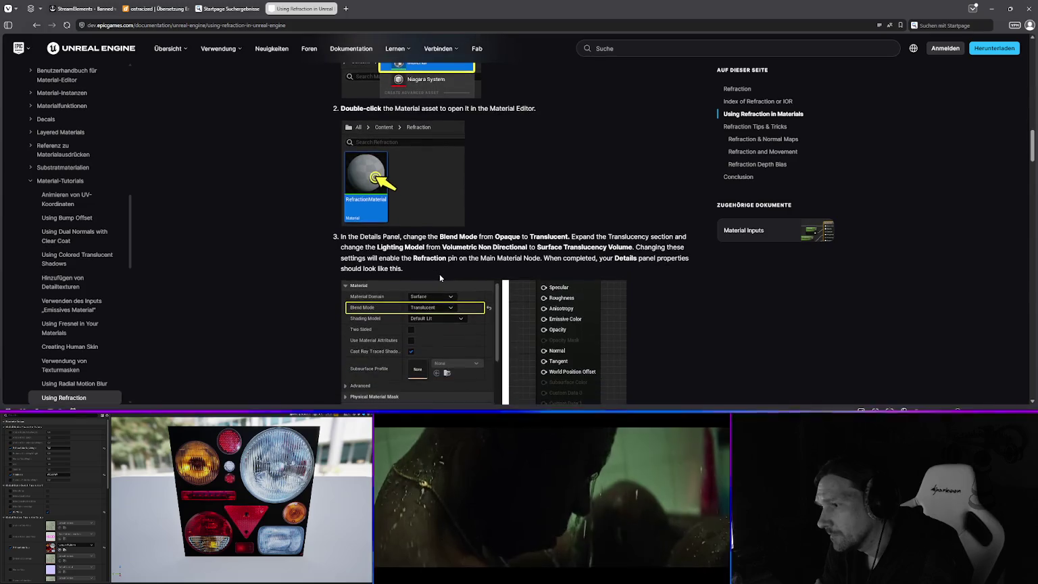
pyautogui.scroll(-1, 439, 274)
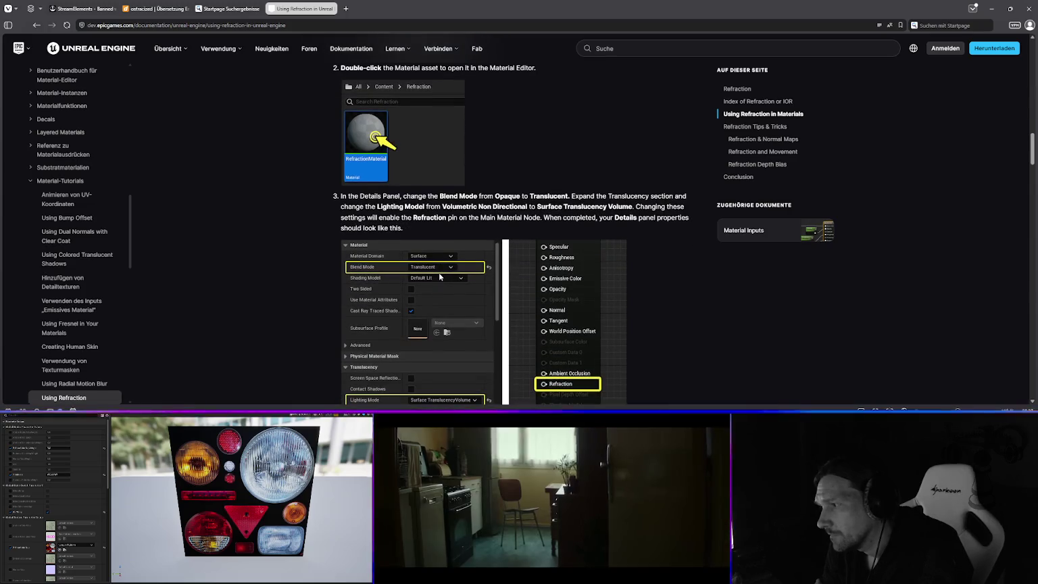
pyautogui.scroll(-1, 439, 272)
pyautogui.scroll(-1, 438, 273)
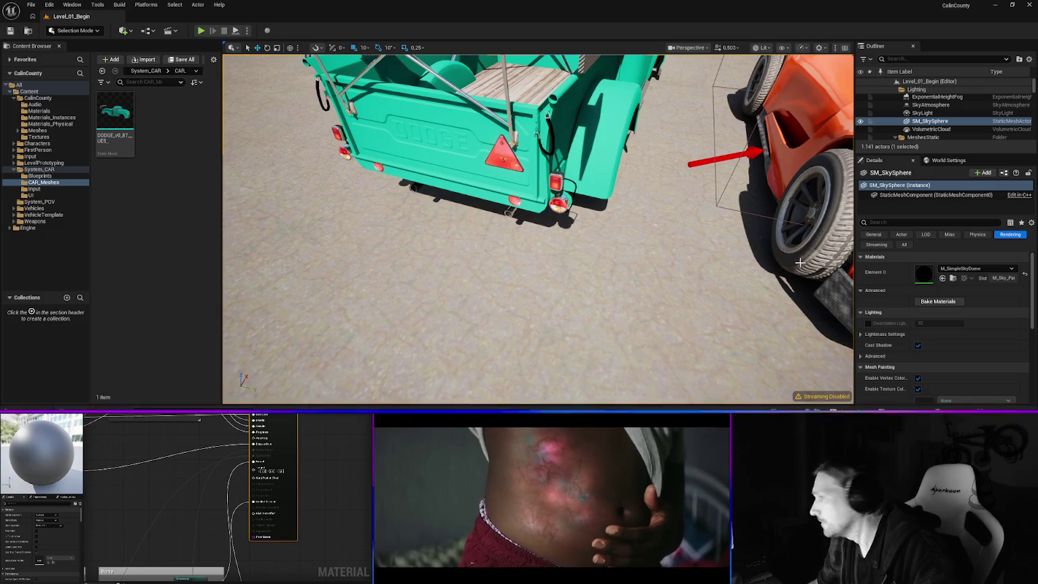
# - Return to the Unreal level editor and pull the camera back to view the truck side-on
pyautogui.hotkey('alt', 'Tab')
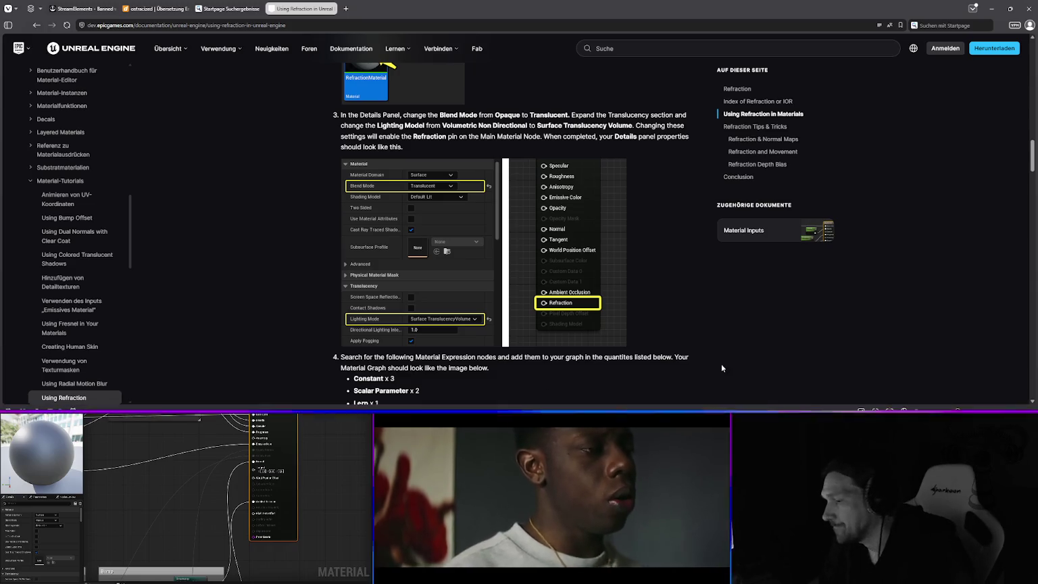
pyautogui.hotkey('alt', 'Tab')
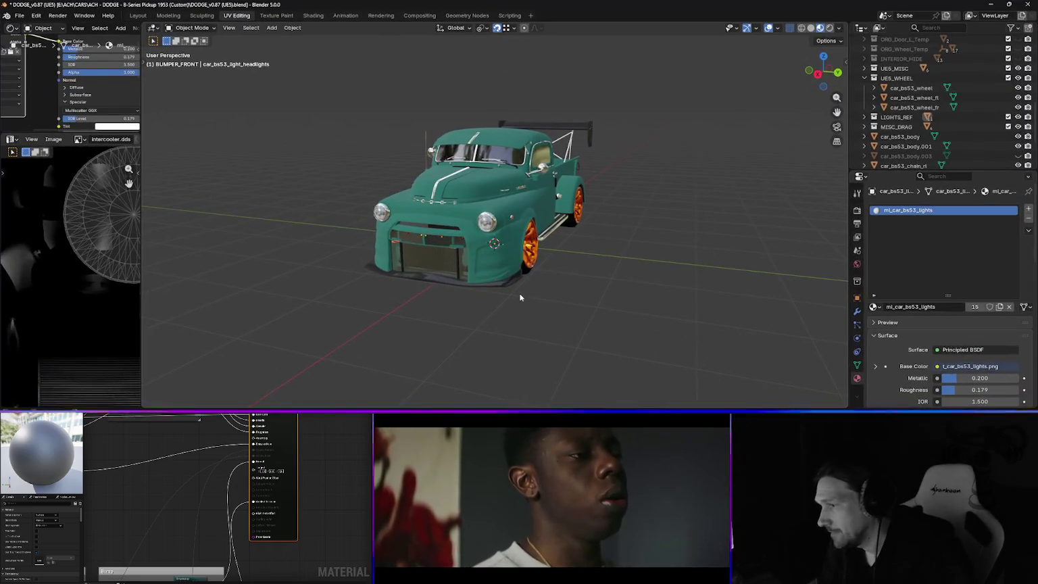
pyautogui.hotkey('alt', 'Tab')
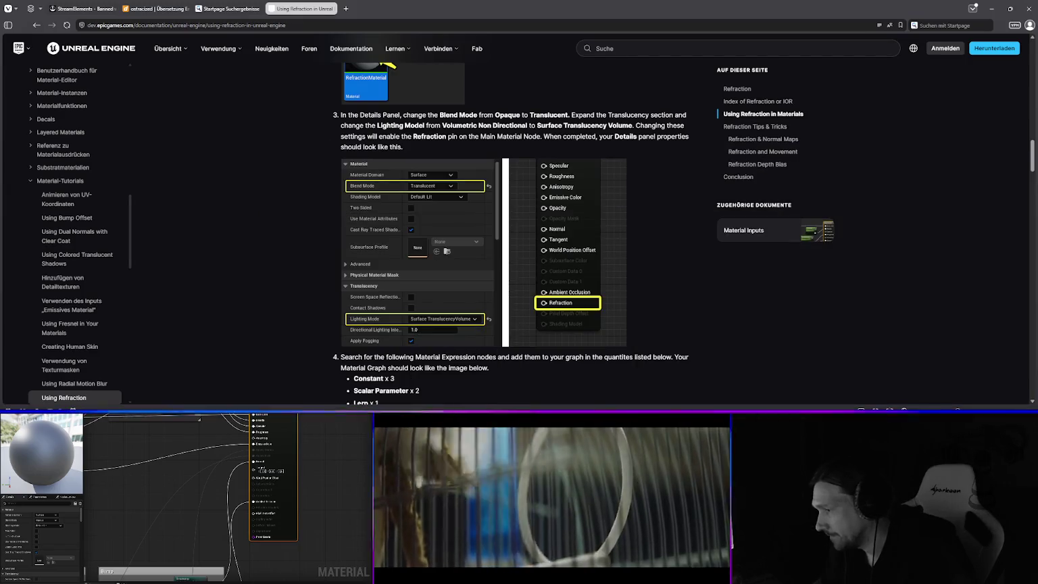
pyautogui.hotkey('alt', 'Tab')
pyautogui.moveTo(432, 308)
pyautogui.mouseDown()
pyautogui.moveTo(398, 291)
pyautogui.moveTo(527, 290)
pyautogui.moveTo(521, 267)
pyautogui.mouseUp()
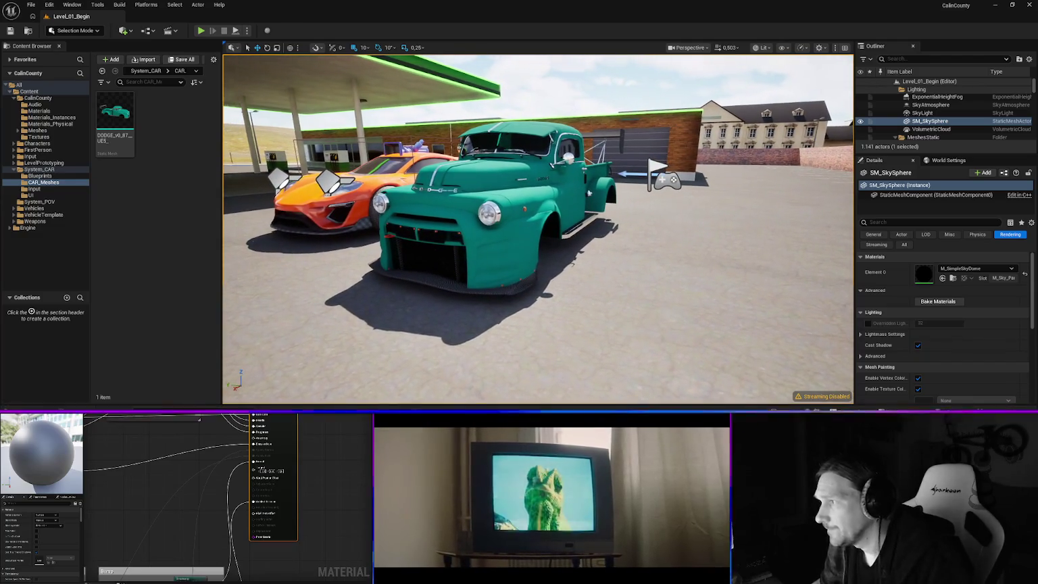
# - Clear the 'light' search to list all 13 materials in the CalinCounty Materials folder
pyautogui.hotkey('ctrl', 'space')
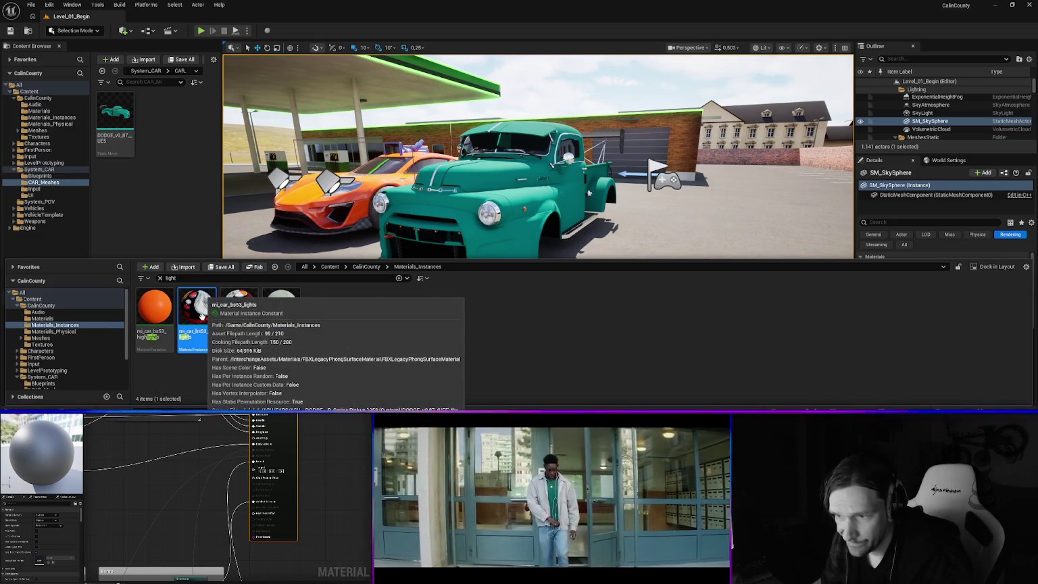
pyautogui.click(42, 318)
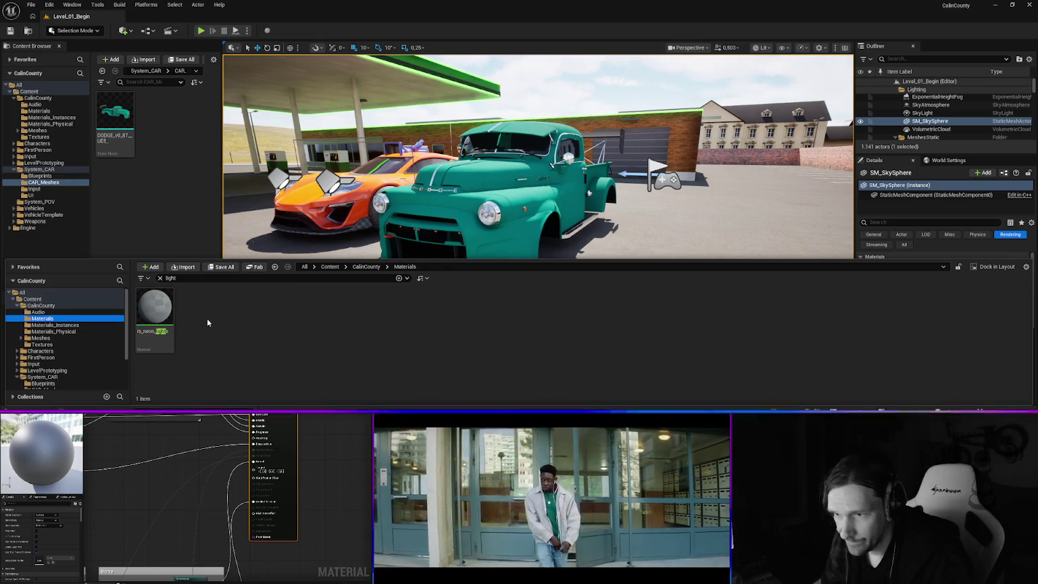
pyautogui.click(160, 277)
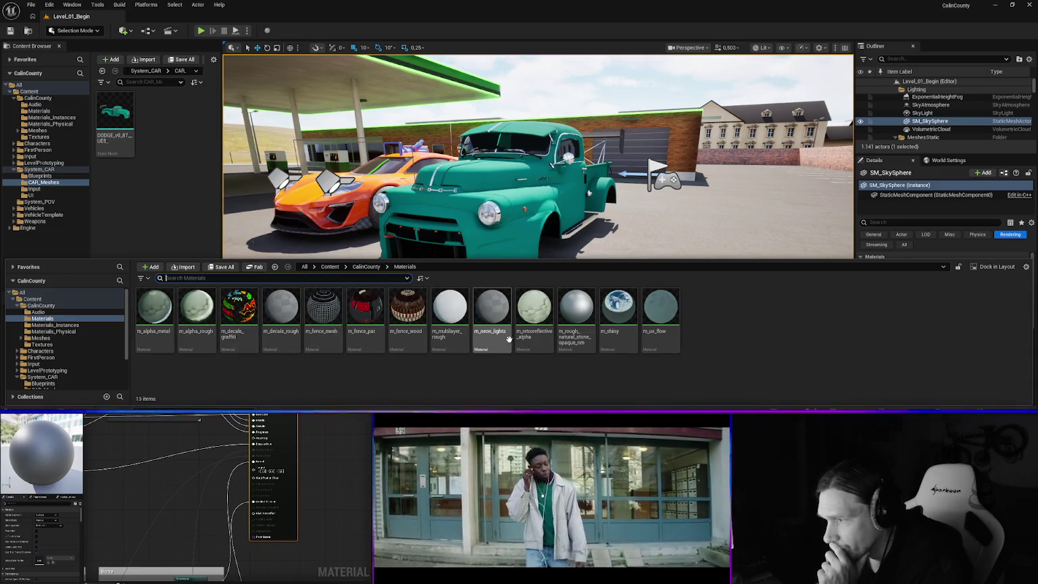
pyautogui.moveTo(627, 340)
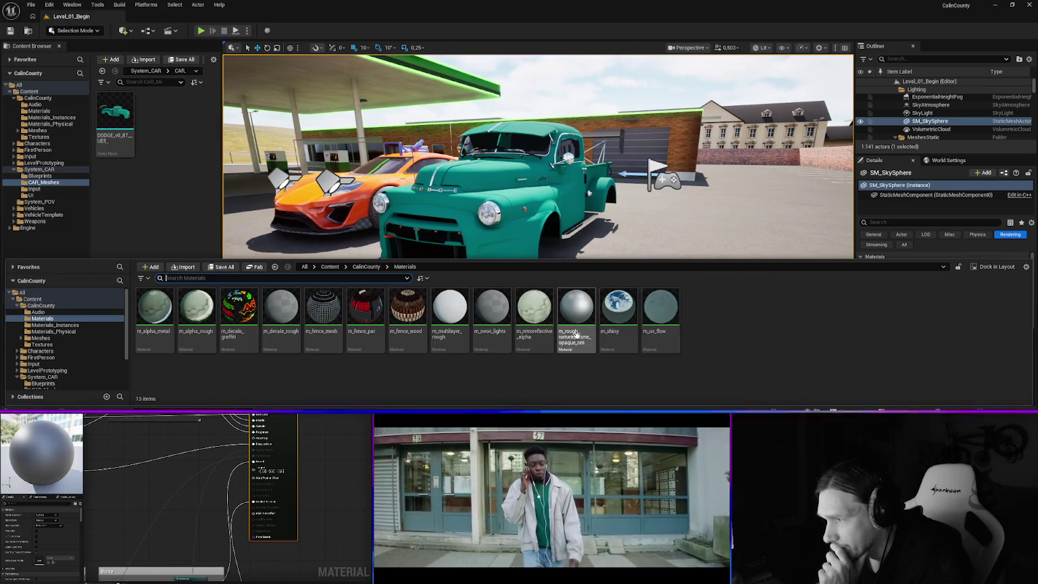
pyautogui.moveTo(547, 335)
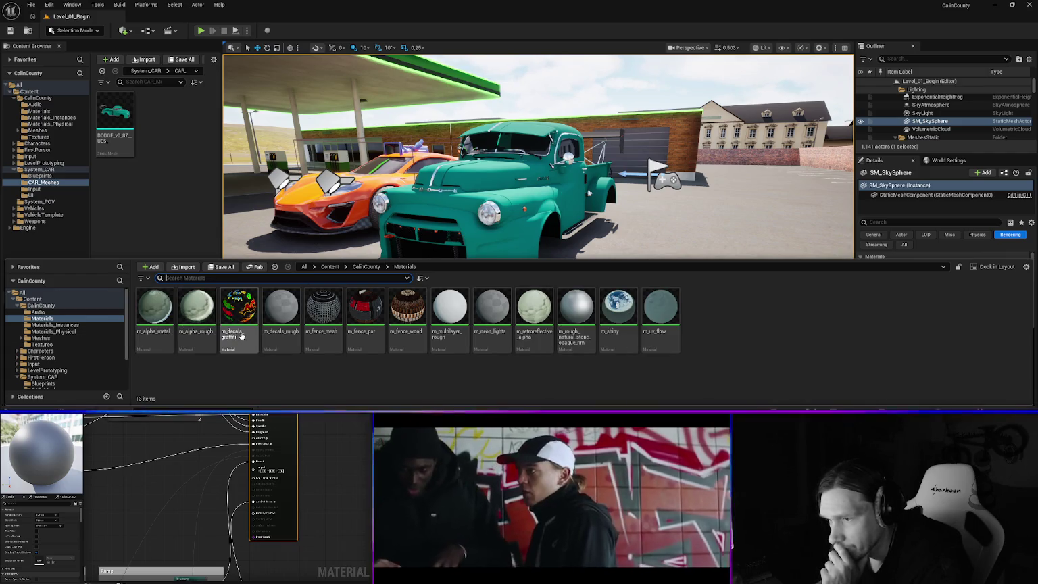
pyautogui.moveTo(235, 316)
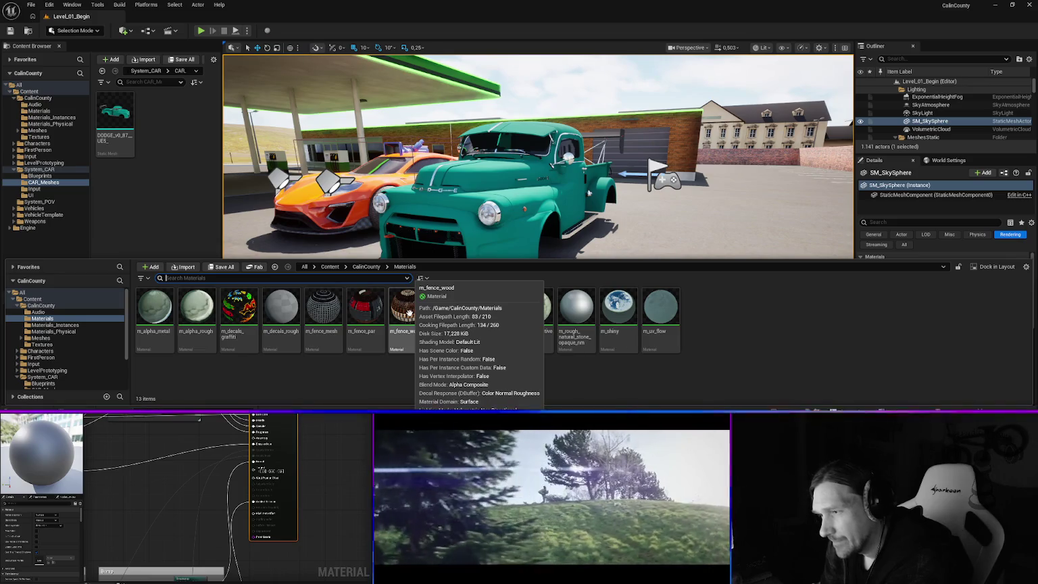
# - Delete m_fence_mesh and m_fence_par, but cancel deleting the still-referenced m_fence_wood
pyautogui.click(331, 319)
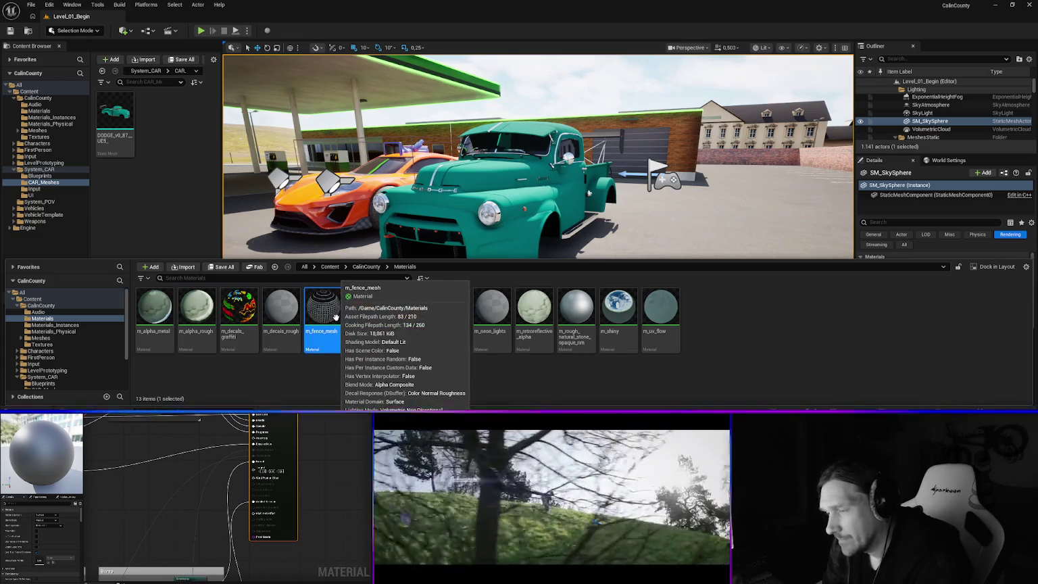
pyautogui.press('Delete')
pyautogui.click(461, 342)
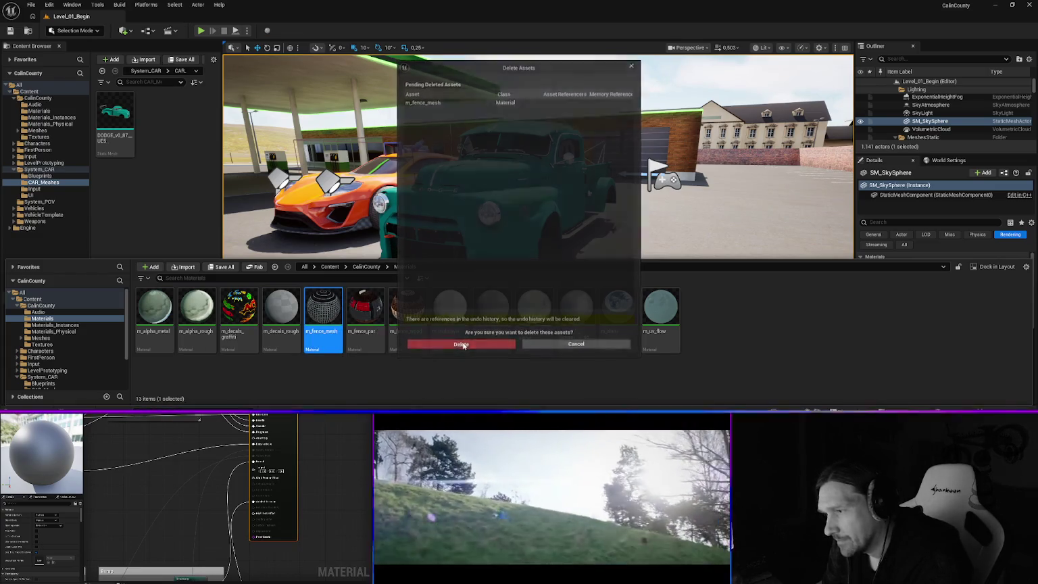
pyautogui.press('Delete')
pyautogui.click(419, 345)
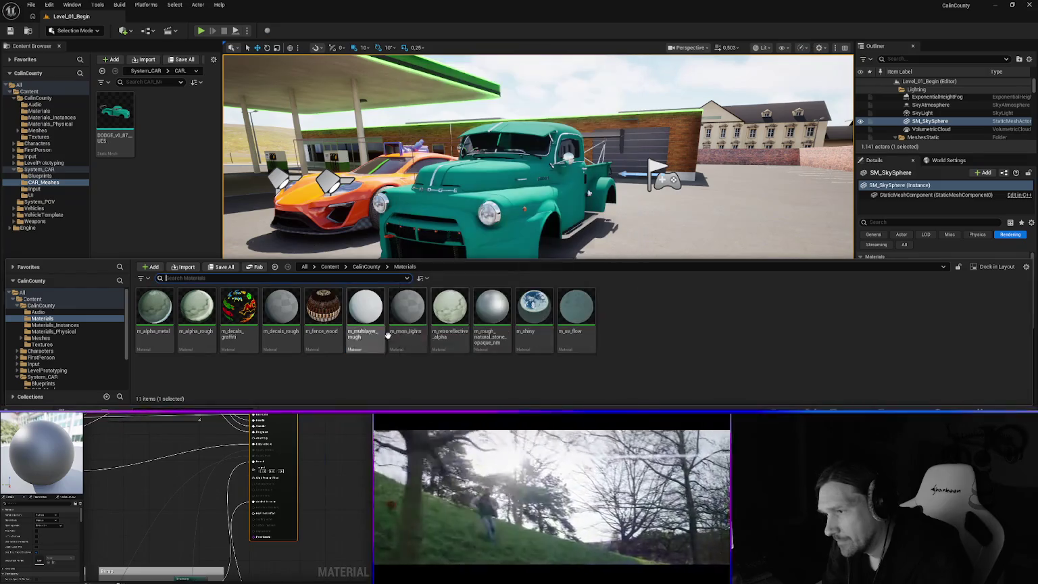
pyautogui.press('Delete')
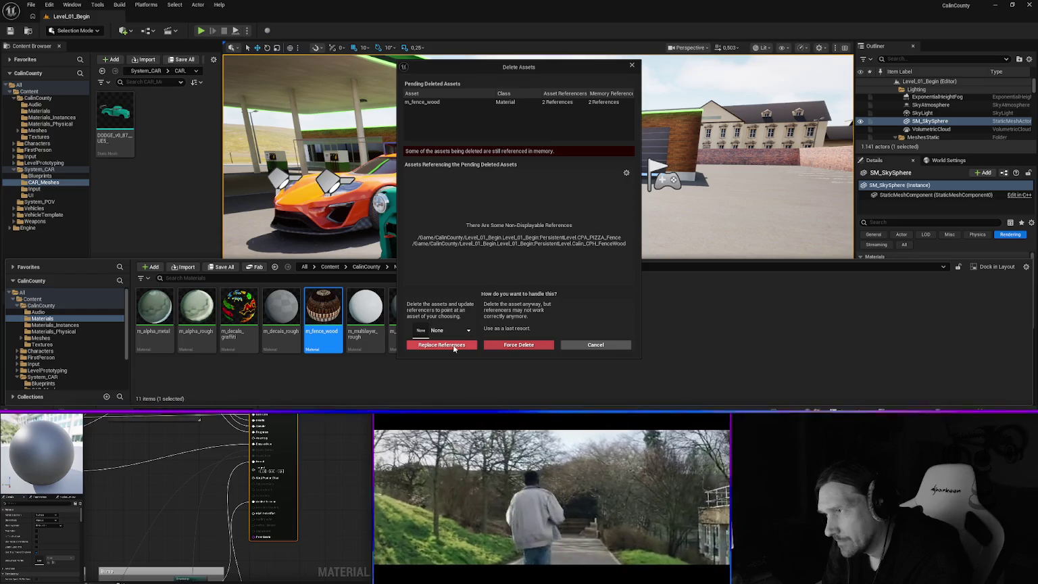
pyautogui.click(593, 346)
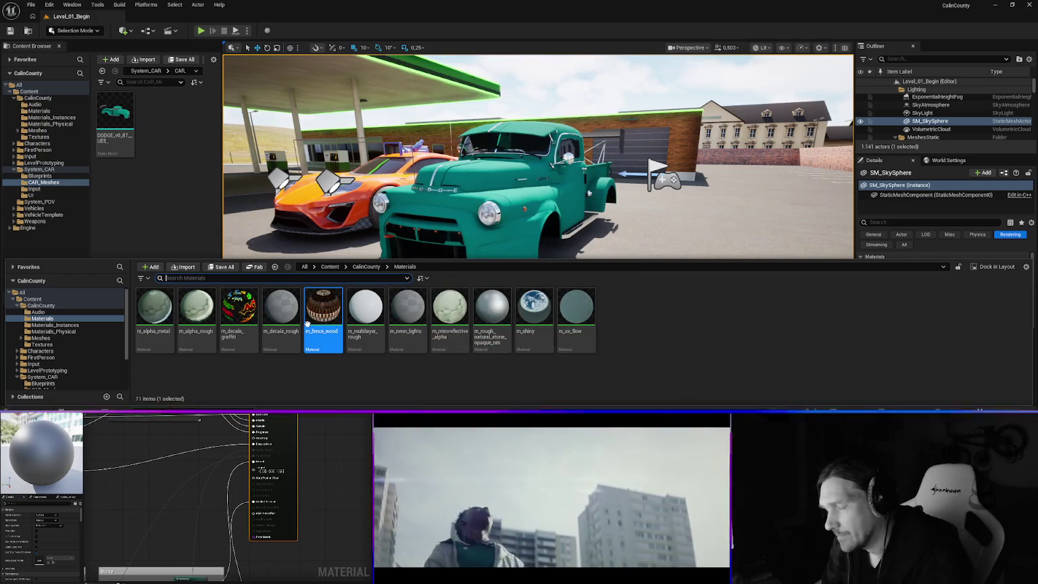
# - Filter Materials_Instances for 'fenc' and open mi_fence_wood for editing
pyautogui.click(60, 325)
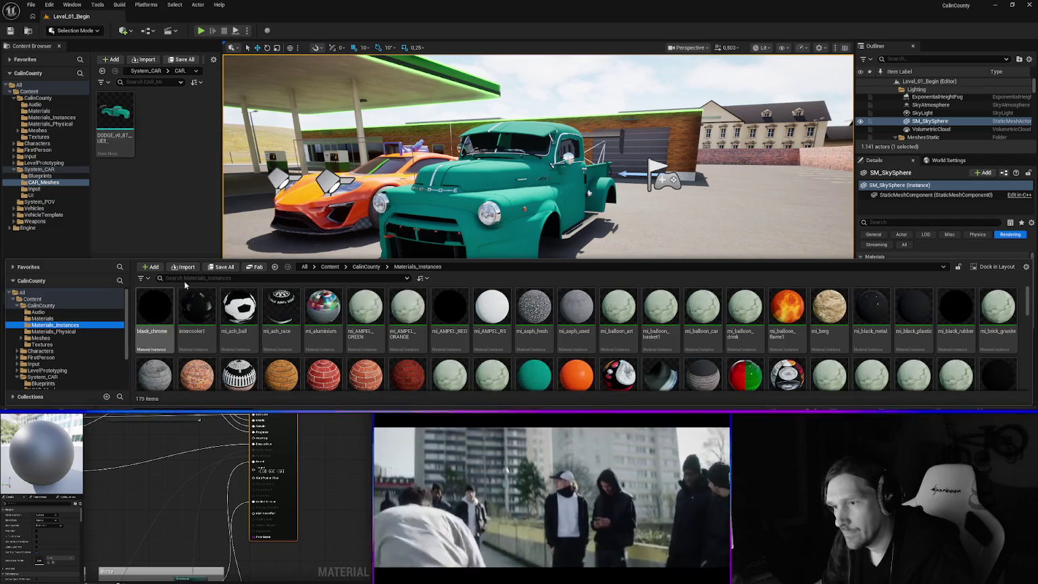
pyautogui.click(201, 278)
pyautogui.write('fenc')
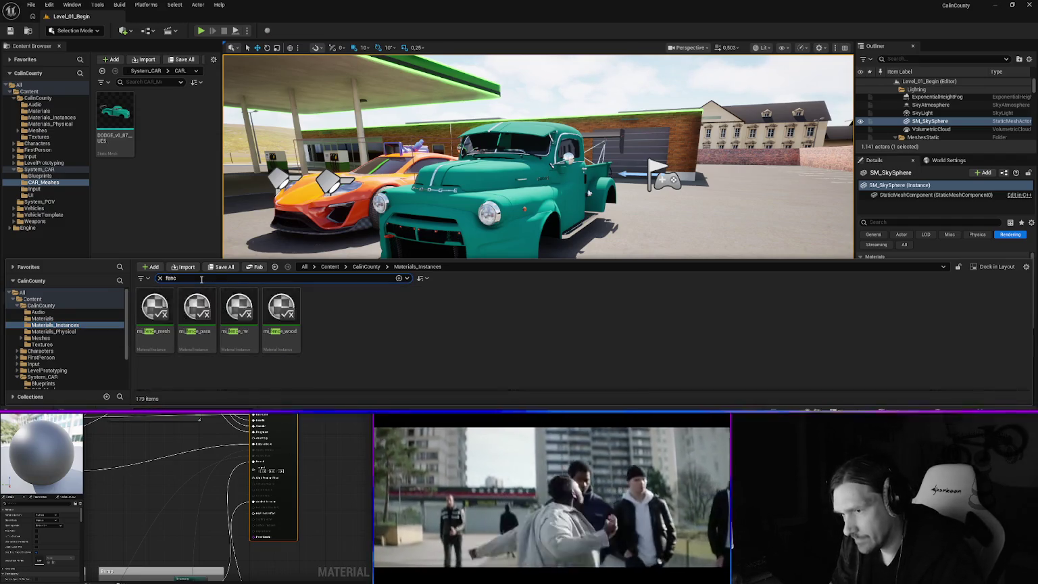
pyautogui.click(282, 307)
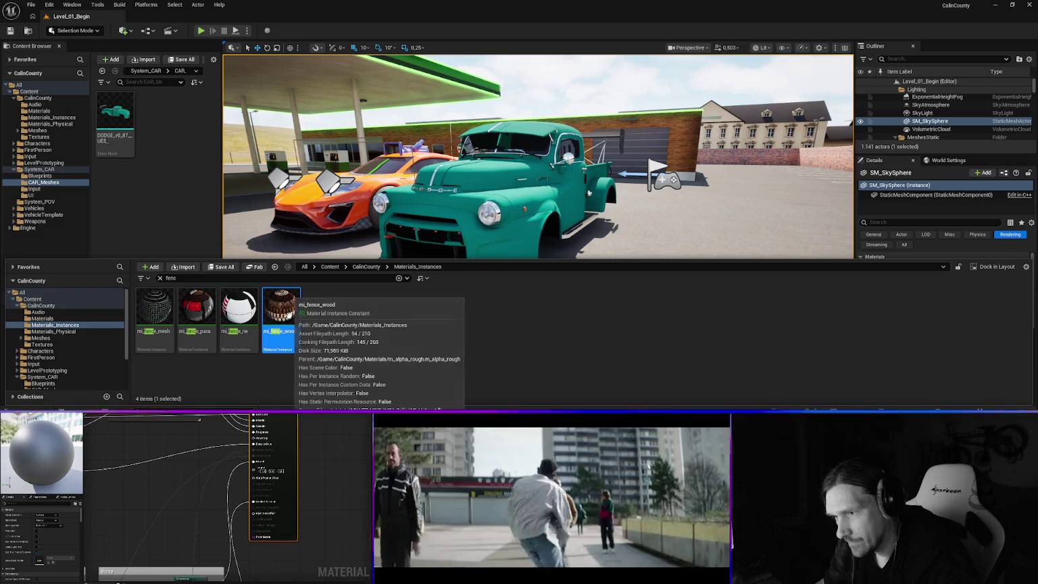
pyautogui.doubleClick(292, 313)
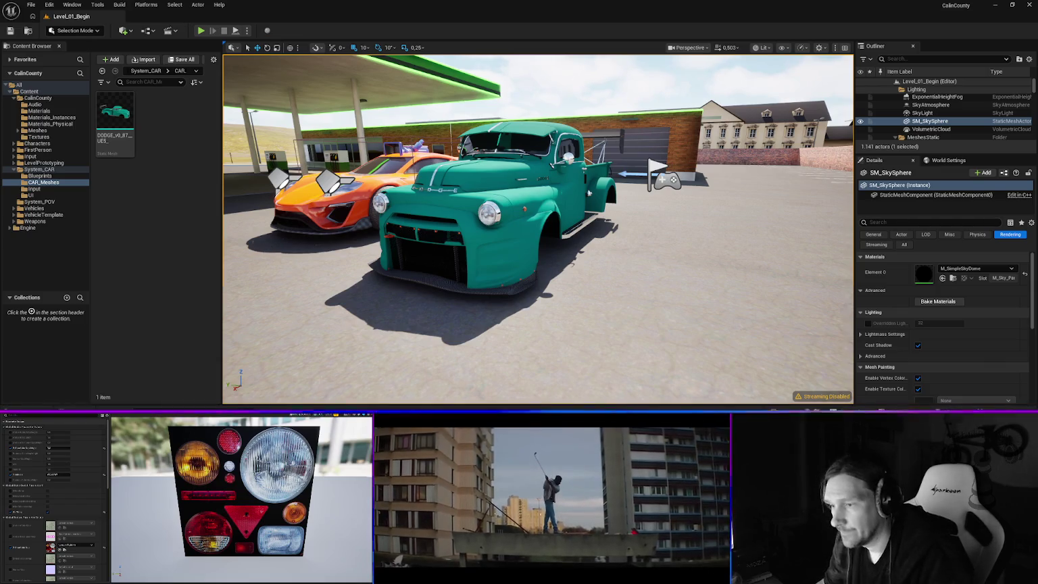
# - Force-delete m_fence_wood from Materials and clear the 'fenc' filter
pyautogui.hotkey('ctrl', 'space')
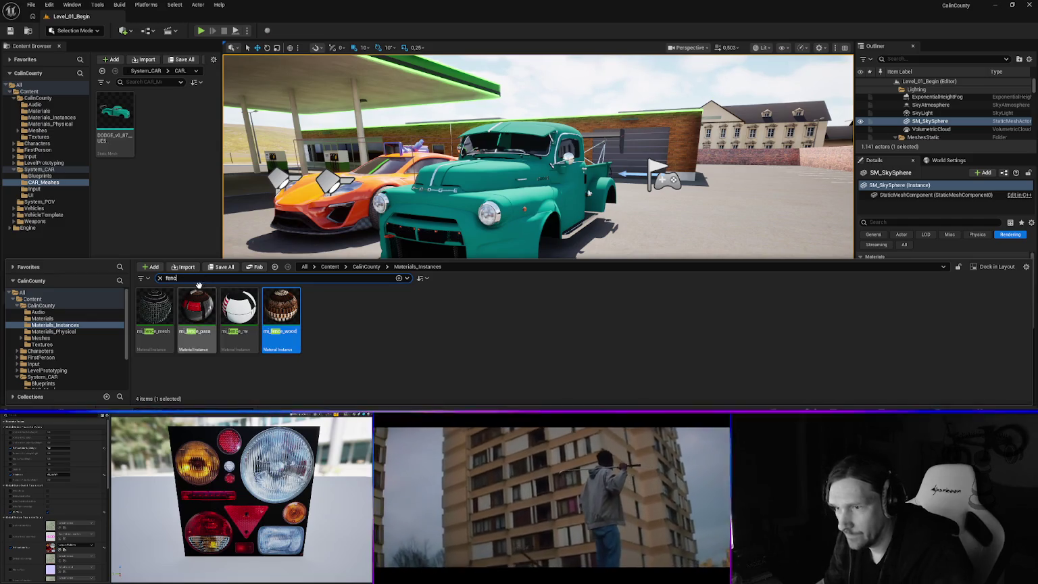
pyautogui.click(42, 318)
pyautogui.click(162, 312)
pyautogui.rightClick(162, 307)
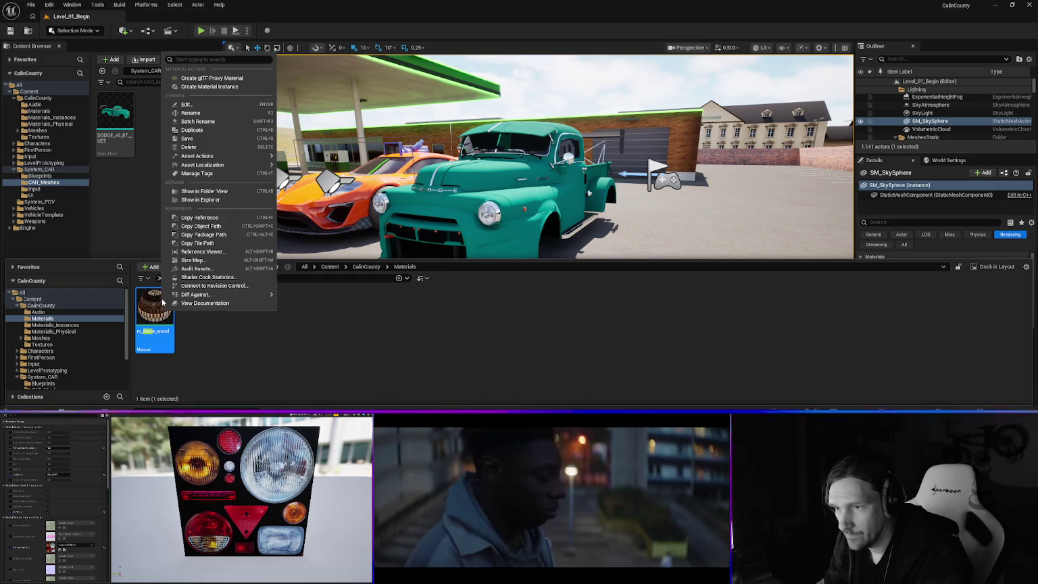
pyautogui.press('Delete')
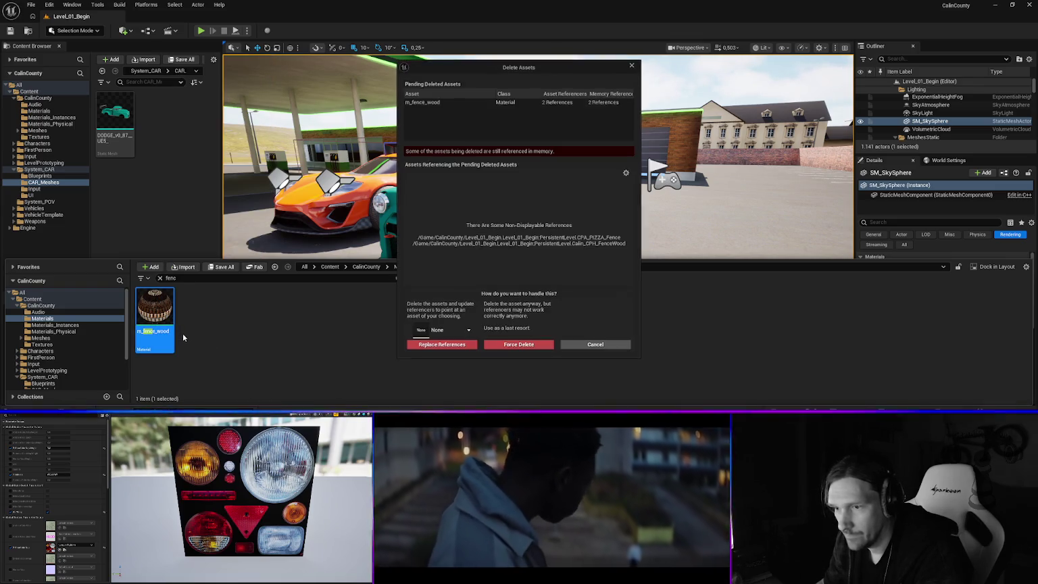
pyautogui.click(518, 344)
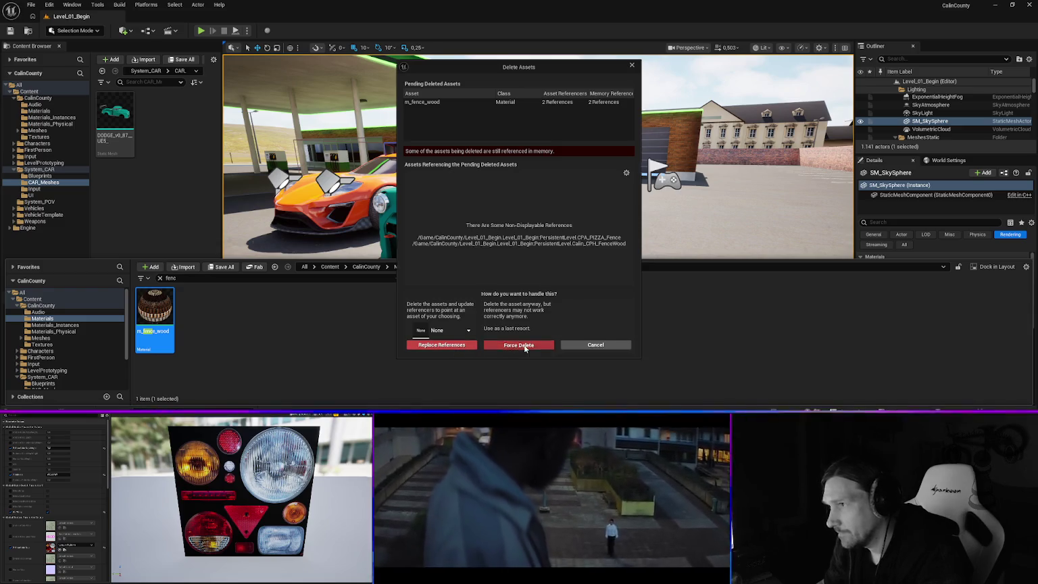
pyautogui.click(160, 279)
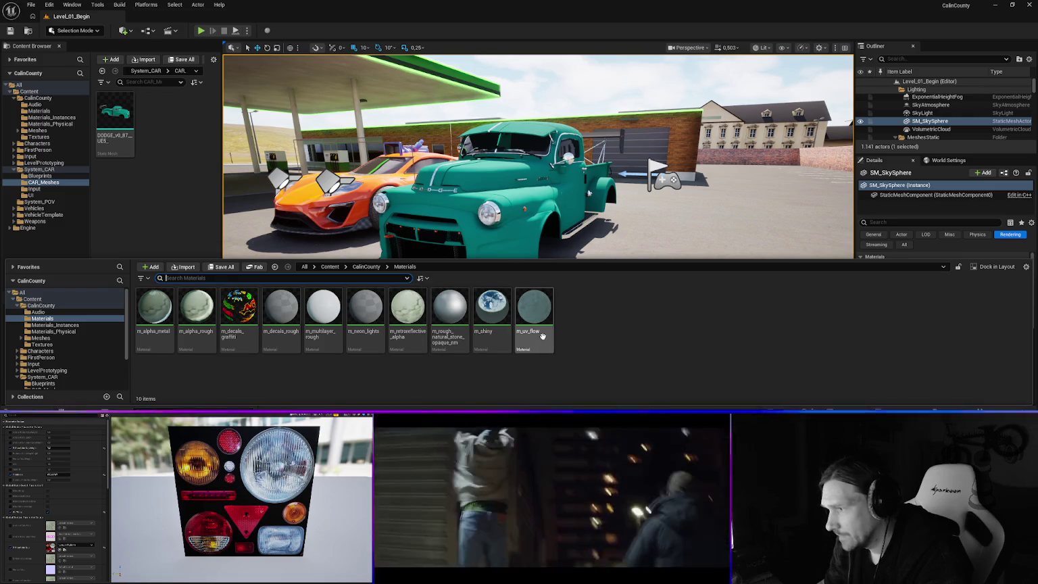
# - Open the m_decals_rough material in the material editor to inspect it
pyautogui.moveTo(540, 336)
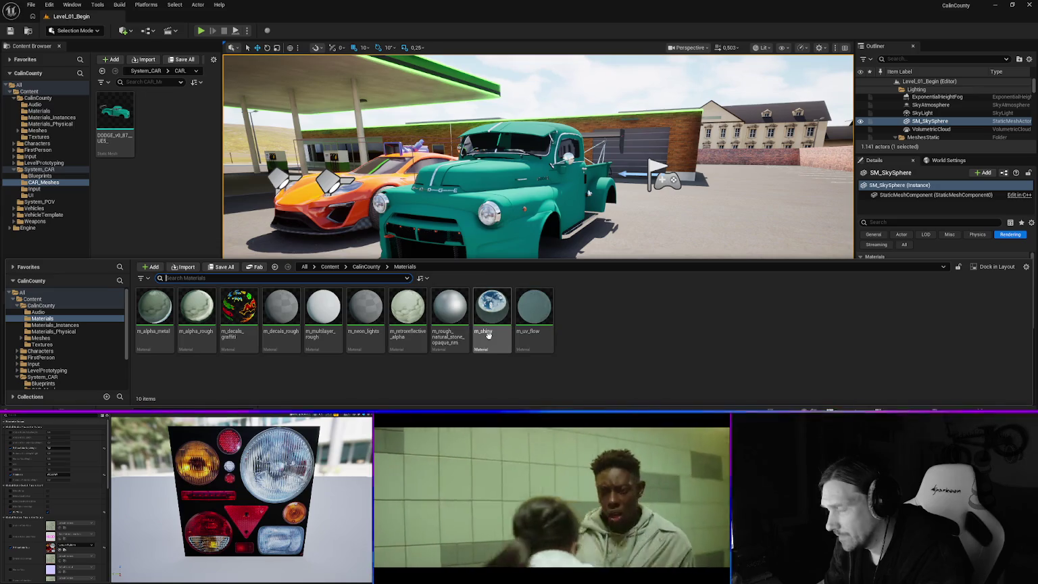
pyautogui.moveTo(489, 334)
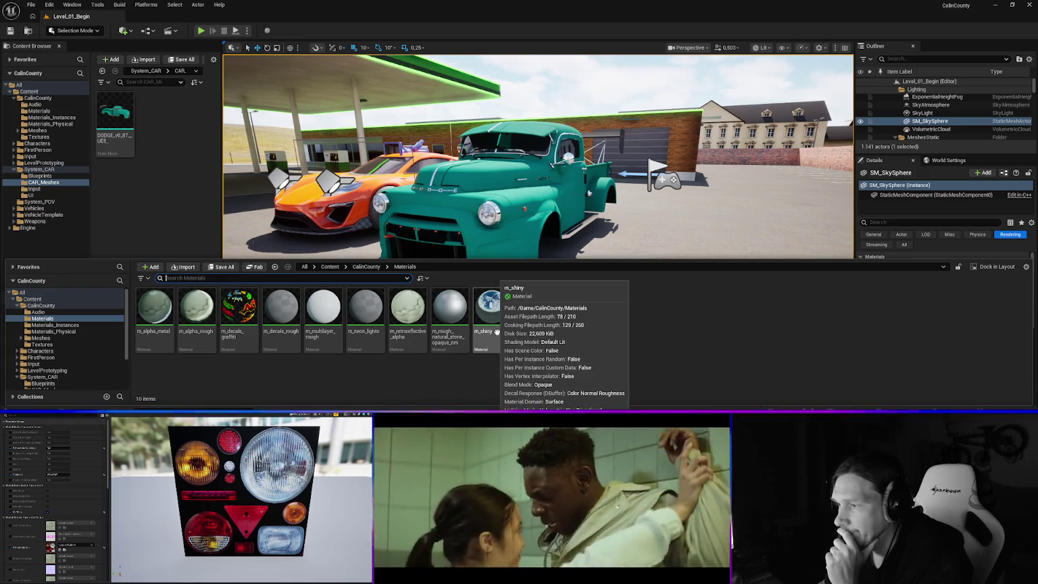
pyautogui.moveTo(459, 341)
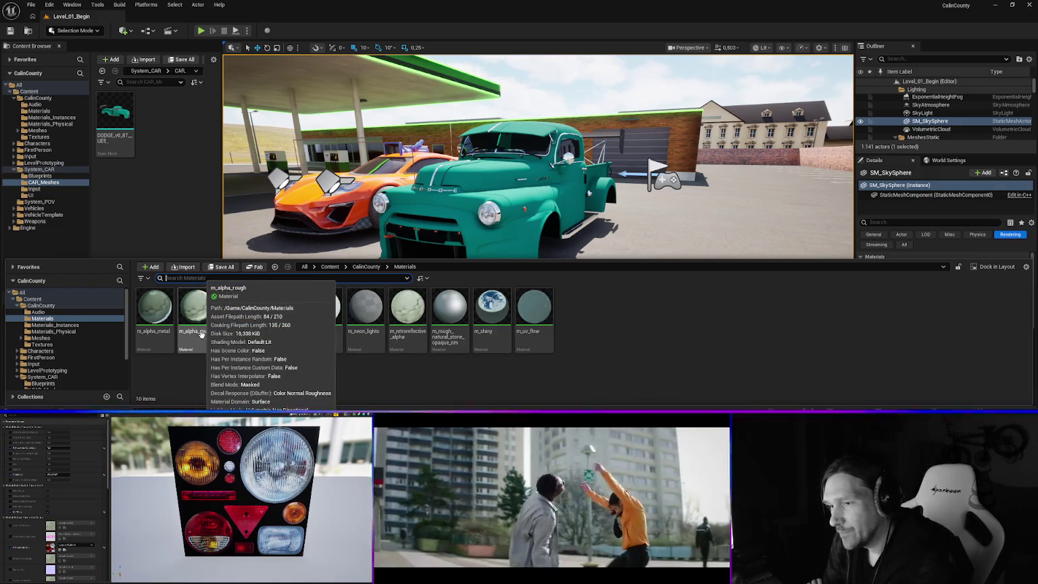
pyautogui.click(287, 316)
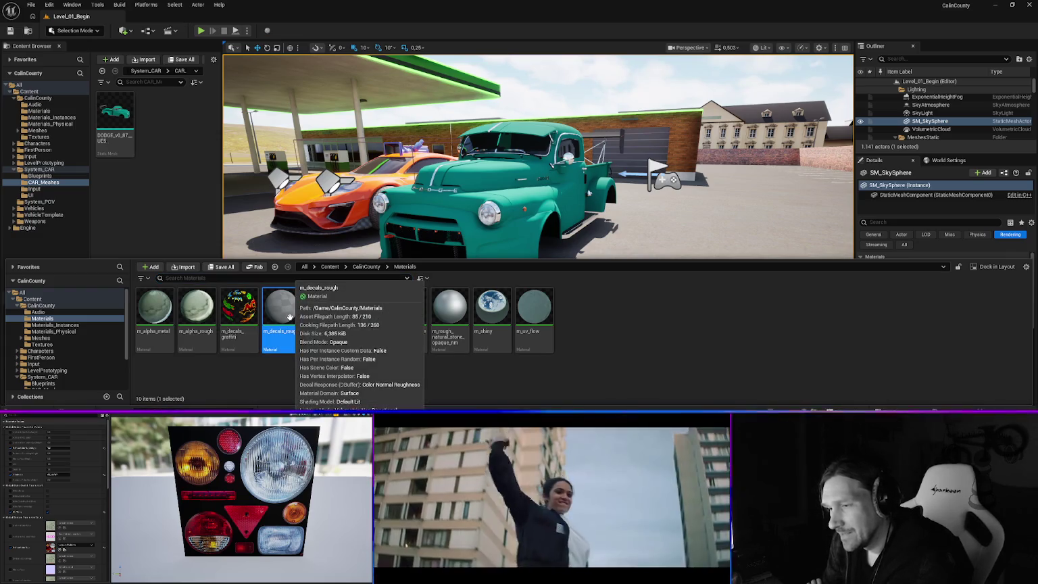
pyautogui.doubleClick(287, 316)
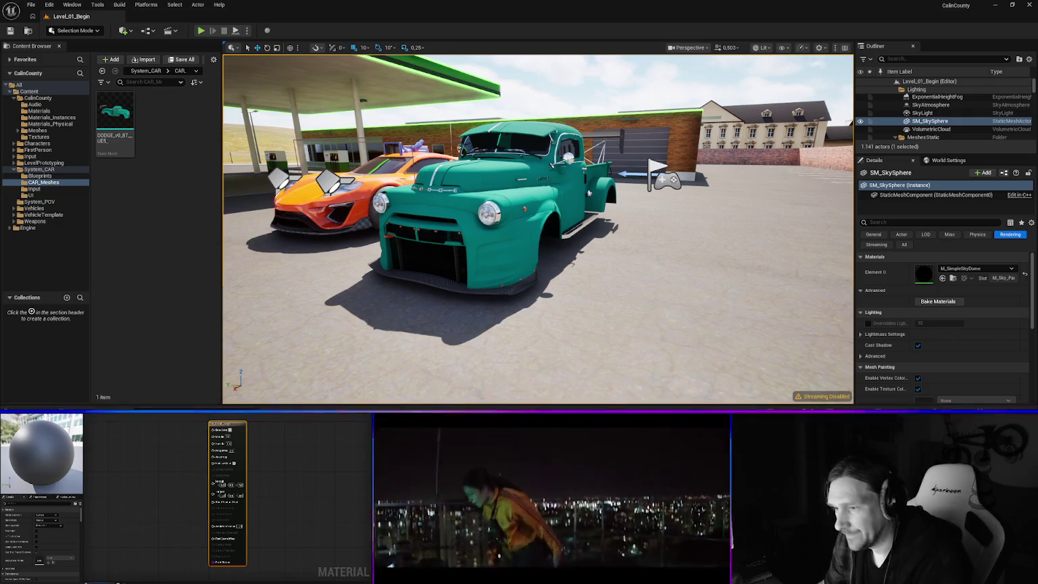
# - Force-delete m_decals_rough from the Materials folder
pyautogui.hotkey('ctrl', 'space')
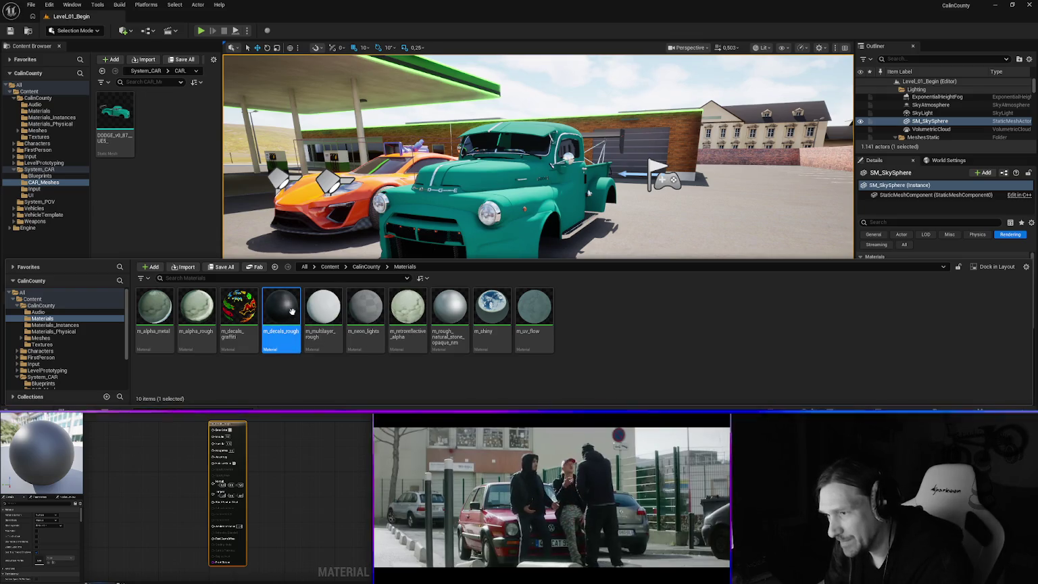
pyautogui.press('Right')
pyautogui.click(285, 313)
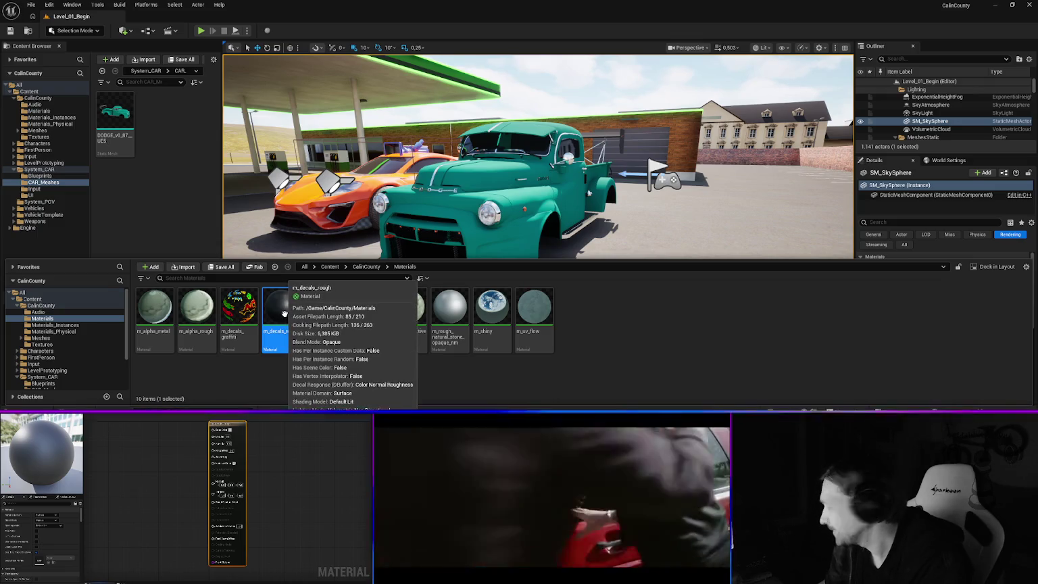
pyautogui.press('Delete')
pyautogui.click(461, 345)
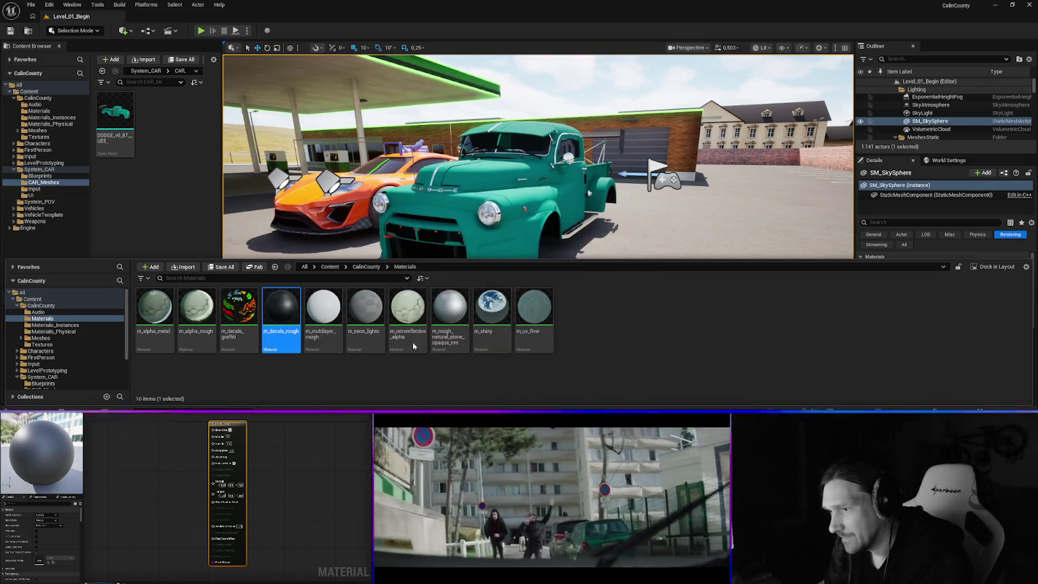
# - Select m_decals_graffiti, then go to the Materials_Instances folder
pyautogui.hotkey('ctrl', 'space')
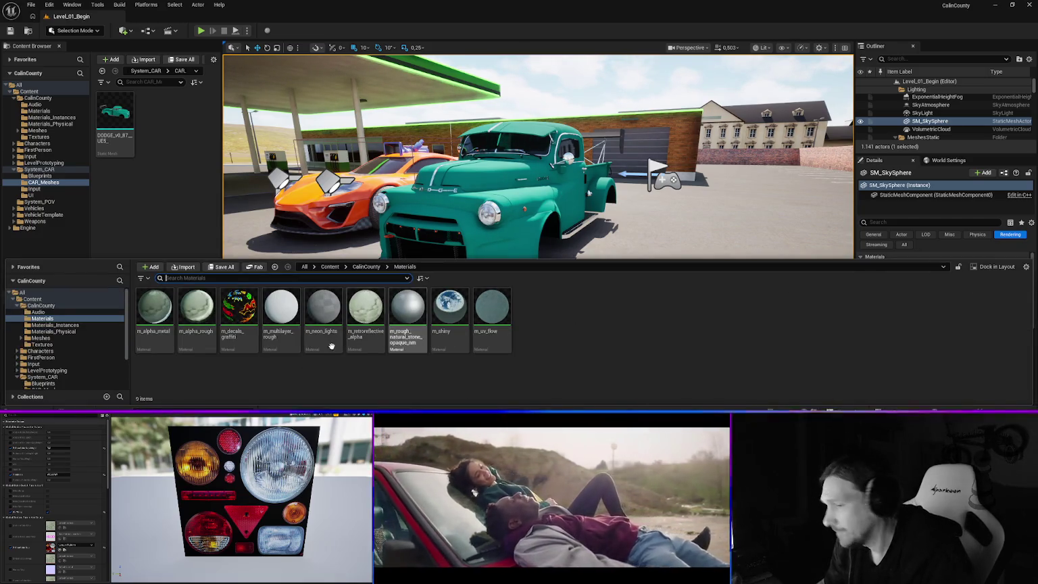
pyautogui.click(240, 314)
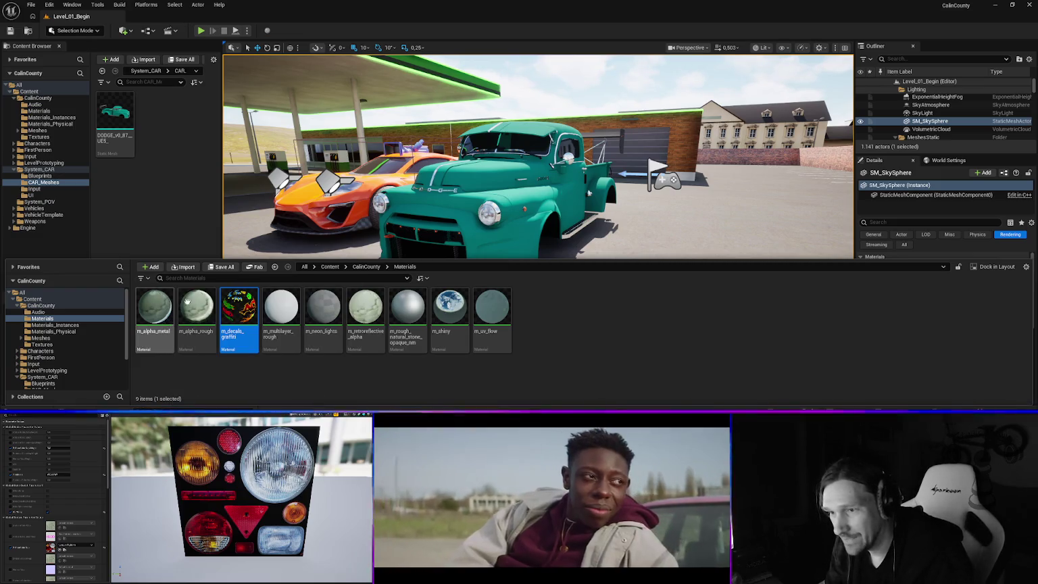
pyautogui.click(61, 325)
# - Search 'decals' among the material instances and select mi_decals_graffiti
pyautogui.click(209, 278)
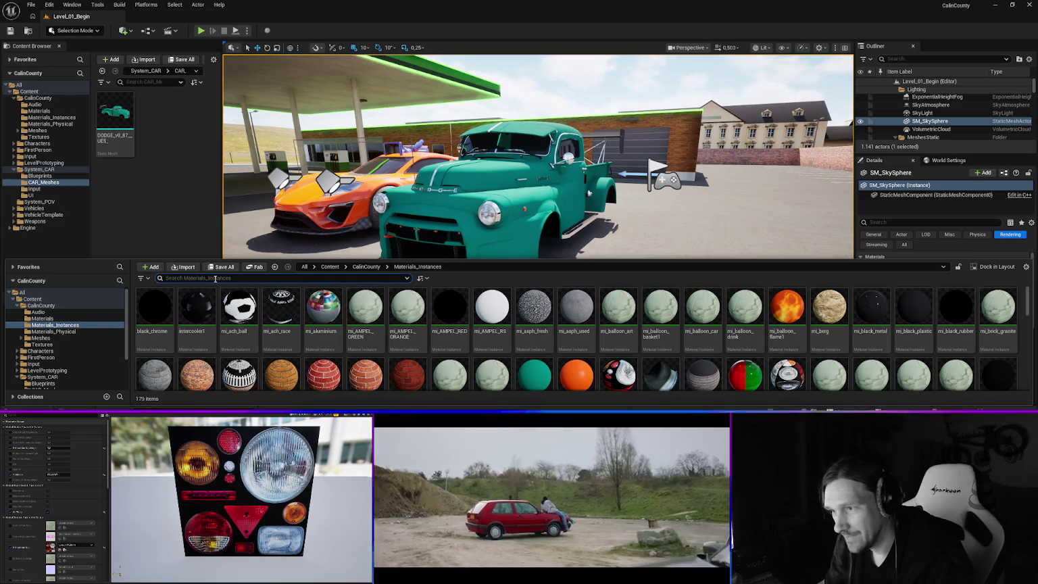
pyautogui.write('decals')
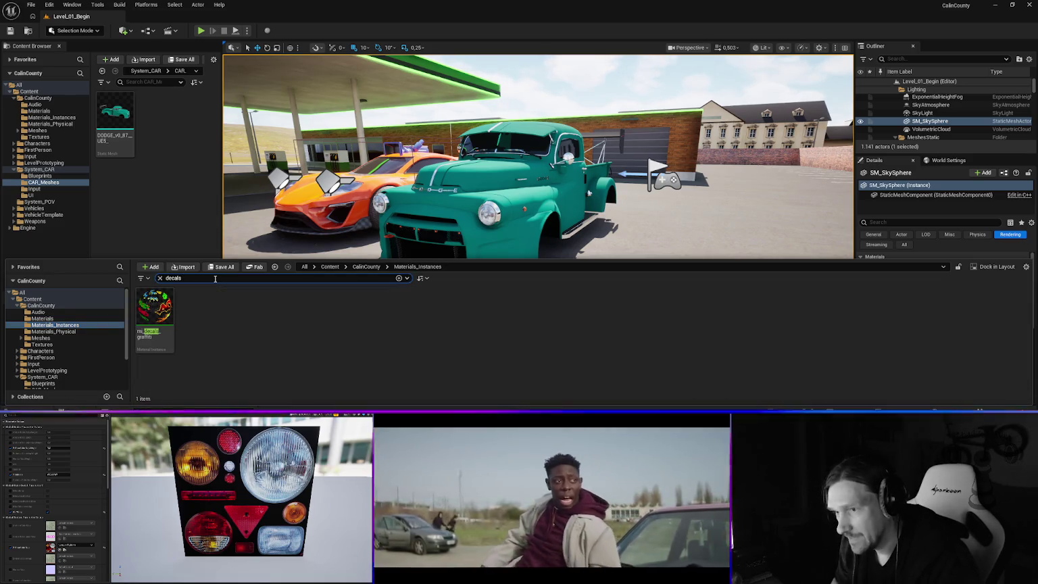
pyautogui.click(155, 312)
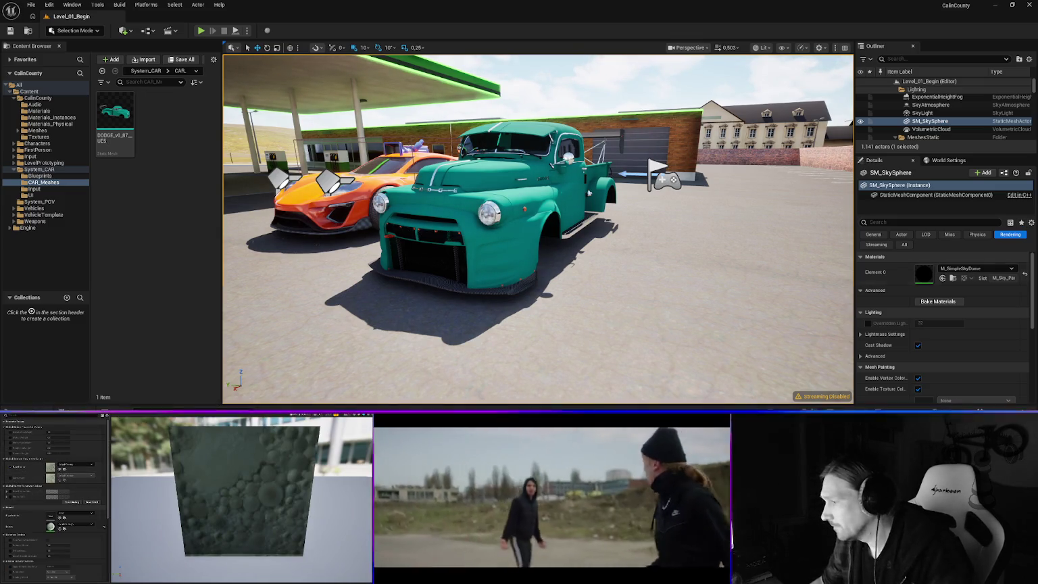
# - Drag the t_decals_graffiti texture out of the Textures folder
pyautogui.hotkey('ctrl', 'space')
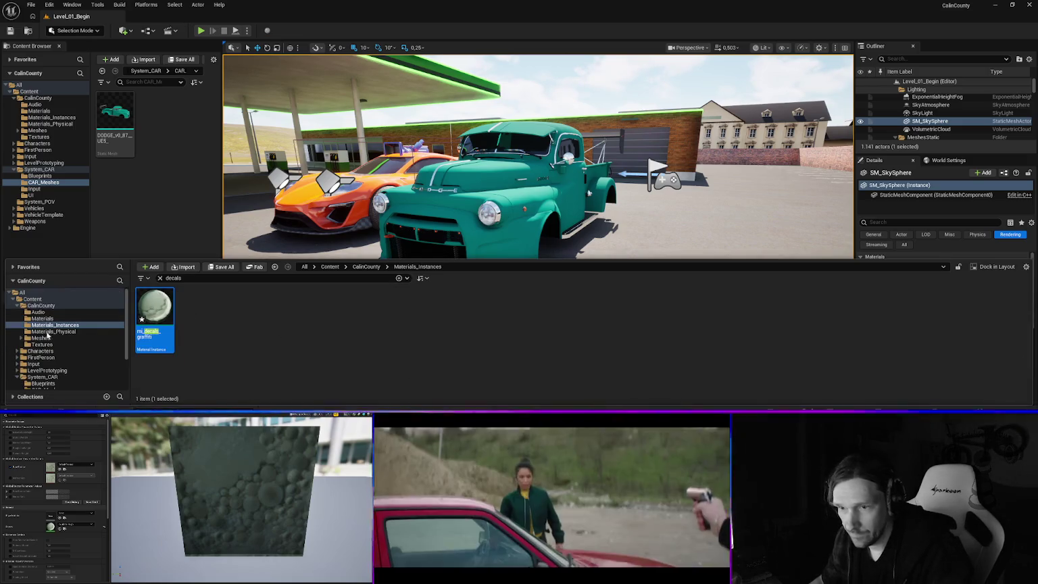
pyautogui.click(42, 344)
pyautogui.moveTo(157, 307)
pyautogui.mouseDown()
pyautogui.moveTo(277, 323)
pyautogui.moveTo(361, 315)
pyautogui.moveTo(378, 433)
pyautogui.mouseUp()
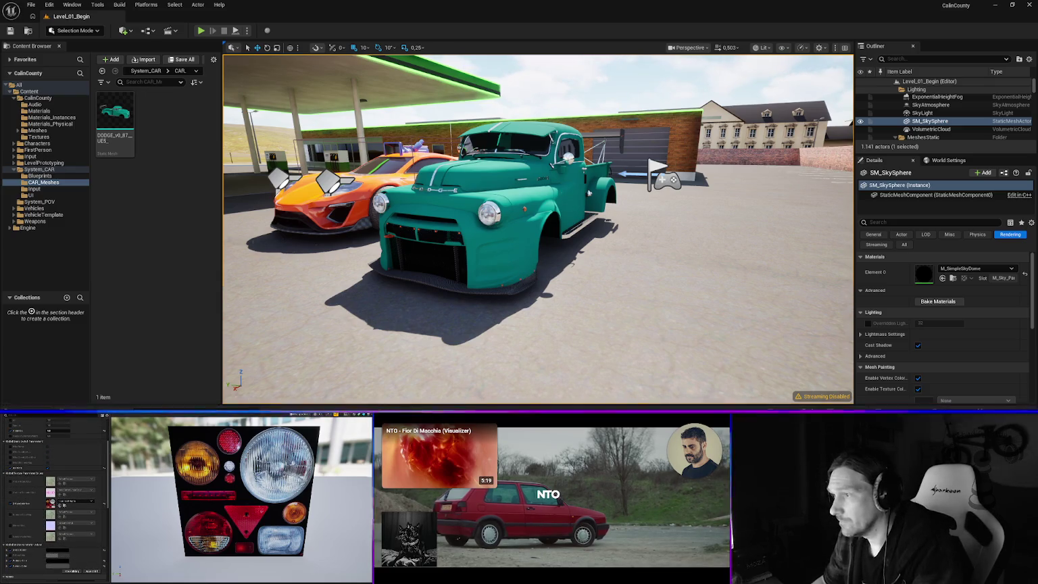
# - Fly the camera past the green truck and turn toward the white house down the street
pyautogui.press('w')
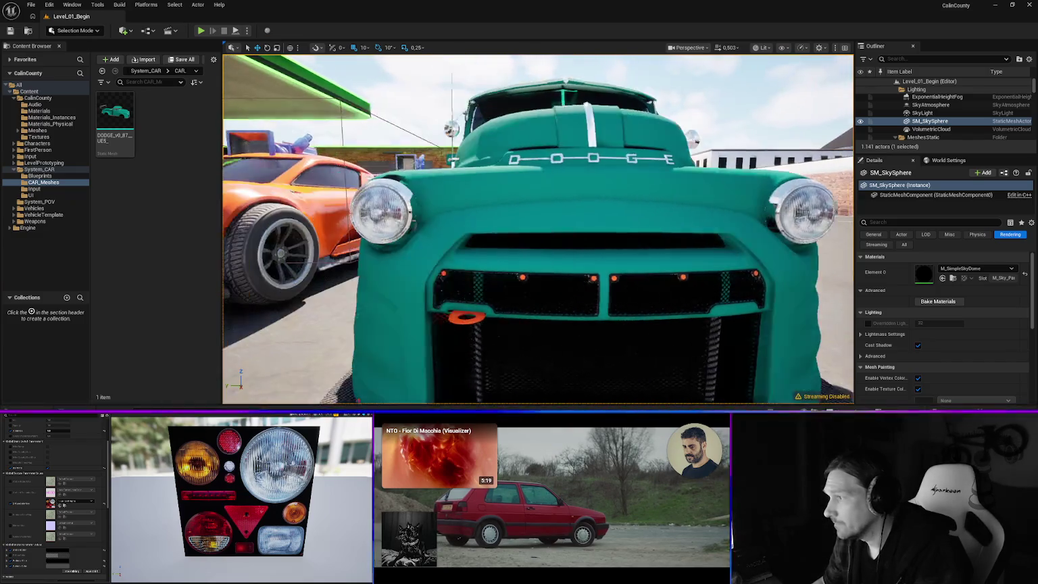
pyautogui.press('s')
pyautogui.press('w')
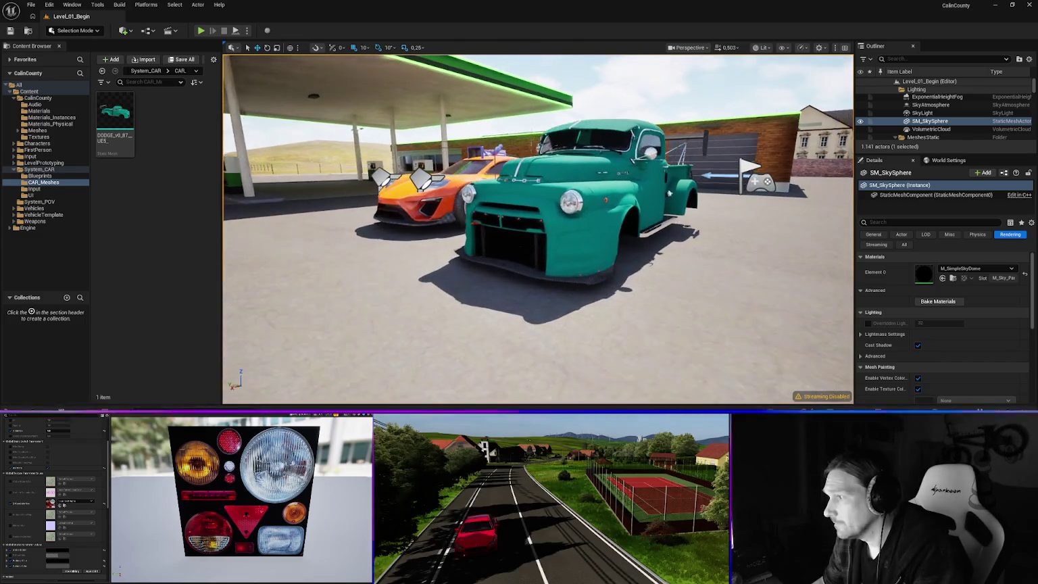
pyautogui.moveTo(541, 230); pyautogui.dragTo(405, 230)
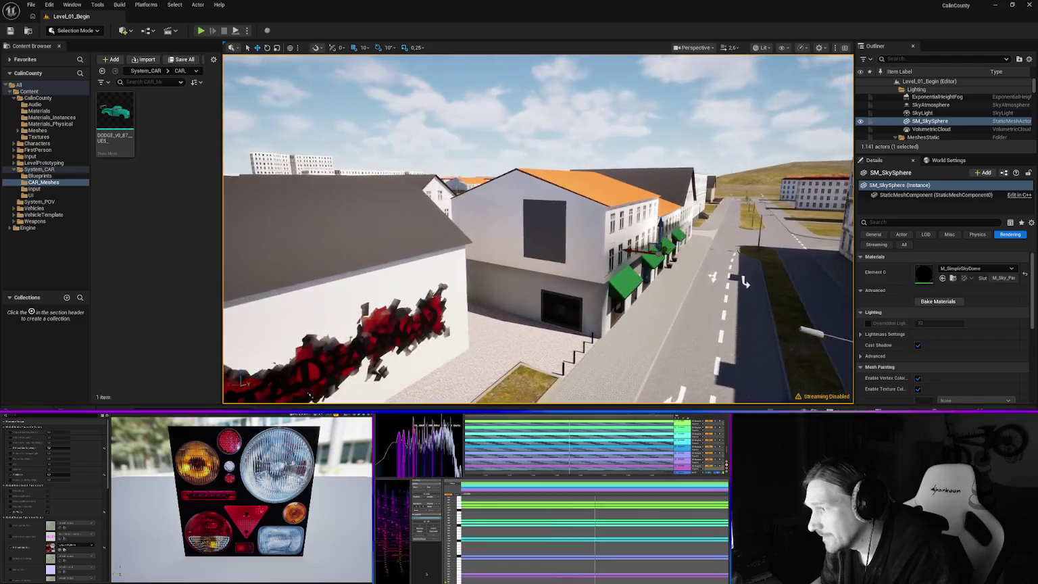
# - Assign mi_KIRKLAND1 to Element 3 of the CPB_HOUSE_KIRKLAND house via a 'kirk' search
pyautogui.click(462, 224)
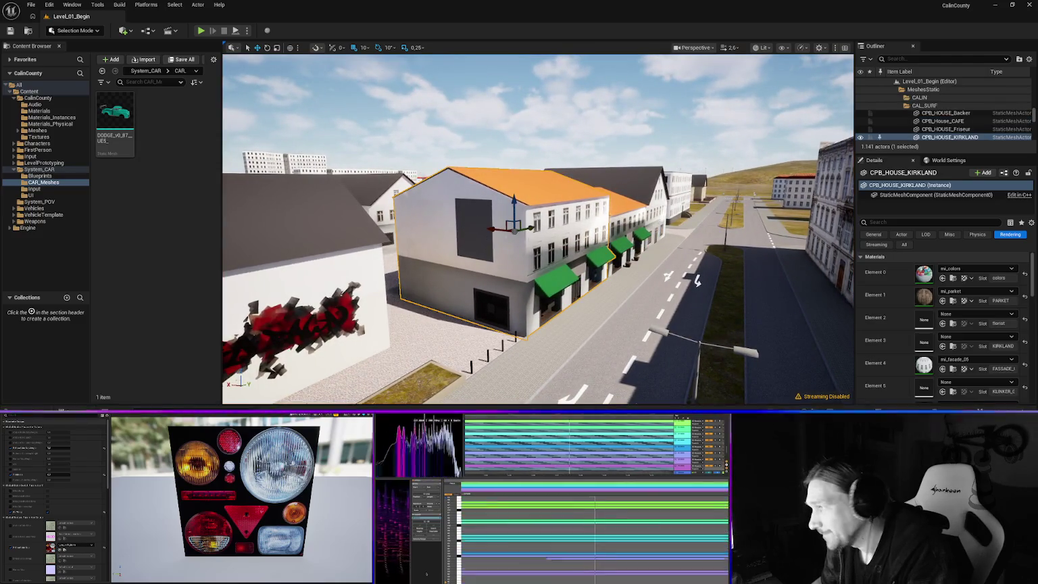
pyautogui.scroll(-2, 956, 304)
pyautogui.scroll(-2, 938, 312)
pyautogui.scroll(2, 942, 318)
pyautogui.scroll(-6, 945, 319)
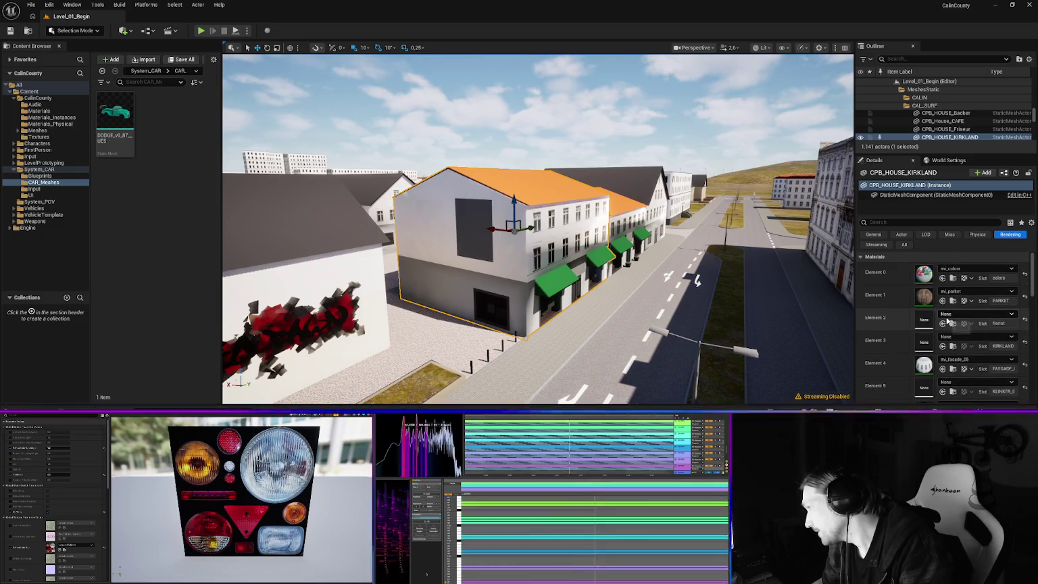
pyautogui.scroll(6, 946, 315)
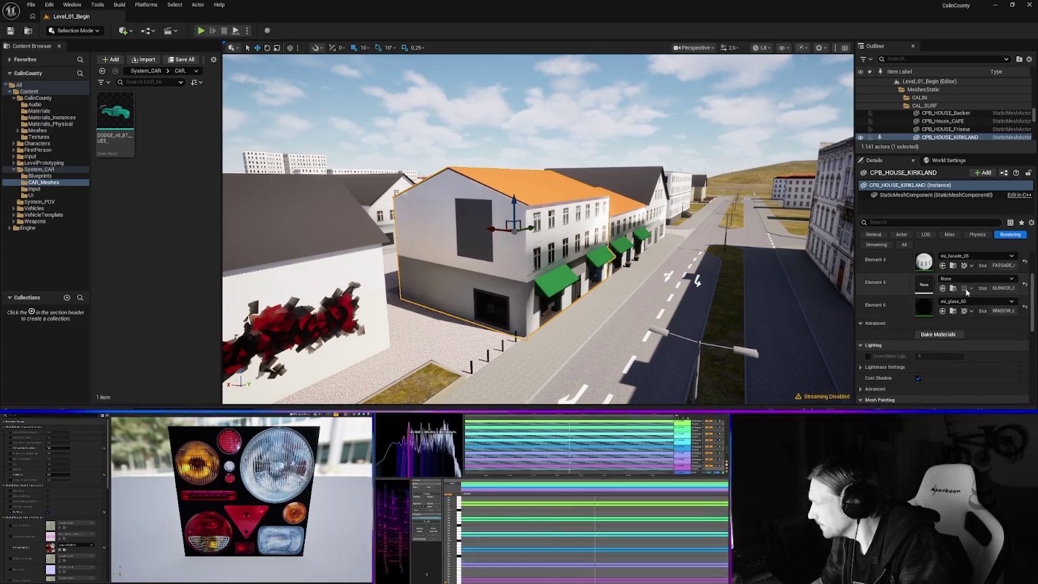
pyautogui.scroll(2, 992, 284)
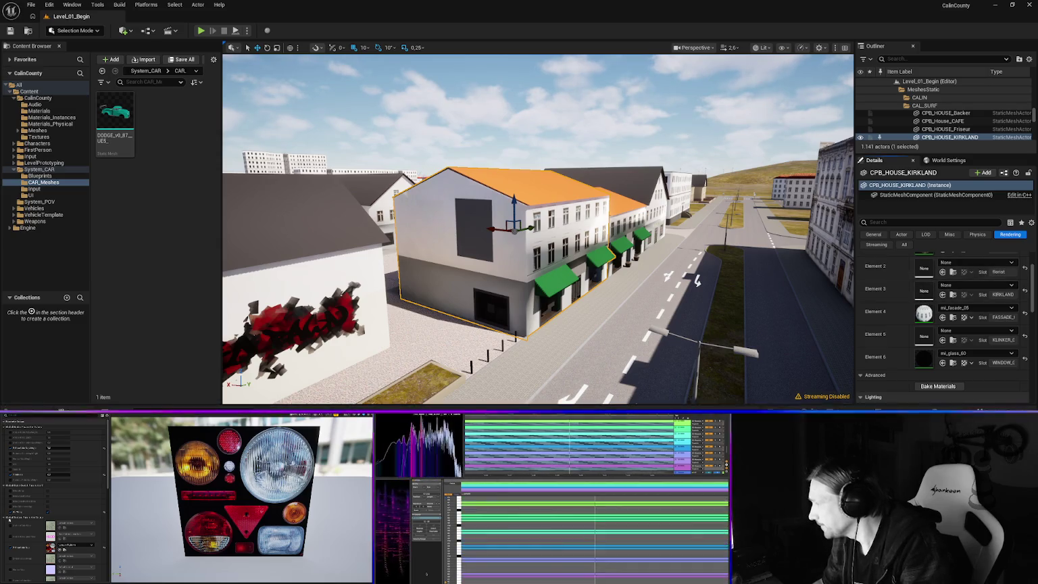
pyautogui.click(964, 285)
pyautogui.moveTo(952, 213)
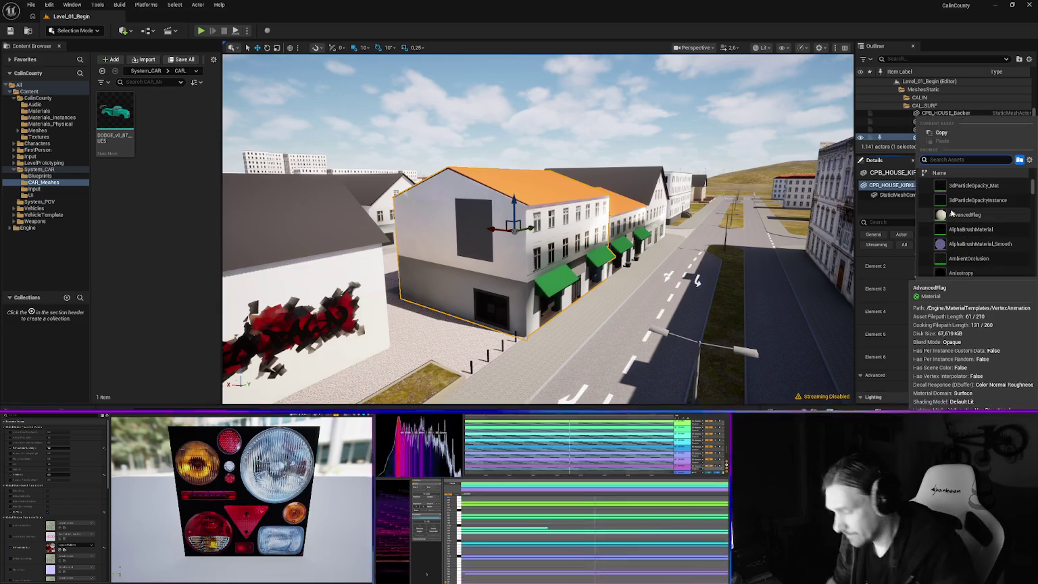
pyautogui.write('kirk')
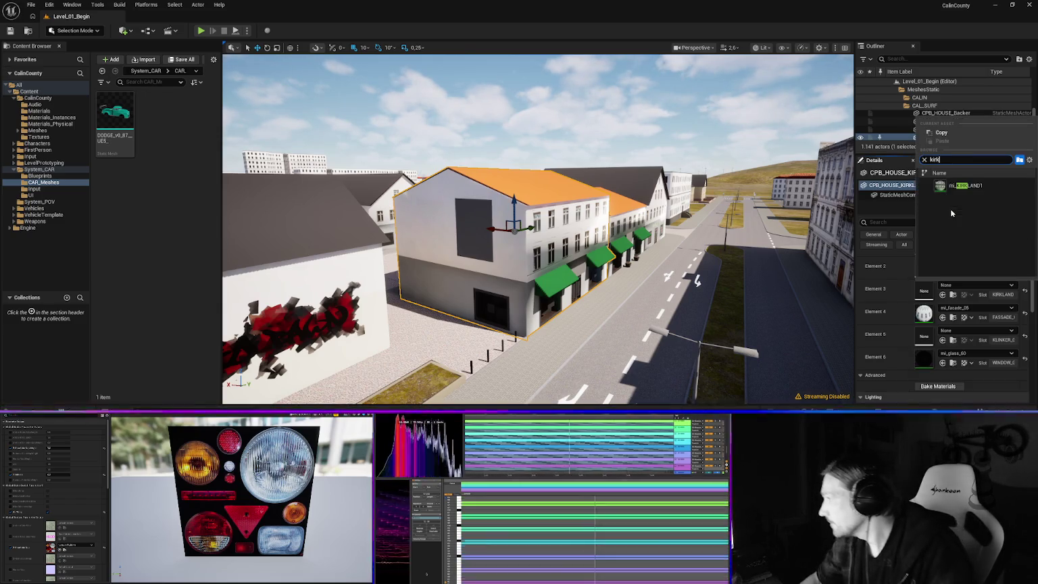
pyautogui.click(963, 186)
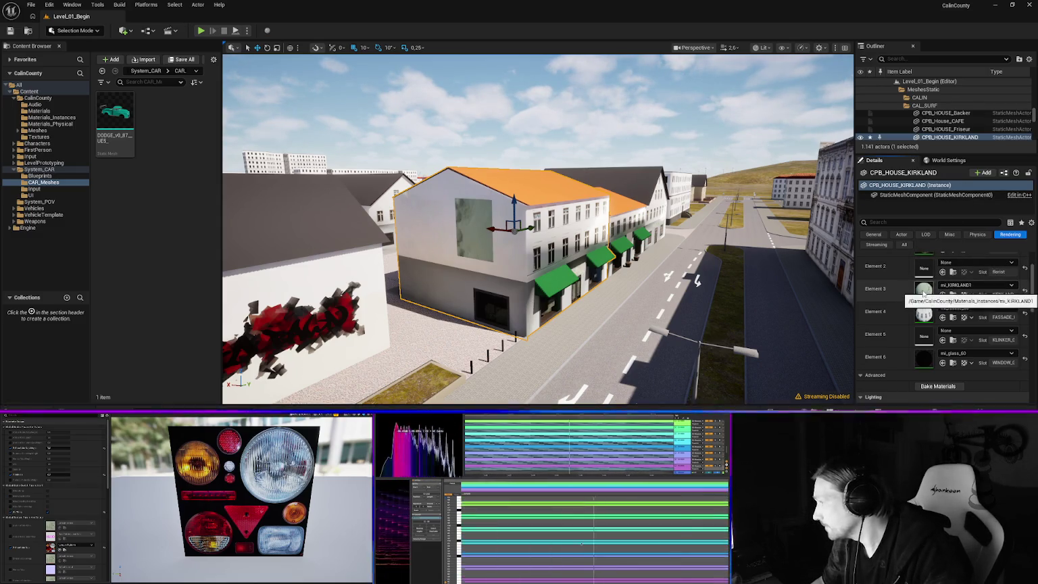
pyautogui.hotkey('ctrl', 'space')
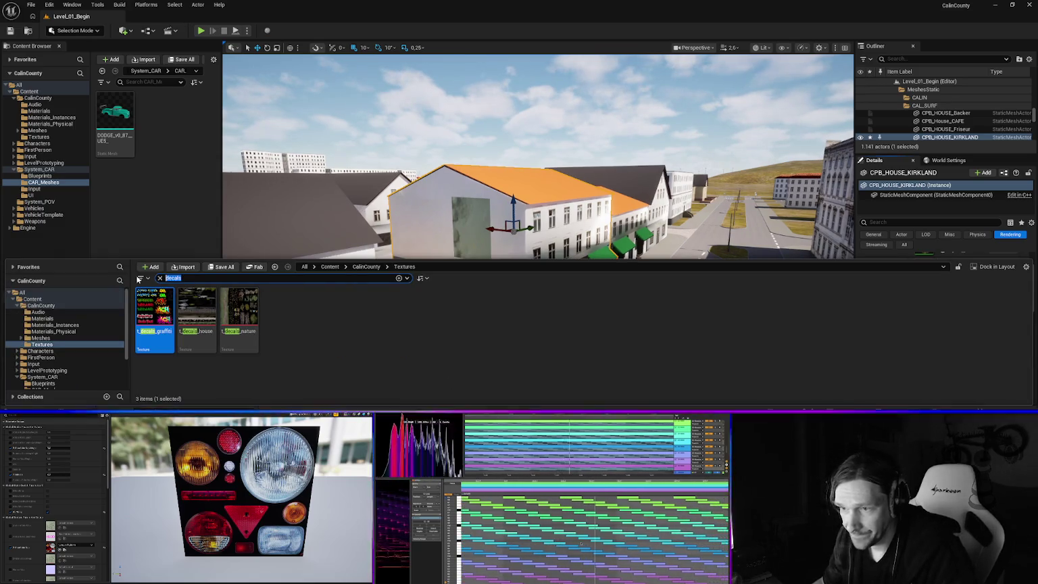
# - Find MI_KIRKLAND in Materials_Instances and rename it to mi_kirkland
pyautogui.click(173, 278)
pyautogui.write('kirk')
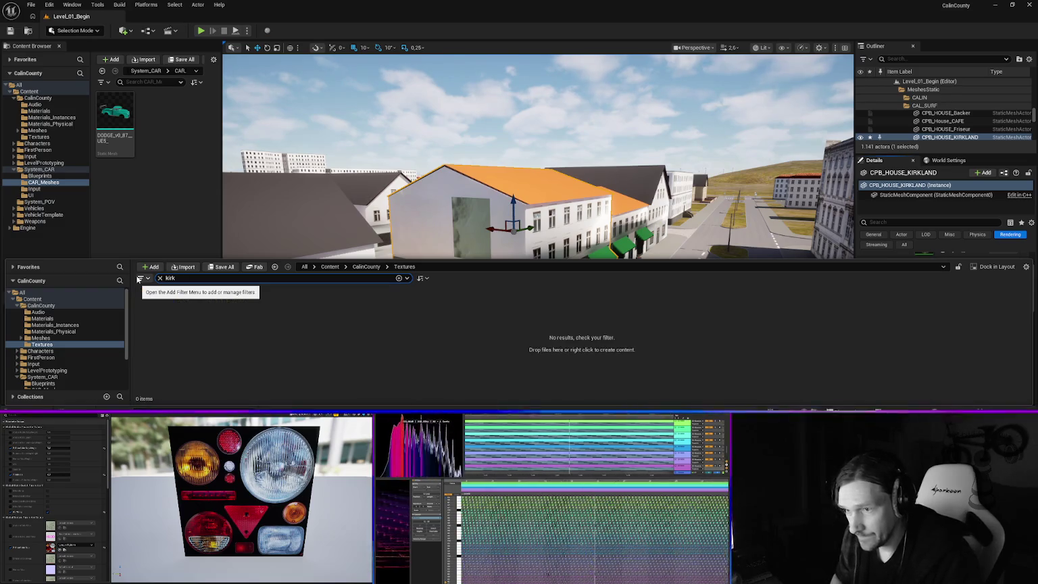
pyautogui.click(52, 327)
pyautogui.click(155, 309)
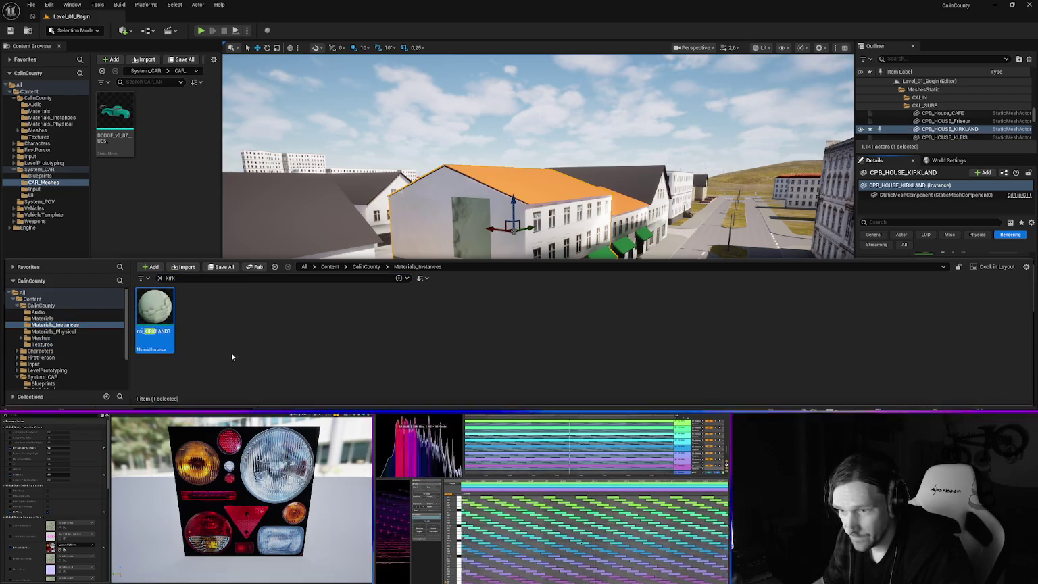
pyautogui.write('mi_KIRKLAN')
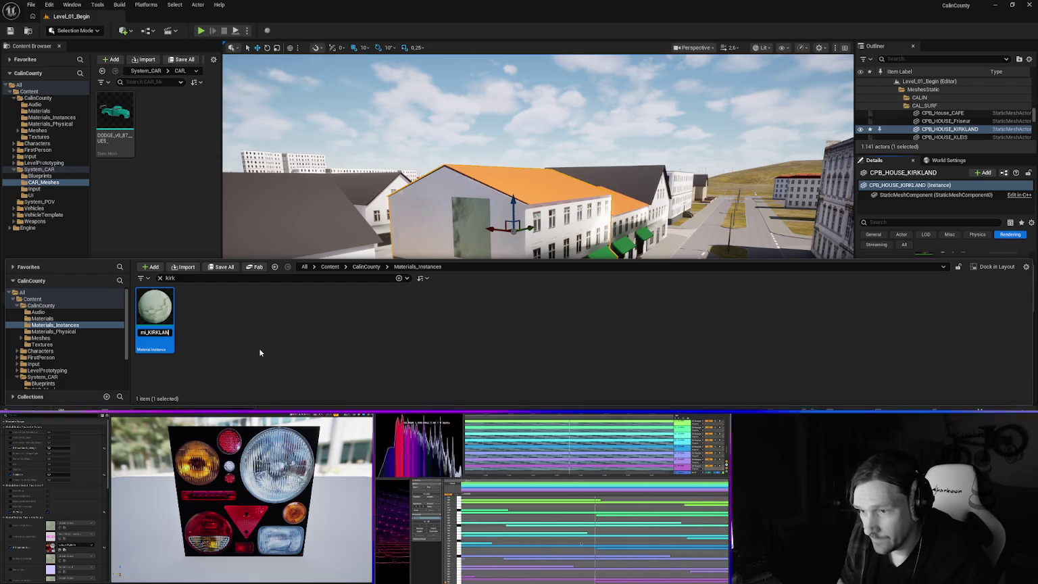
pyautogui.press('BackSpace')
pyautogui.press('BackSpace')
pyautogui.press('BackSpace')
pyautogui.write('k')
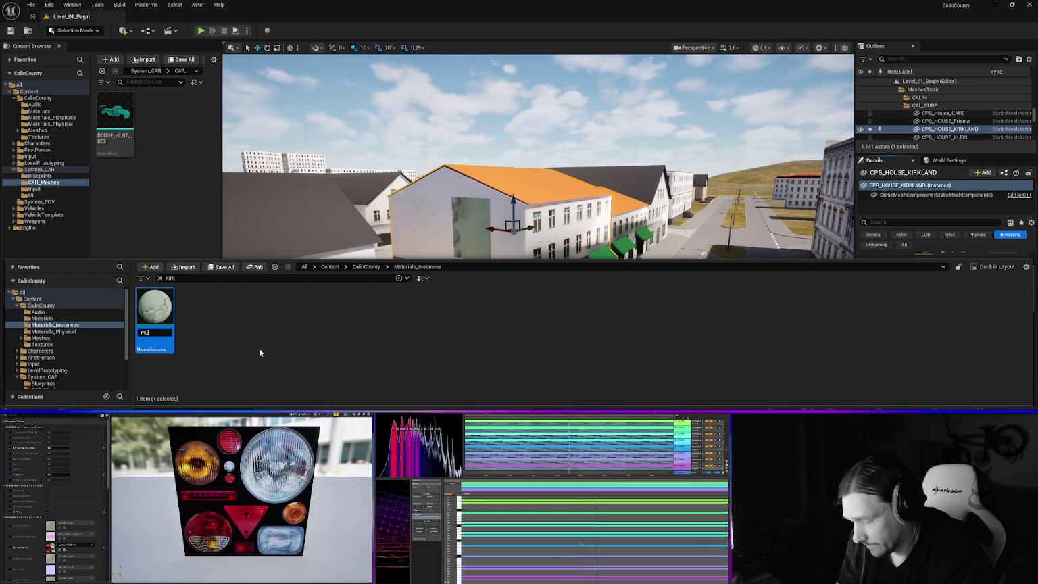
pyautogui.write('irkland')
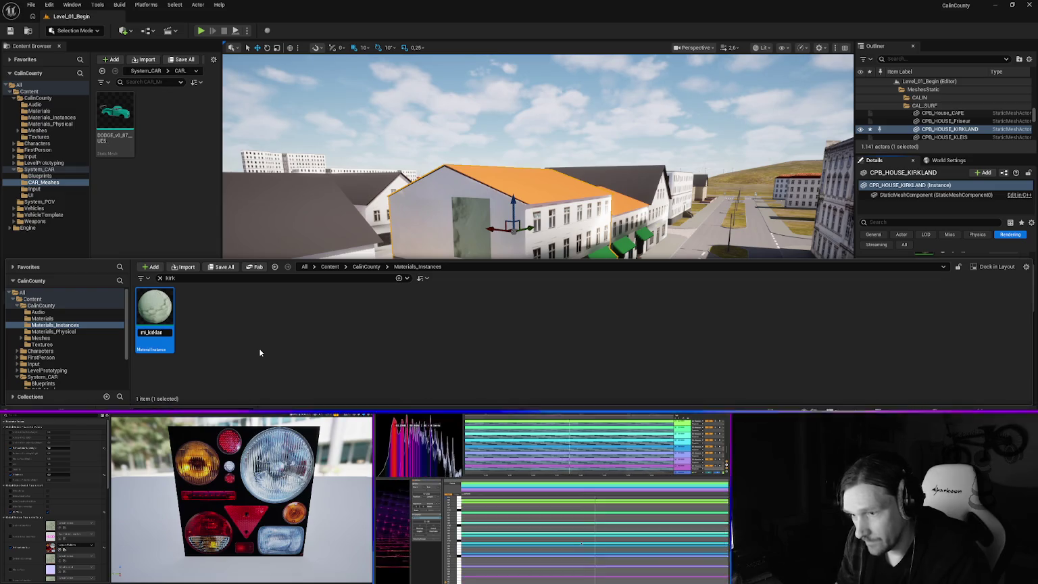
pyautogui.press('Return')
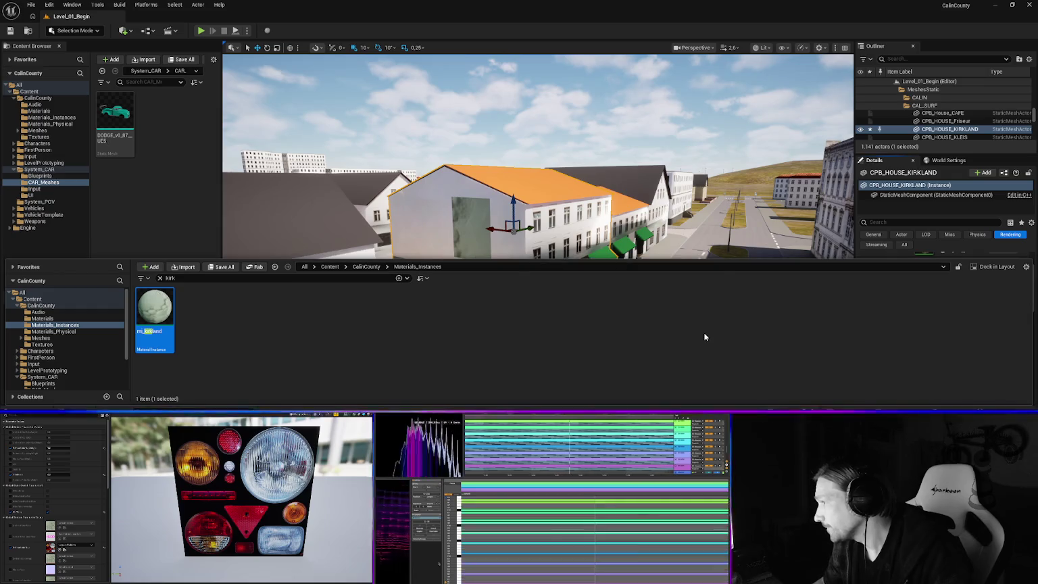
pyautogui.hotkey('ctrl', 'space')
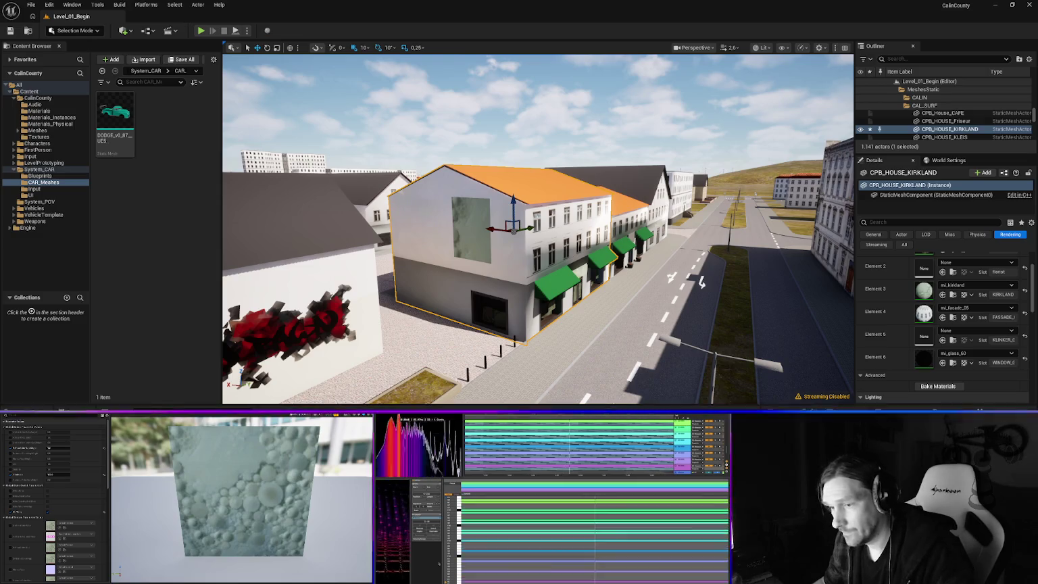
pyautogui.hotkey('alt', 'Tab')
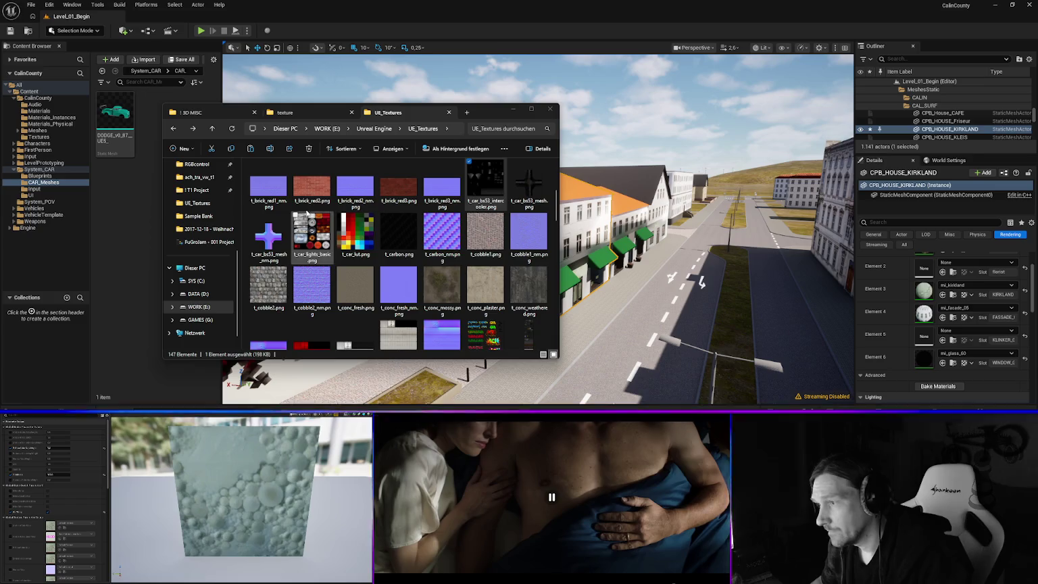
# - Scroll through UE_Textures, then switch to the ! 3D MISC folder
pyautogui.scroll(-5, 368, 257)
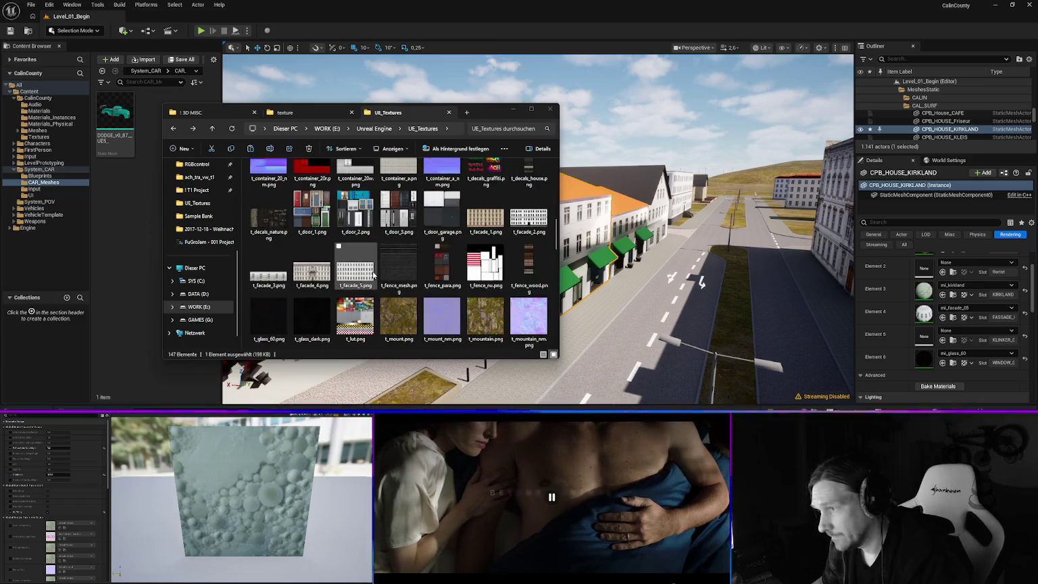
pyautogui.scroll(-5, 375, 273)
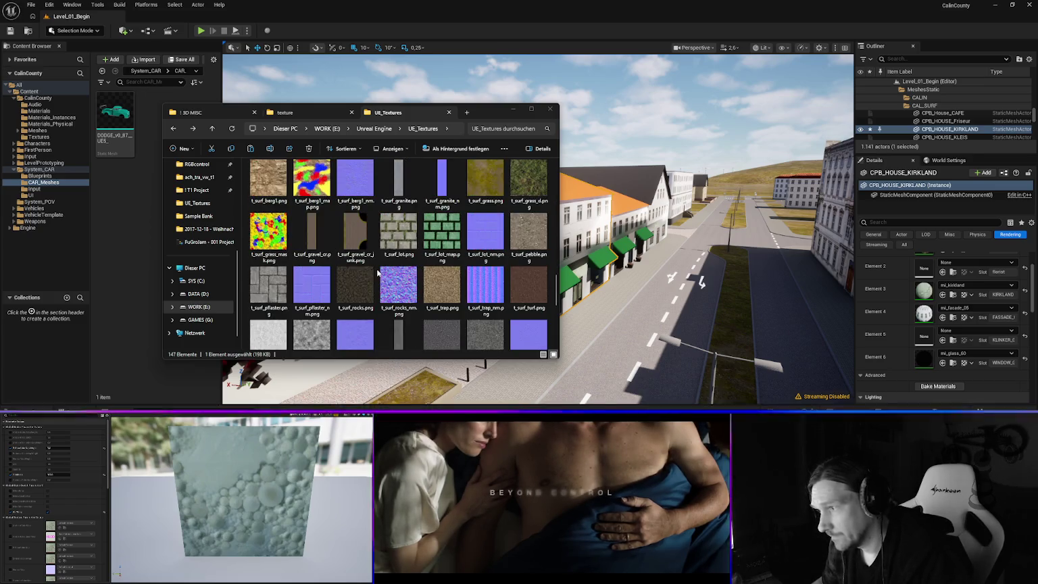
pyautogui.scroll(-5, 391, 254)
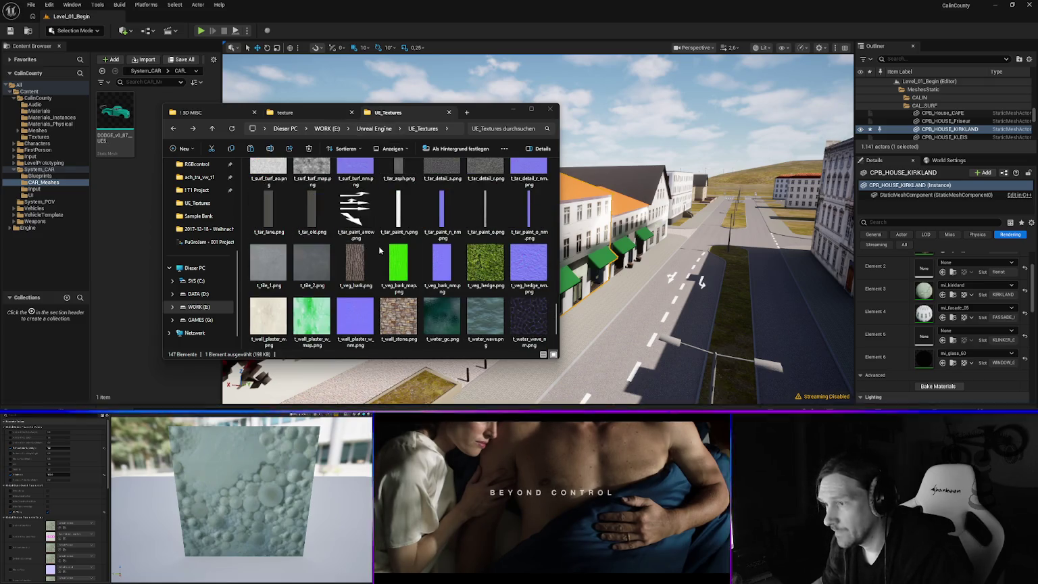
pyautogui.scroll(10, 403, 267)
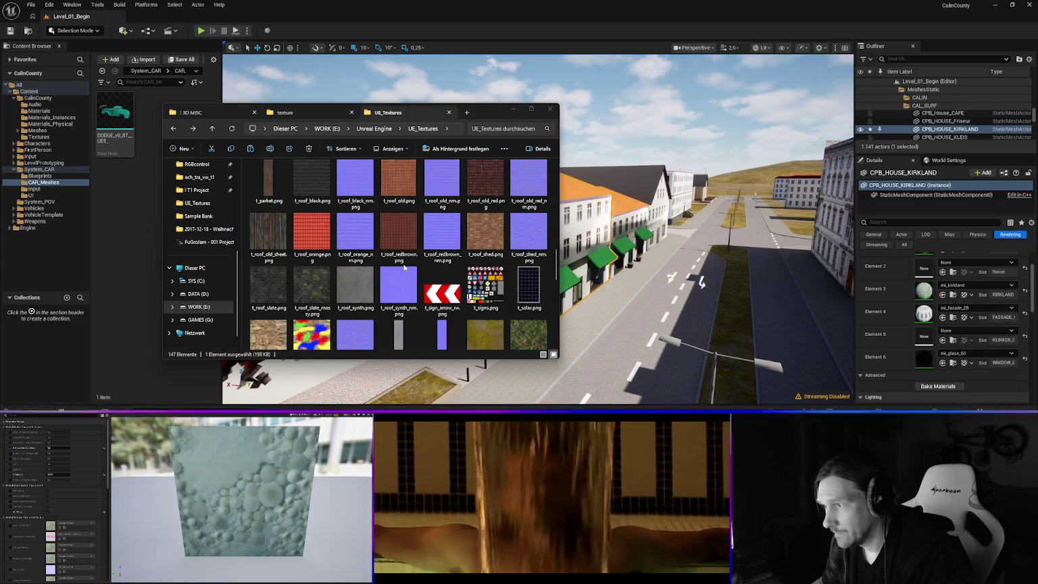
pyautogui.scroll(8, 404, 268)
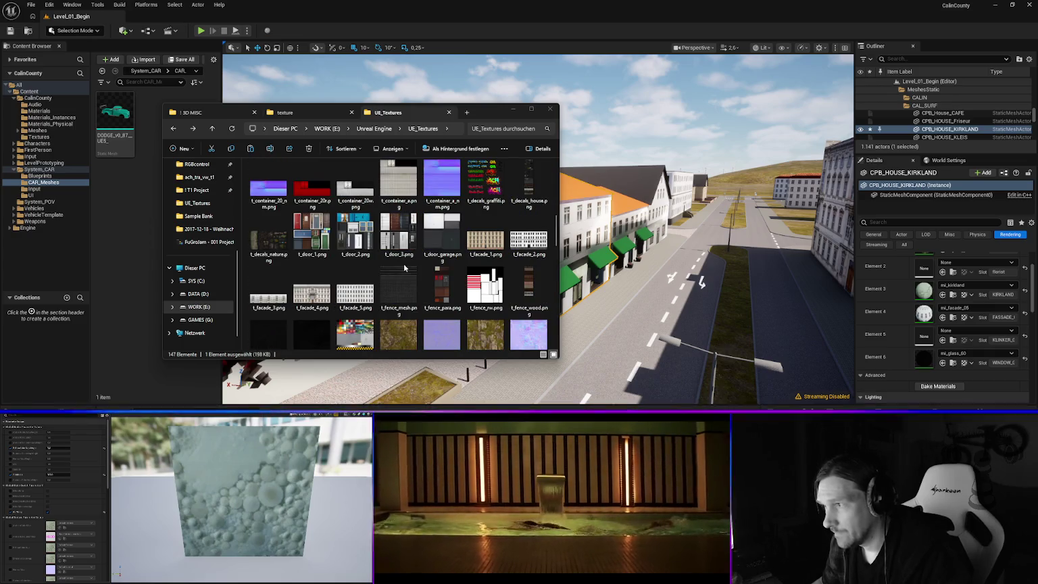
pyautogui.scroll(2, 404, 268)
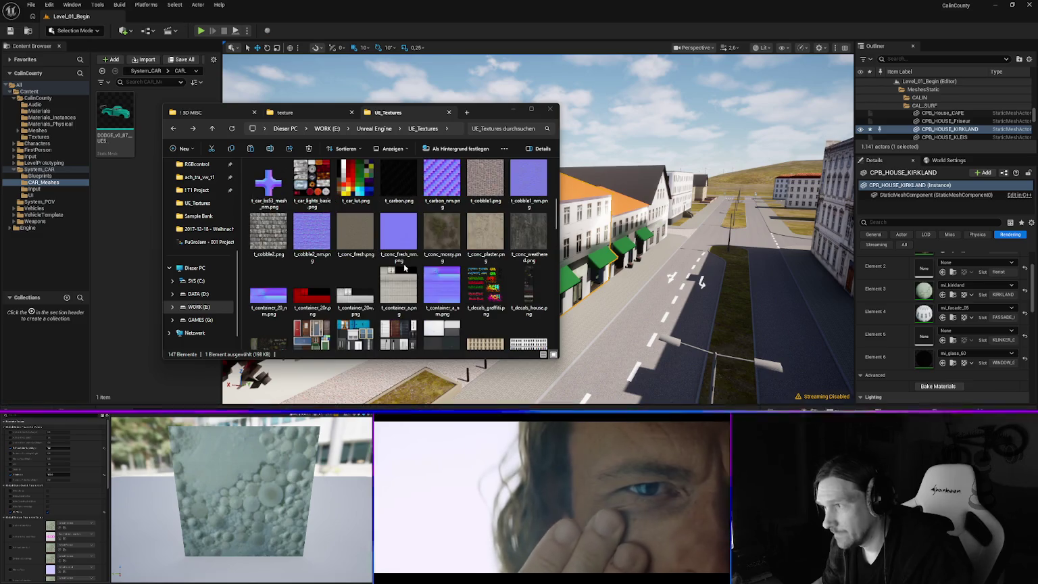
pyautogui.scroll(2, 404, 268)
pyautogui.scroll(2, 404, 268)
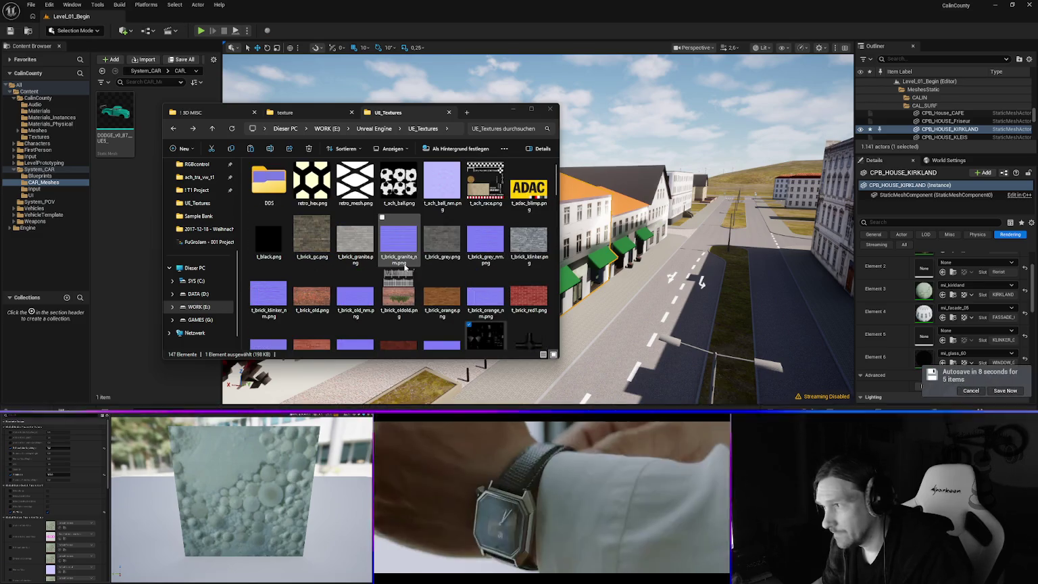
pyautogui.click(204, 113)
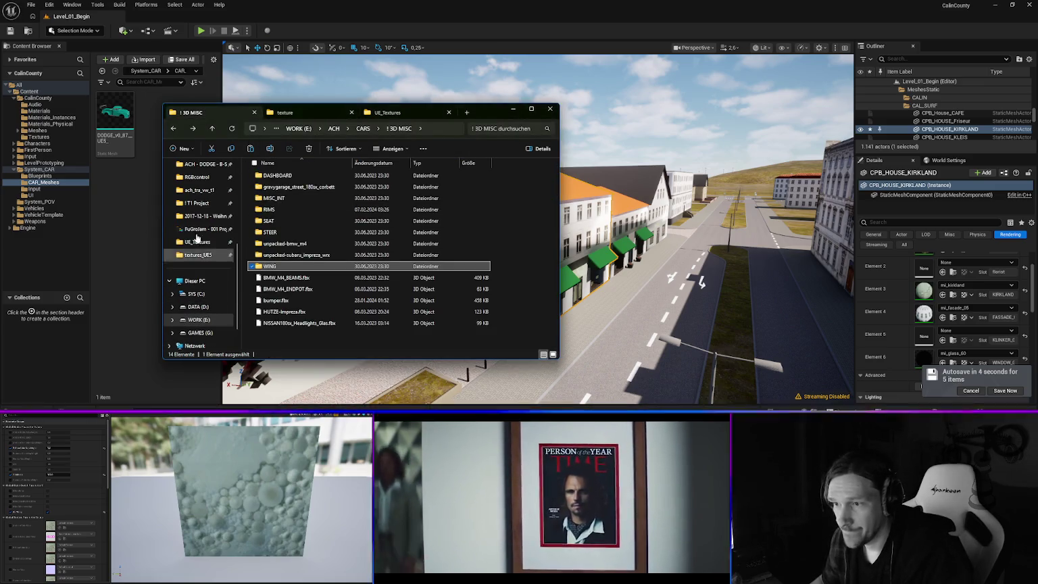
# - Open the ACH_Calin folder and its texture subfolder
pyautogui.scroll(2, 198, 270)
pyautogui.click(196, 190)
pyautogui.scroll(-3, 277, 227)
pyautogui.doubleClick(270, 219)
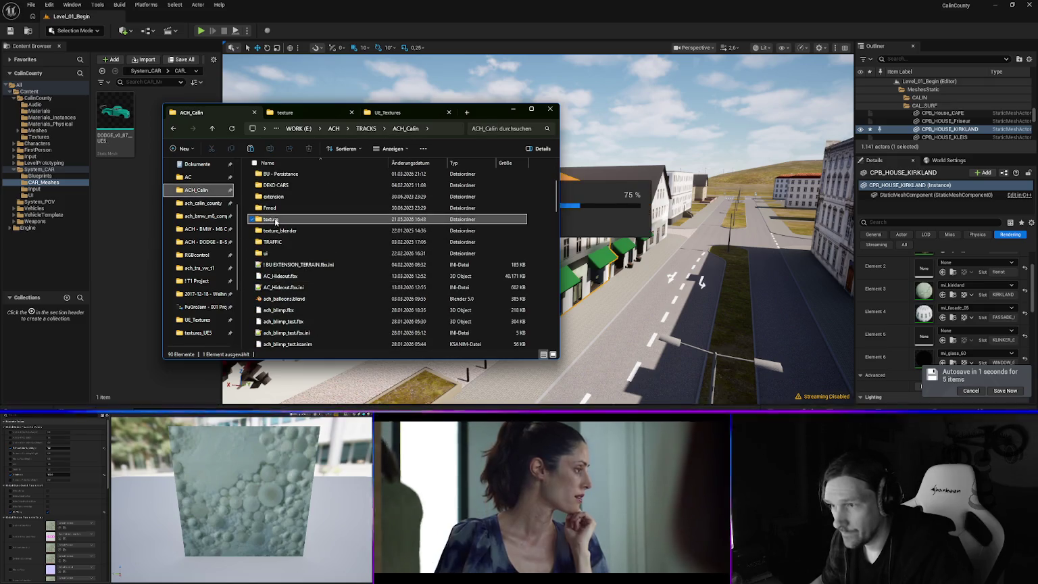
# - Open KIRKLAND.dds from the texture folder with GIMP
pyautogui.scroll(-2, 388, 264)
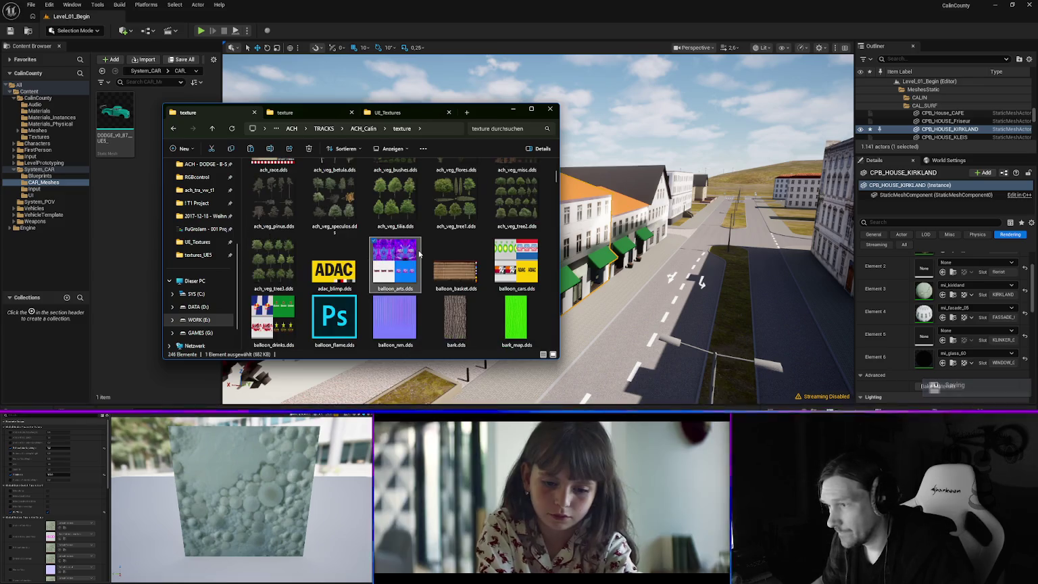
pyautogui.press('k')
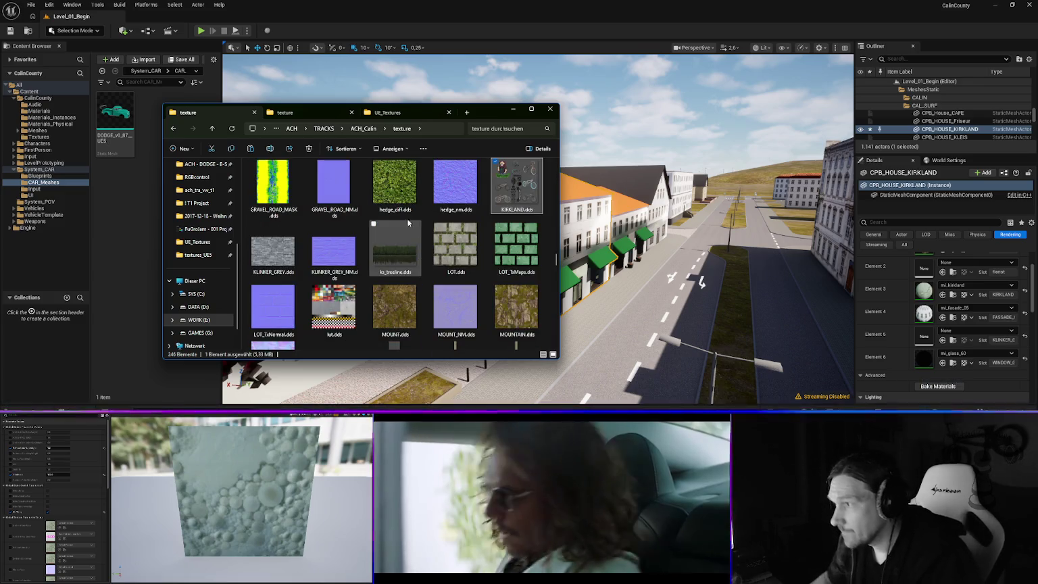
pyautogui.rightClick(518, 189)
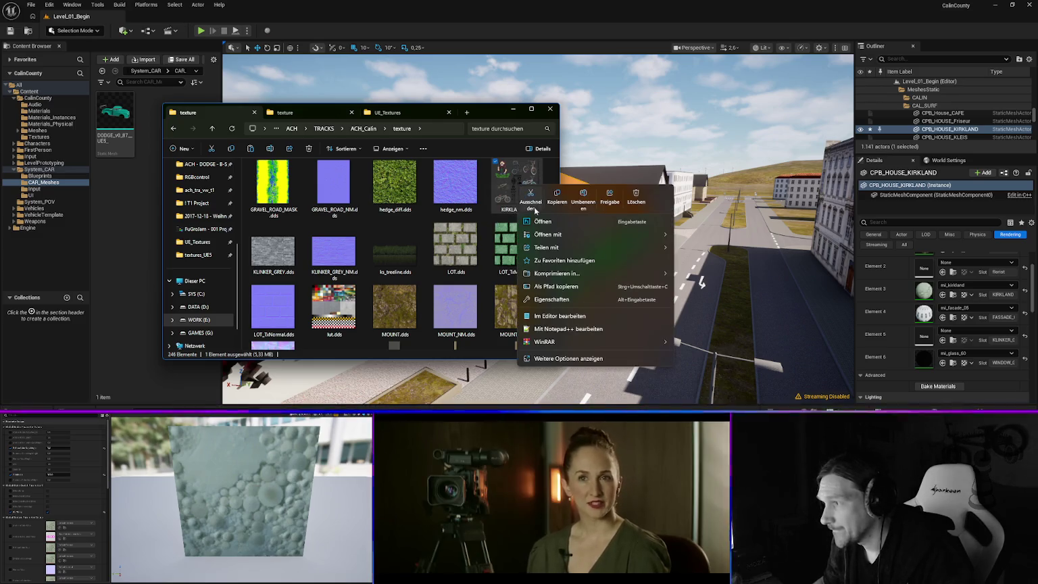
pyautogui.moveTo(551, 234)
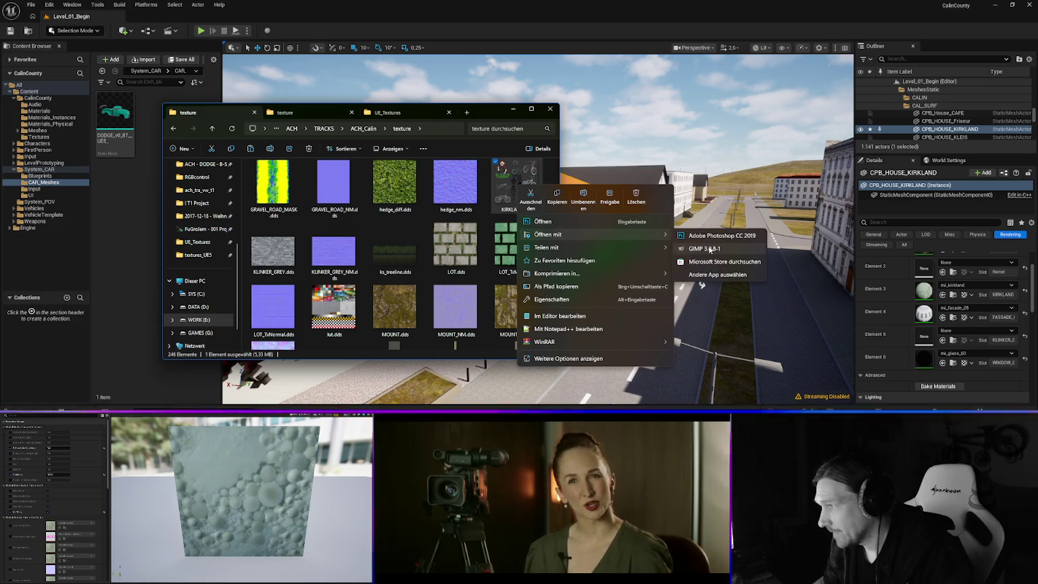
pyautogui.click(720, 250)
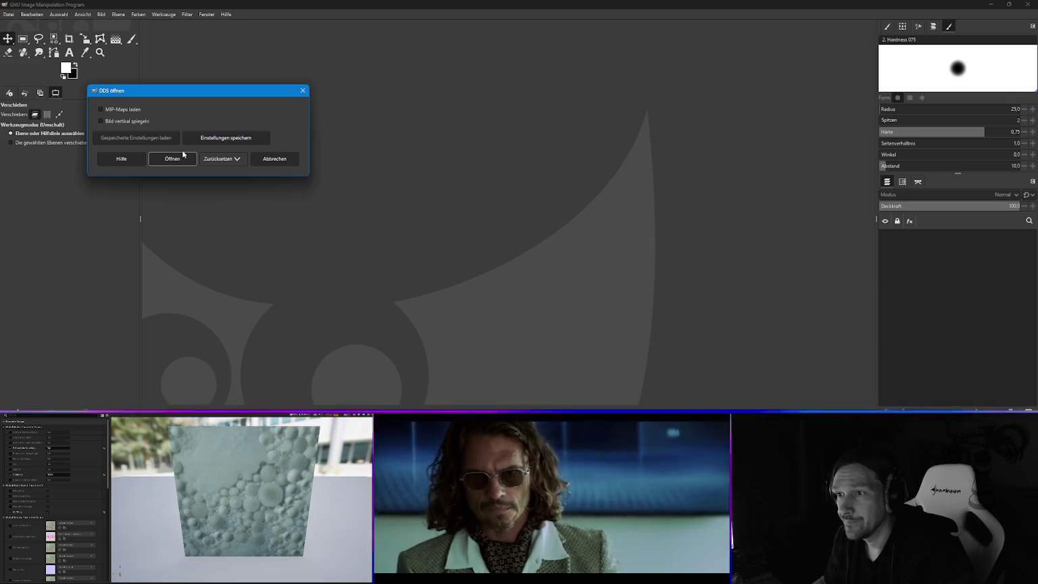
# - Load the KIRKLAND.dds image in GIMP and start exporting it as KIRKLAND.png
pyautogui.click(174, 159)
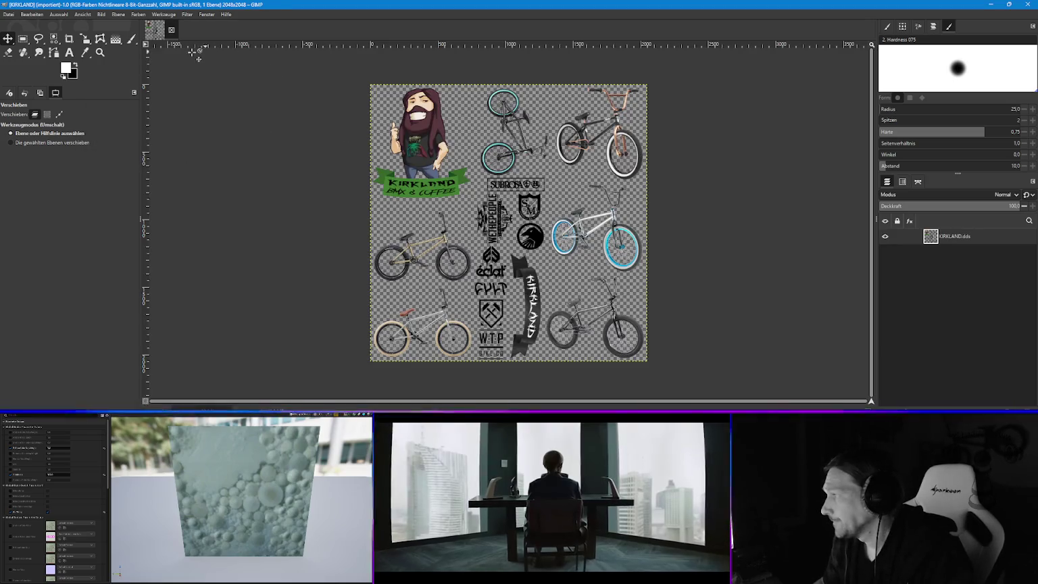
pyautogui.click(9, 14)
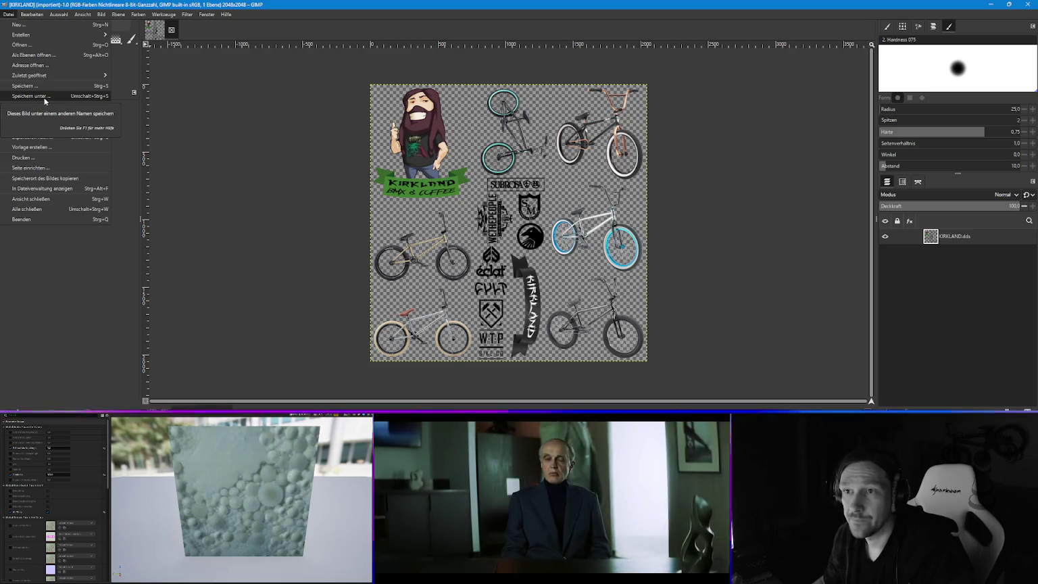
pyautogui.click(31, 139)
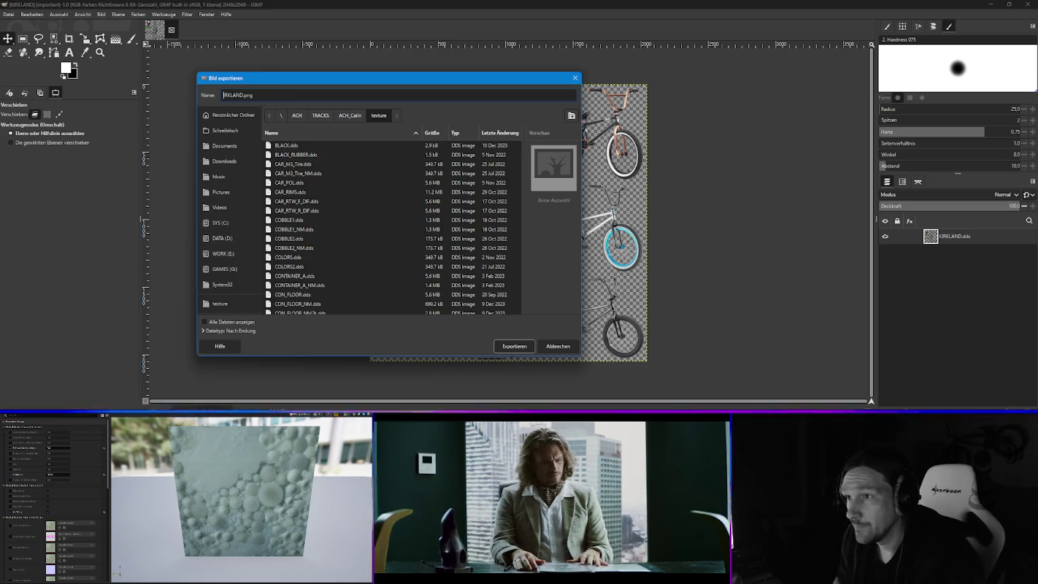
# - Start the export name 't_decal' and set the destination to E:\Unreal Engine\UE_Textures
pyautogui.press('Delete')
pyautogui.press('Delete')
pyautogui.press('Delete')
pyautogui.write('t_decal_kirkland')
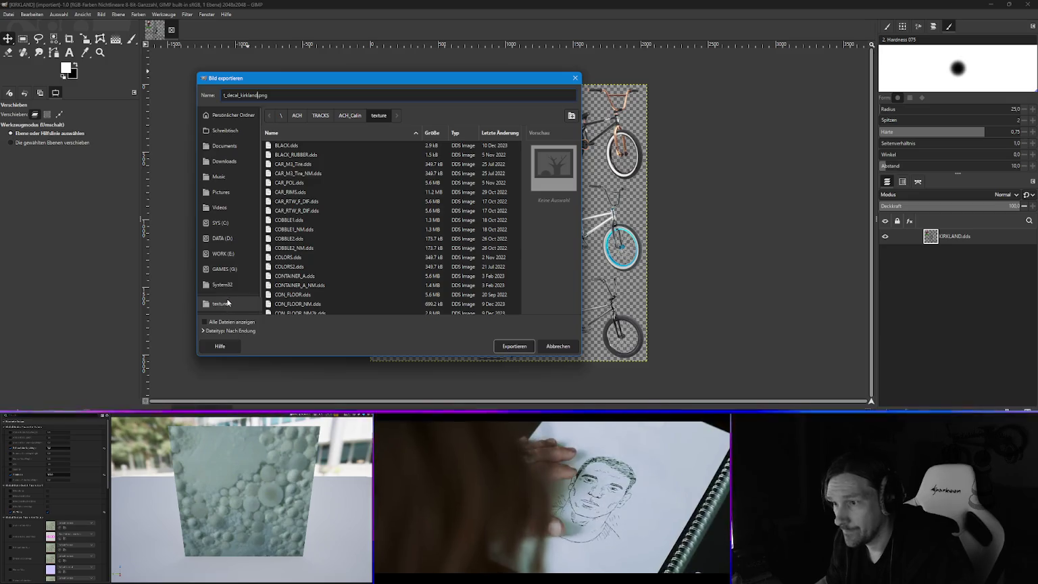
pyautogui.scroll(-1, 231, 298)
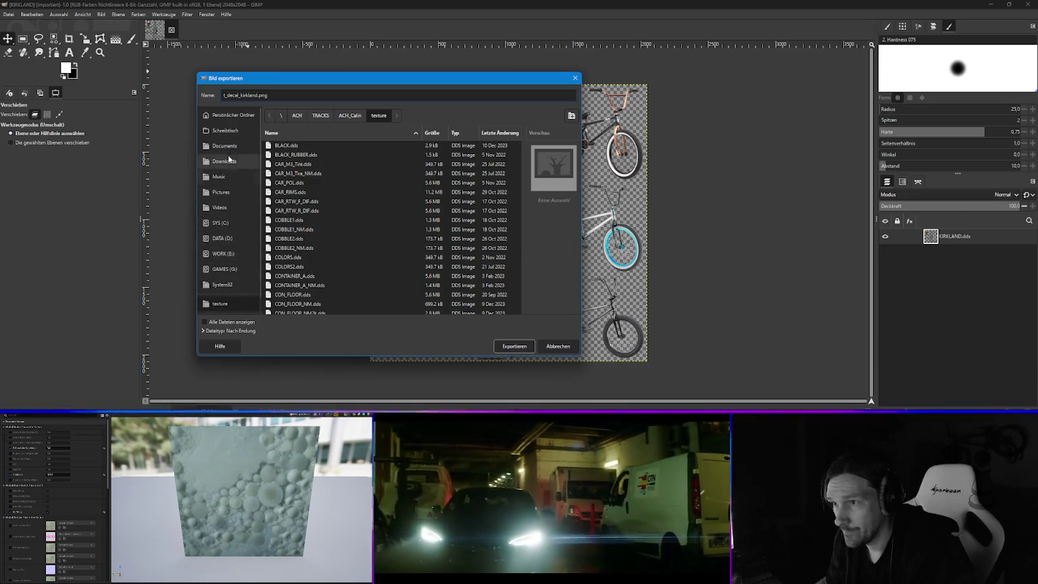
pyautogui.scroll(1, 231, 138)
pyautogui.click(234, 255)
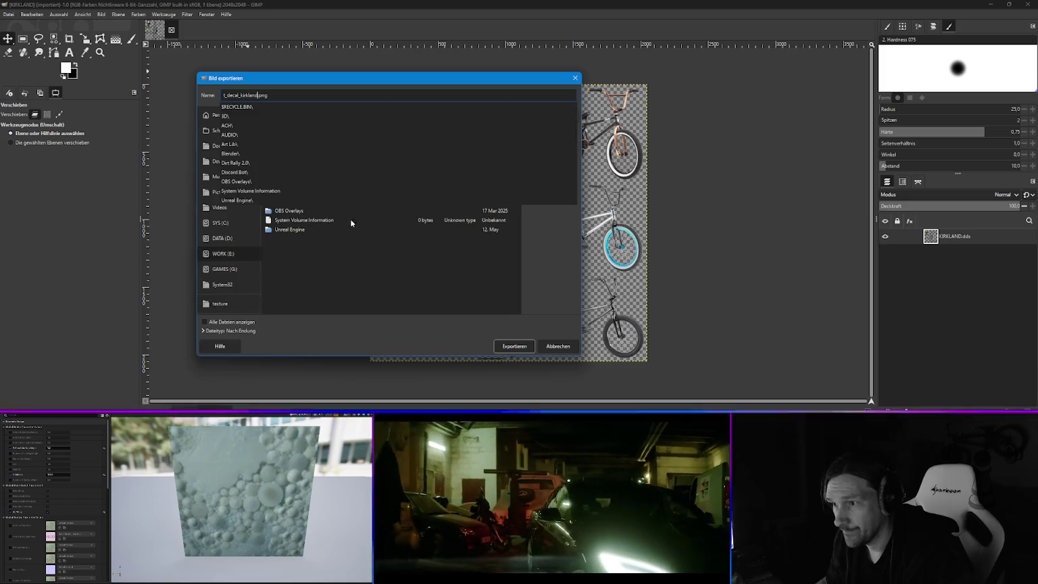
pyautogui.click(290, 231)
pyautogui.doubleClick(288, 231)
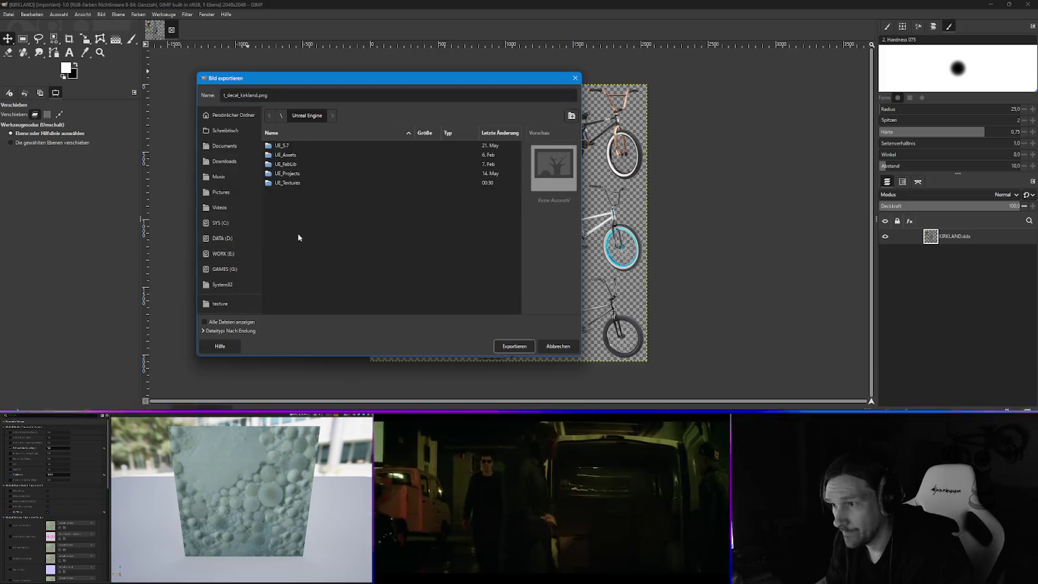
pyautogui.doubleClick(291, 186)
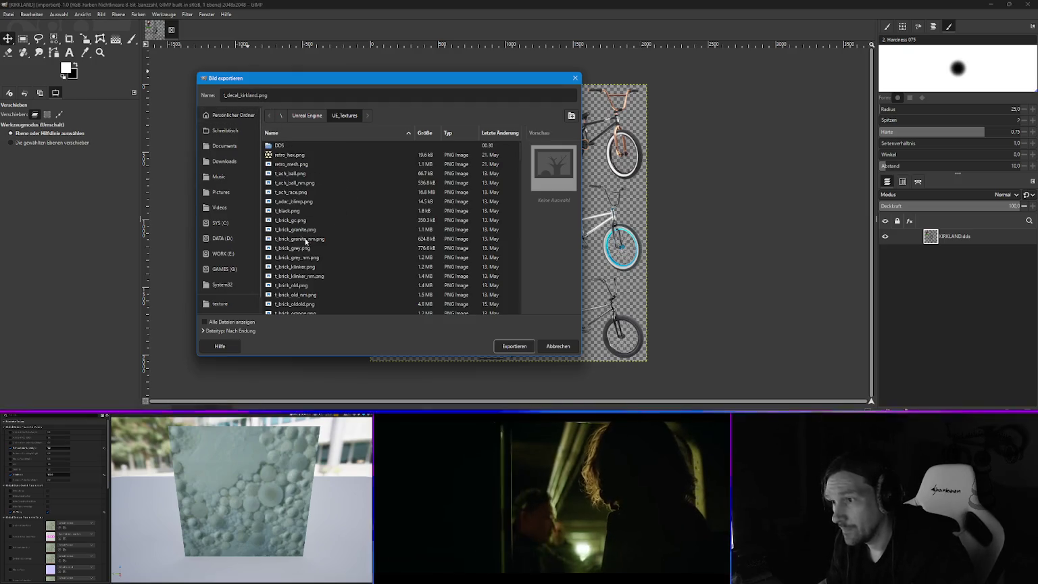
pyautogui.scroll(-10, 308, 252)
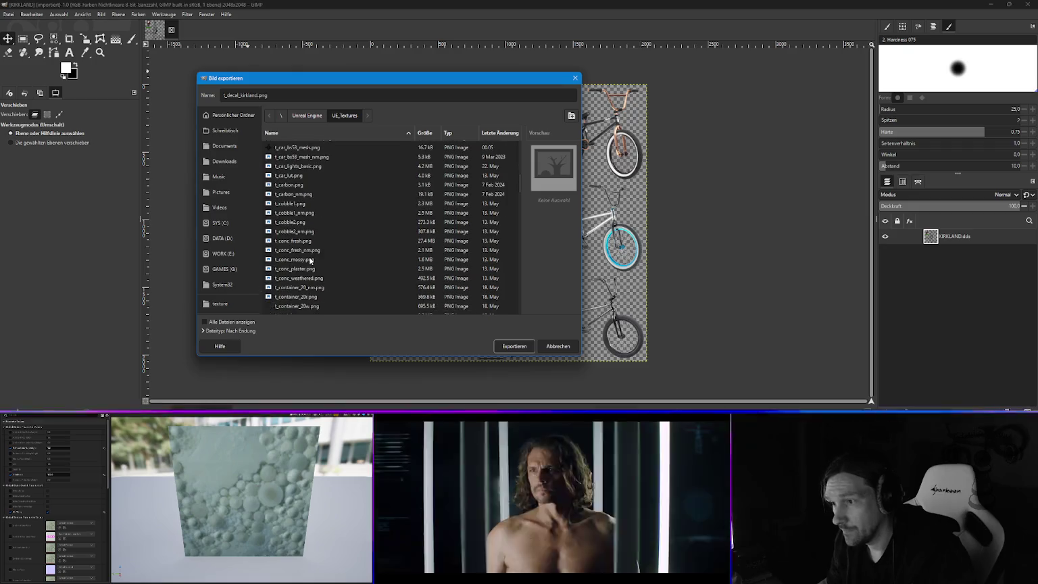
pyautogui.scroll(-5, 310, 261)
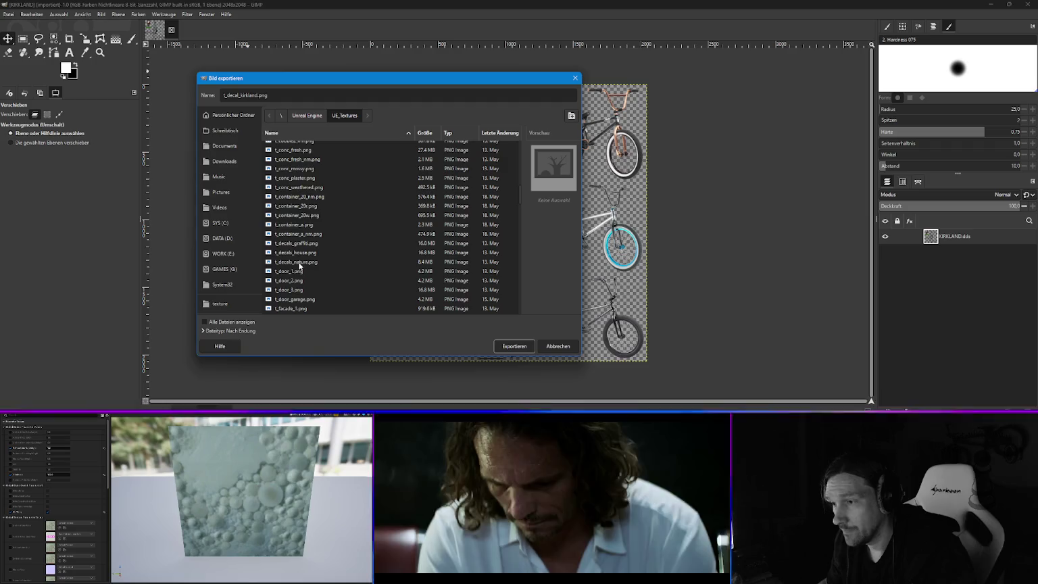
pyautogui.scroll(15, 299, 265)
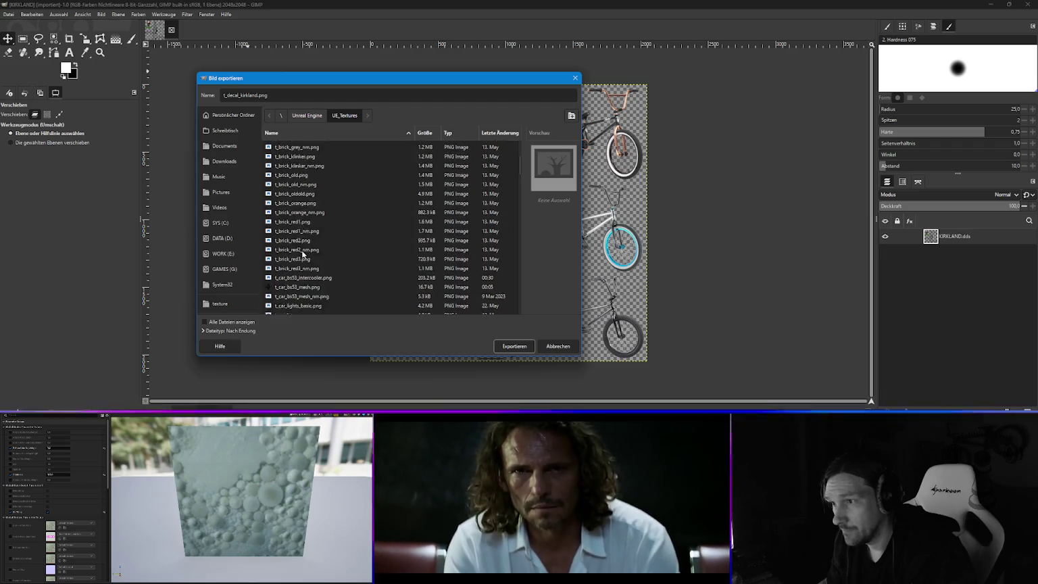
pyautogui.scroll(2, 302, 254)
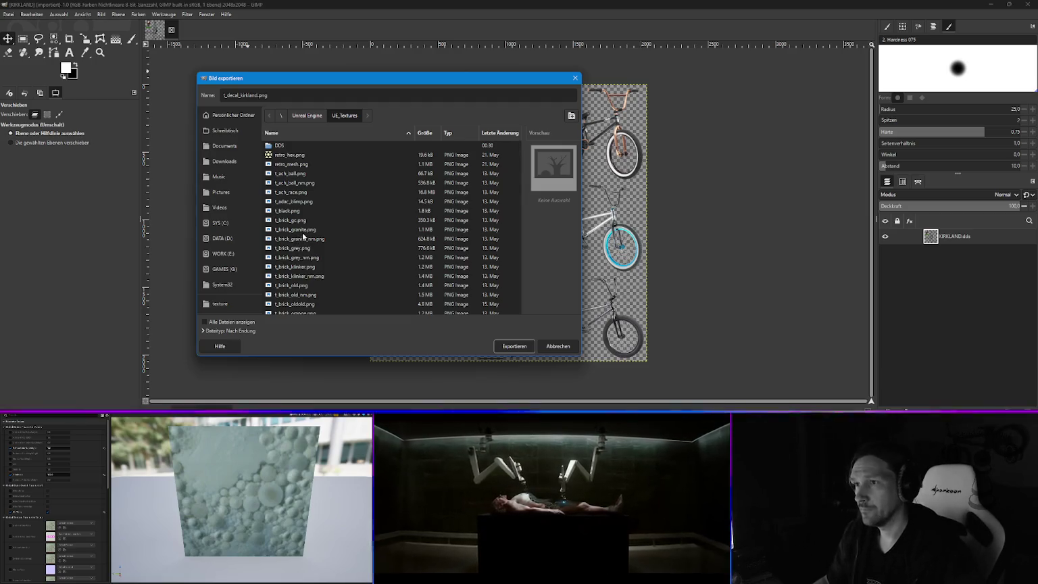
# - Complete the file name as t_decals_kirkland.png and export it as PNG with default options
pyautogui.click(241, 95)
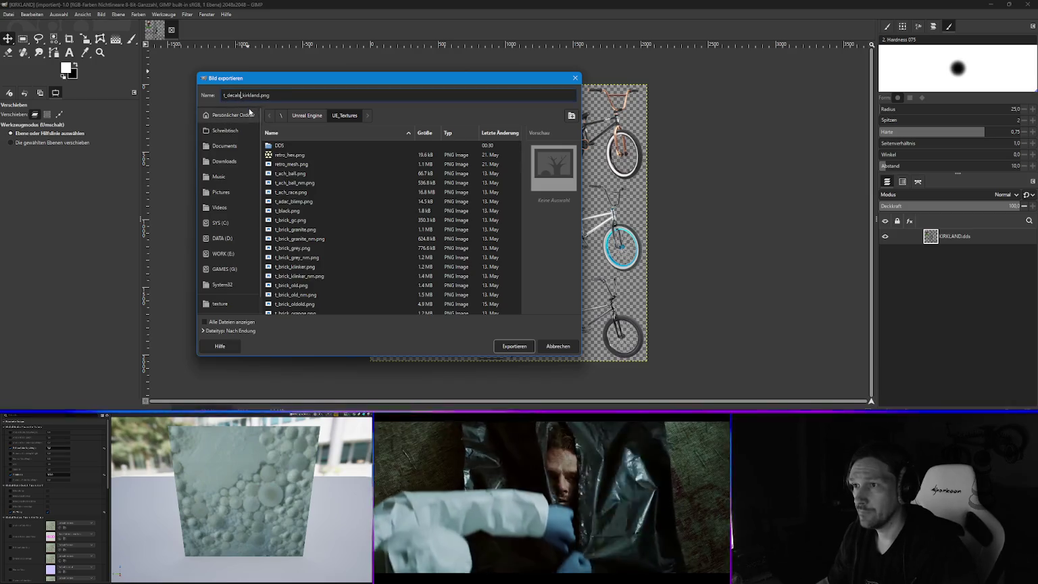
pyautogui.write('s')
pyautogui.press('Escape')
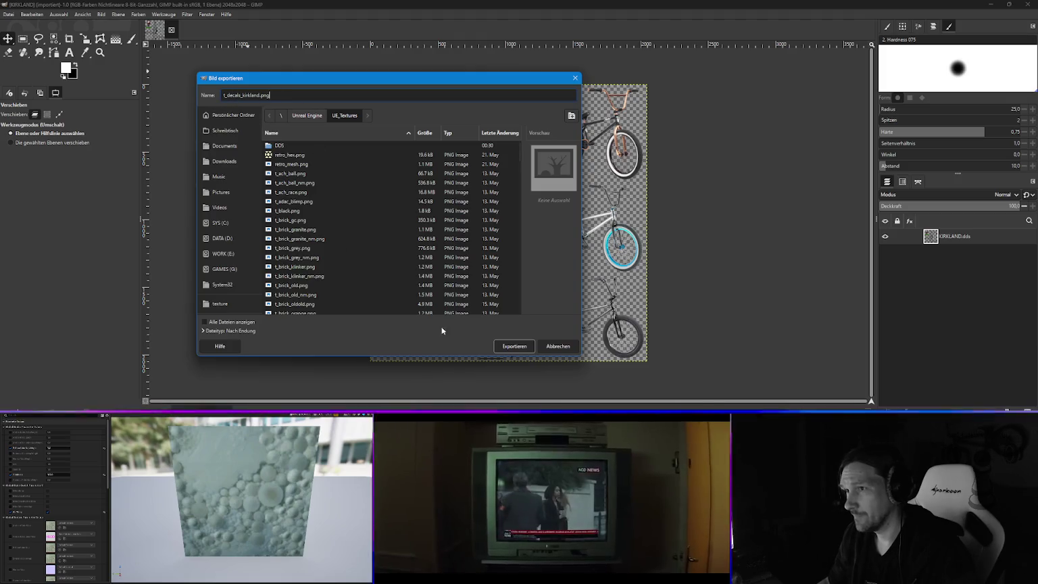
pyautogui.click(515, 347)
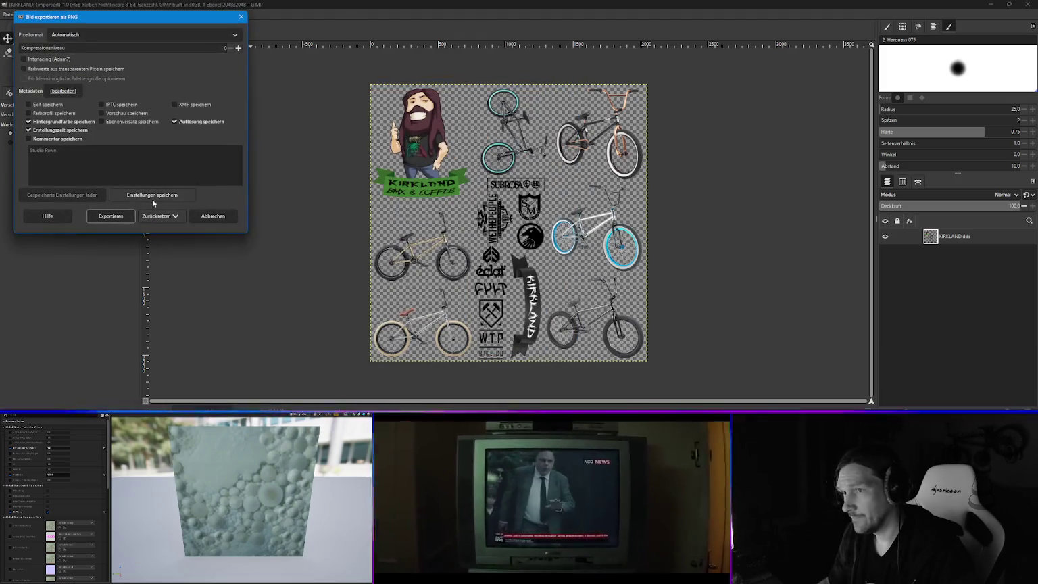
pyautogui.click(110, 215)
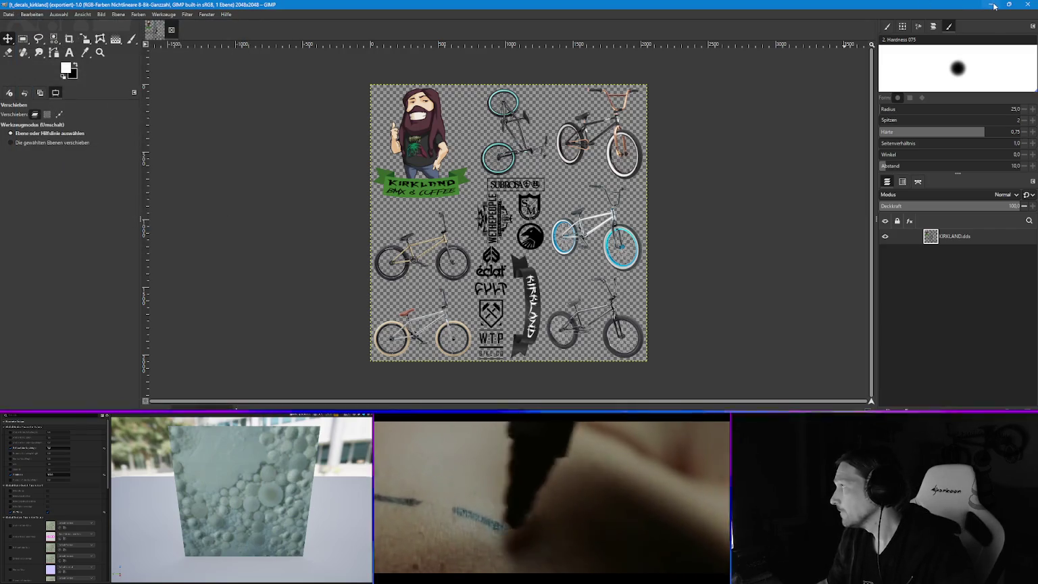
# - Minimize GIMP and open the UE_Textures folder in Explorer
pyautogui.click(992, 4)
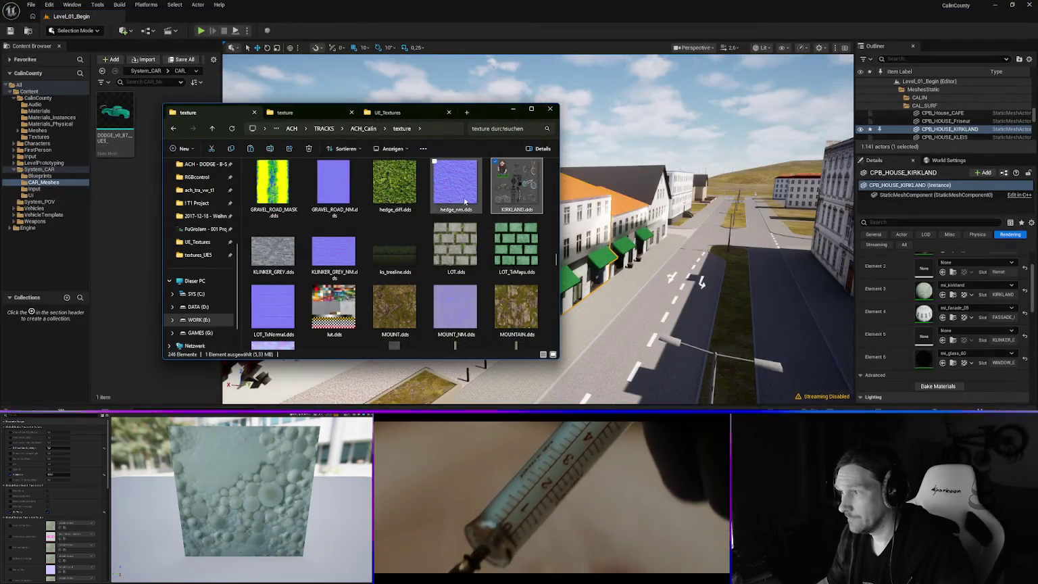
pyautogui.click(285, 113)
pyautogui.click(387, 113)
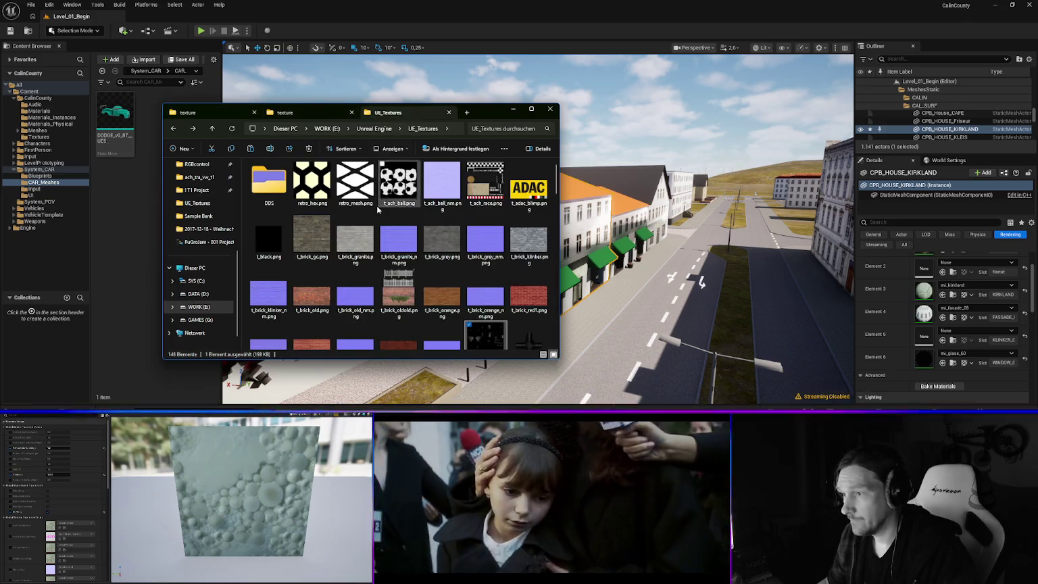
pyautogui.scroll(-5, 417, 273)
pyautogui.scroll(-3, 417, 273)
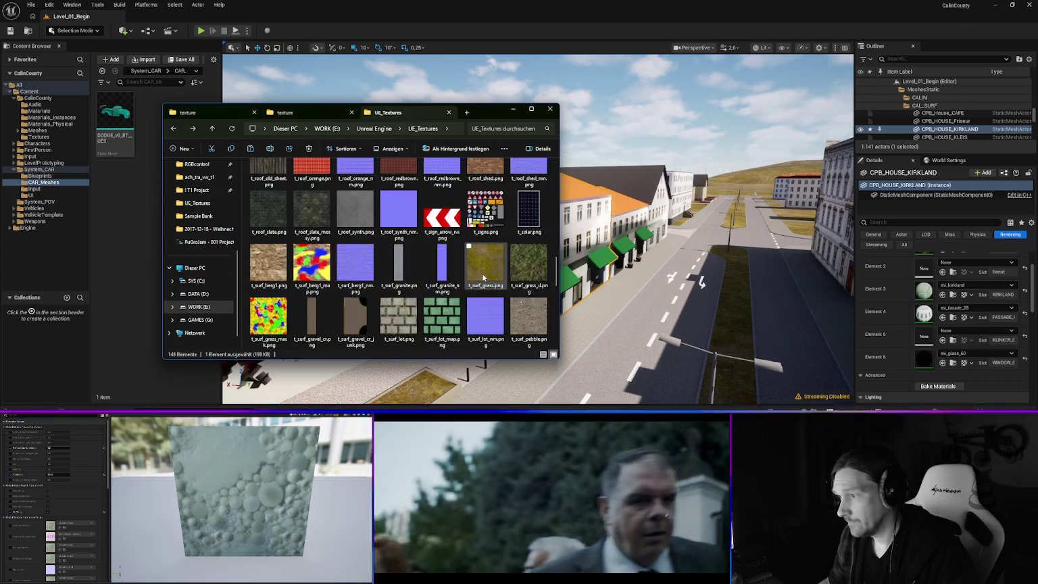
pyautogui.scroll(-3, 485, 277)
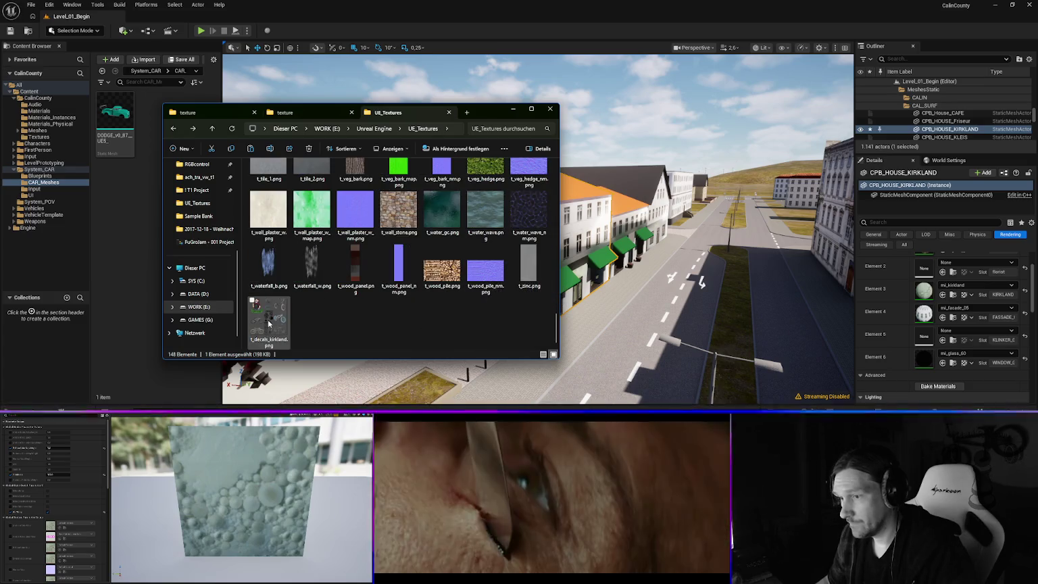
# - Import t_decals_kirkland.png into the project's Textures folder in the Content Drawer
pyautogui.moveTo(278, 338)
pyautogui.mouseDown()
pyautogui.moveTo(257, 365)
pyautogui.moveTo(135, 398)
pyautogui.moveTo(41, 410)
pyautogui.moveTo(58, 332)
pyautogui.mouseUp()
pyautogui.click(46, 344)
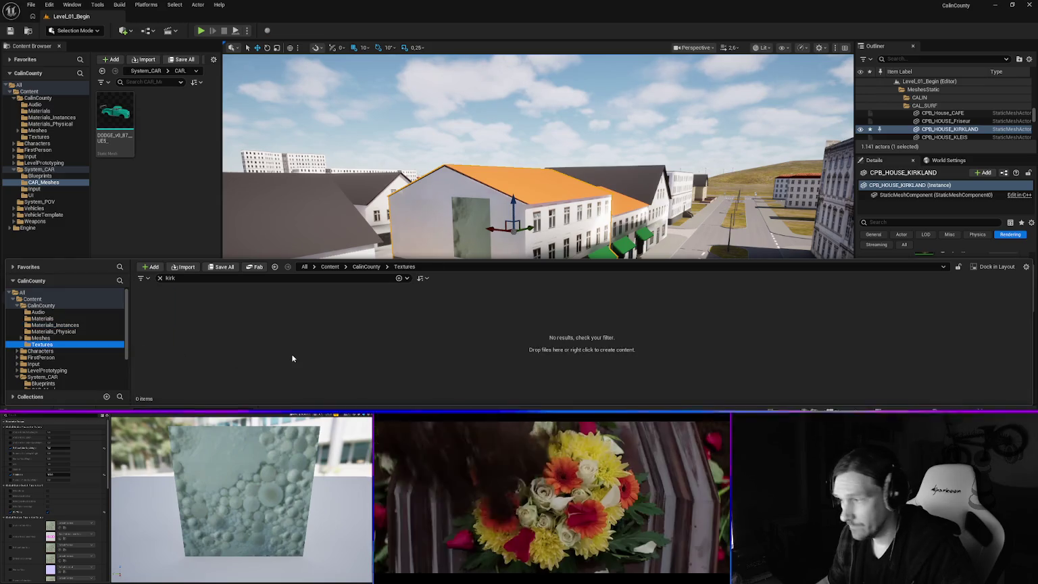
pyautogui.click(160, 278)
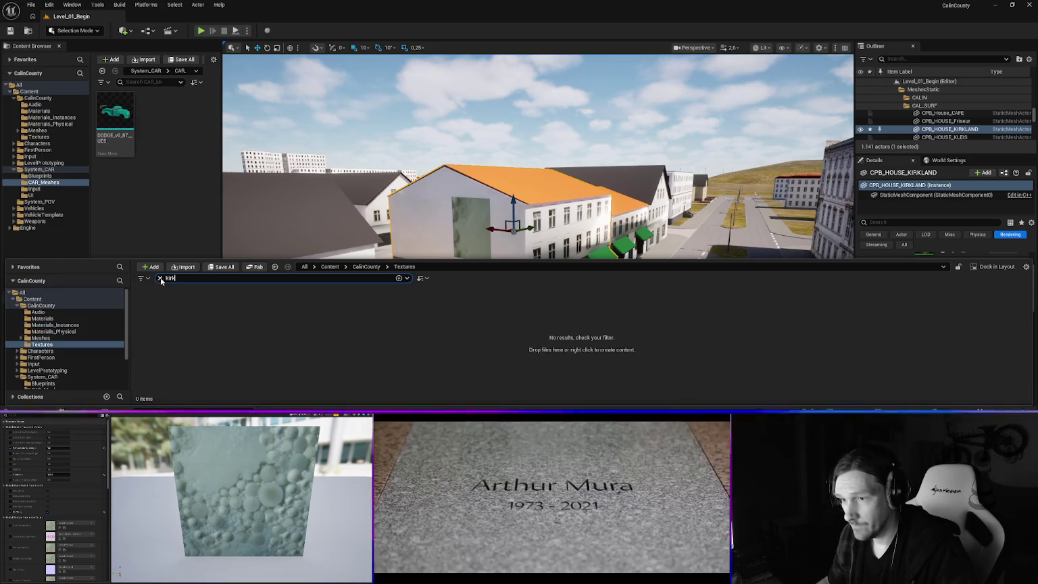
pyautogui.hotkey('alt', 'Tab')
pyautogui.moveTo(269, 323); pyautogui.dragTo(579, 390)
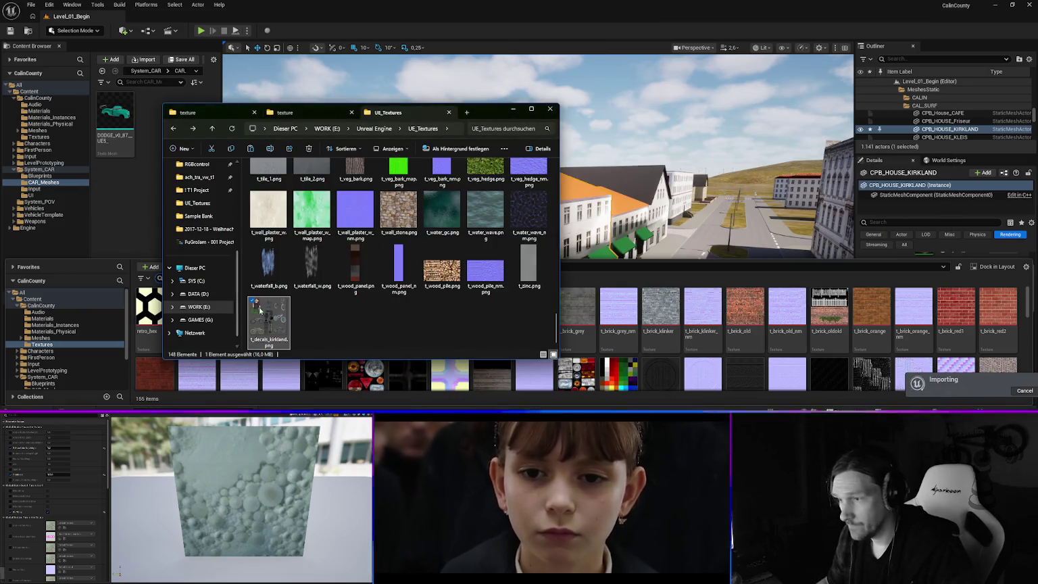
pyautogui.hotkey('alt', 'Tab')
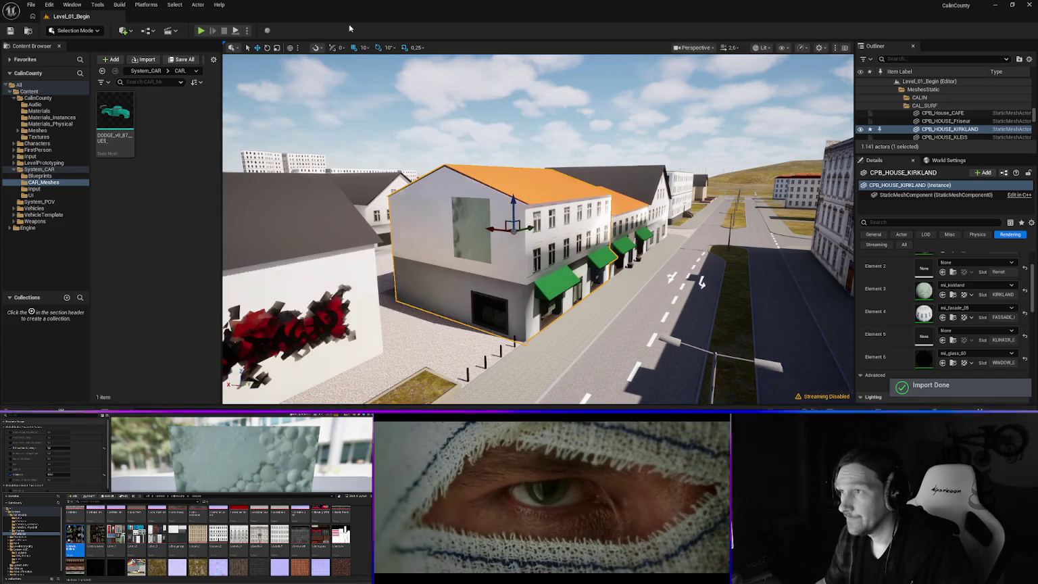
pyautogui.click(949, 285)
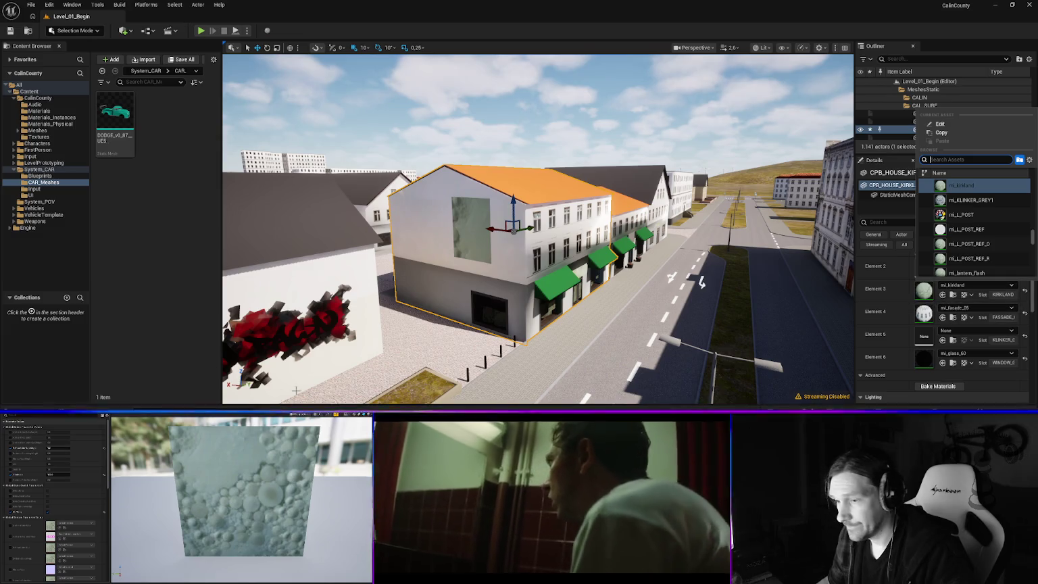
# - Rename the mi_kirkland material instance in Materials_Instances to mi_decals_kirkland
pyautogui.hotkey('ctrl', 'space')
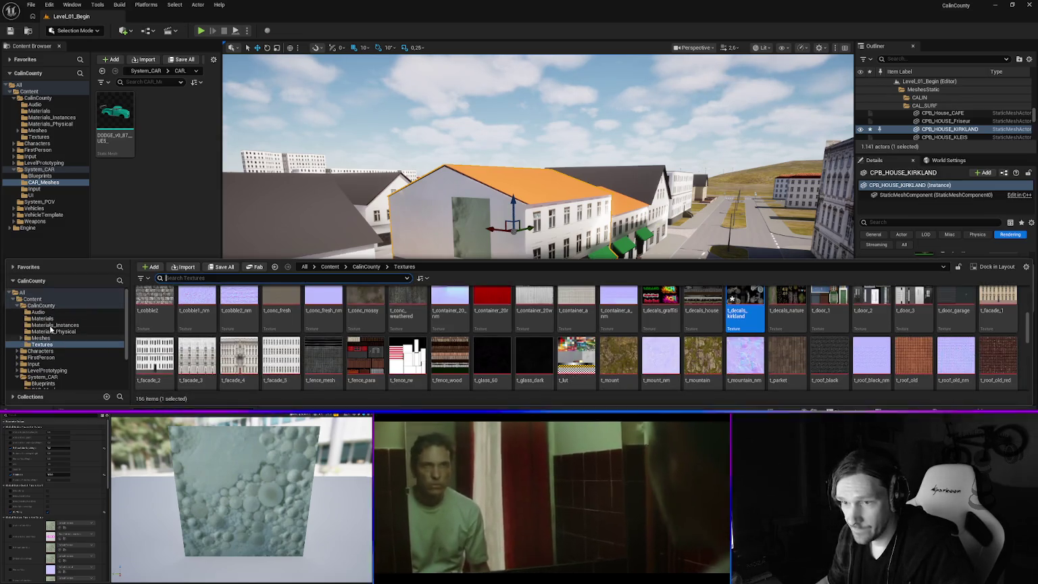
pyautogui.click(55, 325)
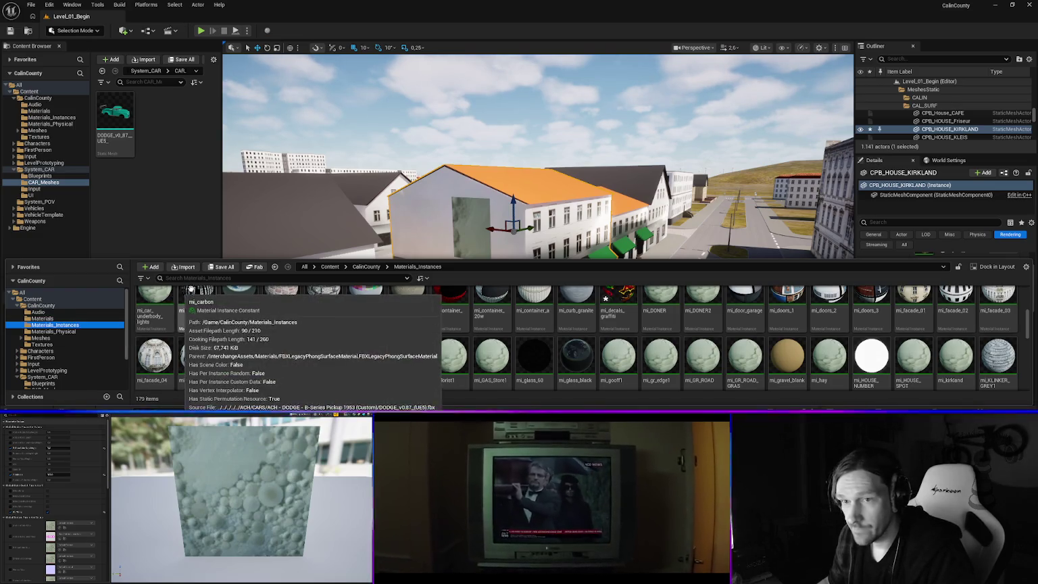
pyautogui.click(197, 278)
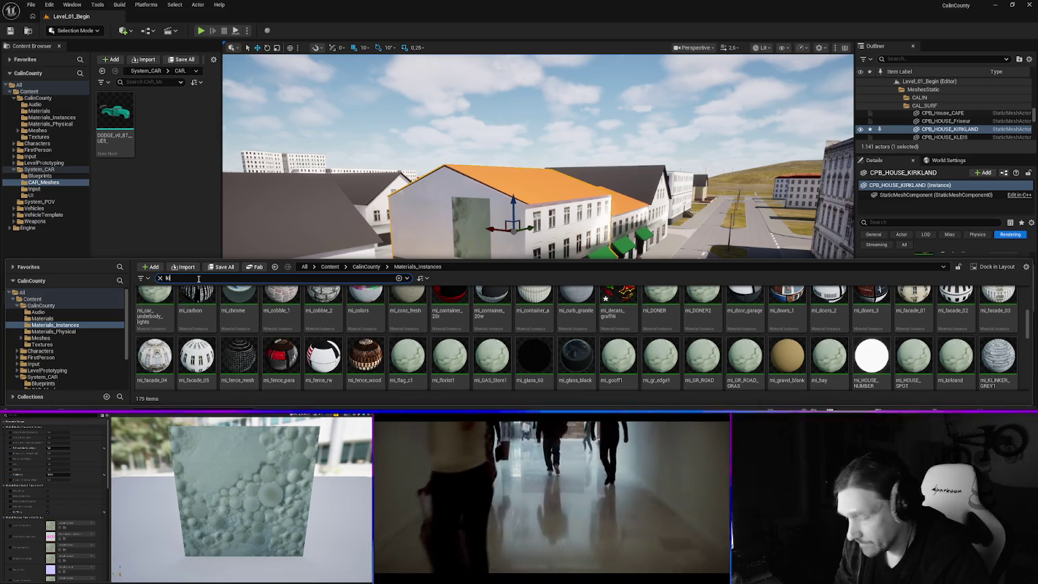
pyautogui.write('rk')
pyautogui.click(151, 331)
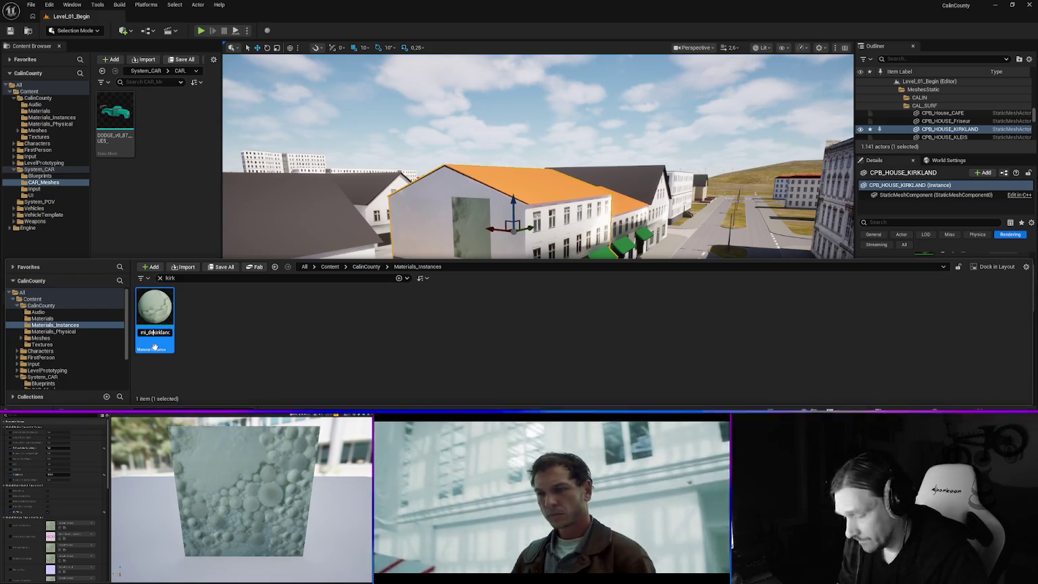
pyautogui.press('Return')
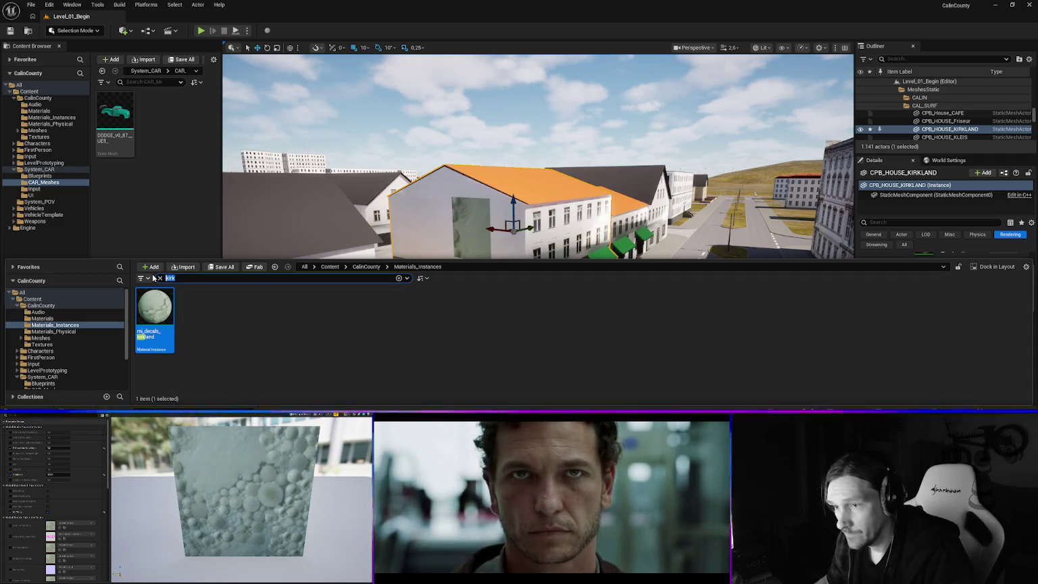
pyautogui.write('deca')
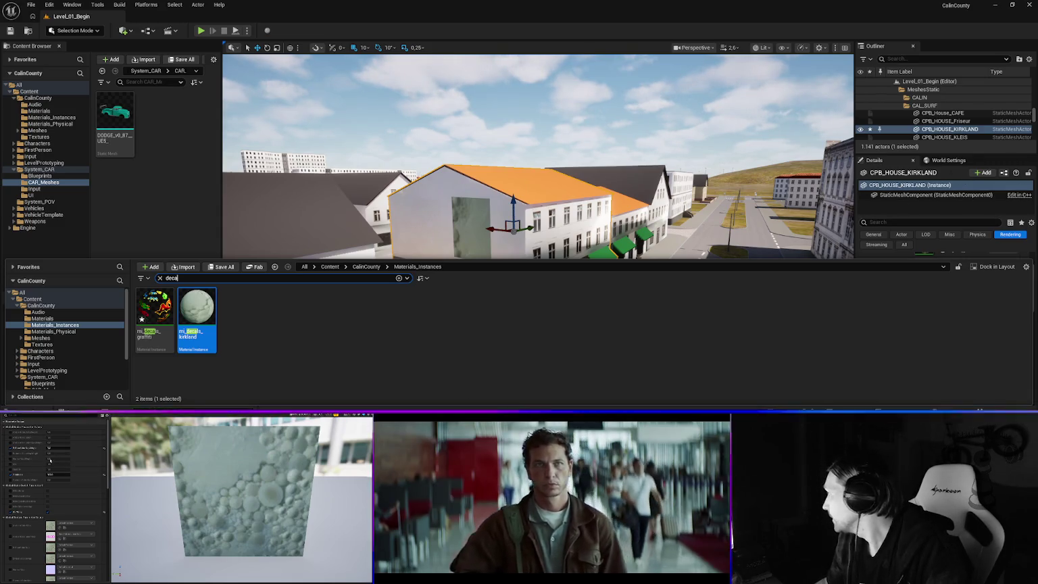
pyautogui.moveTo(541, 259); pyautogui.dragTo(540, 289)
pyautogui.hotkey('ctrl', 'space')
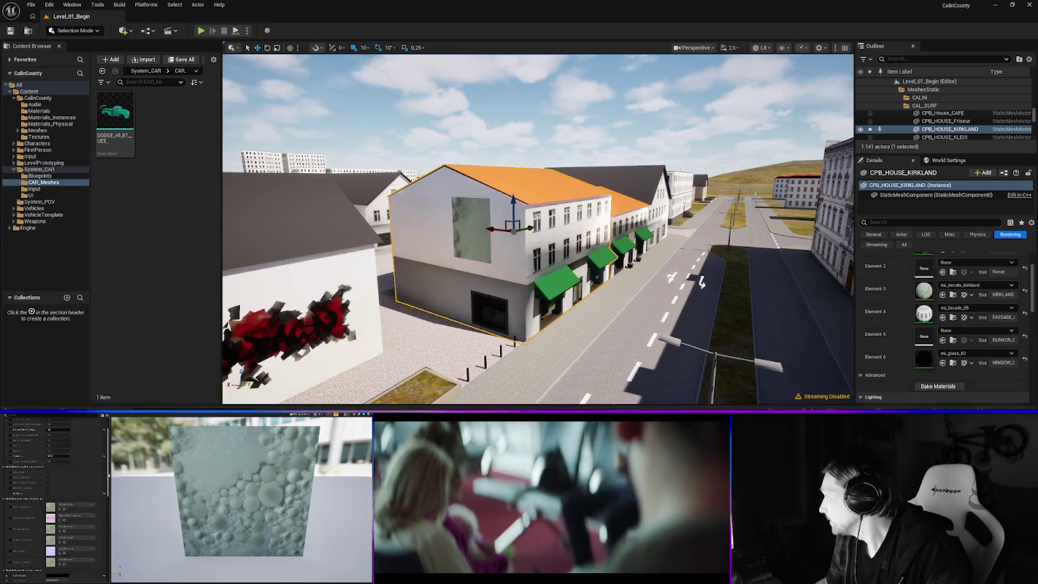
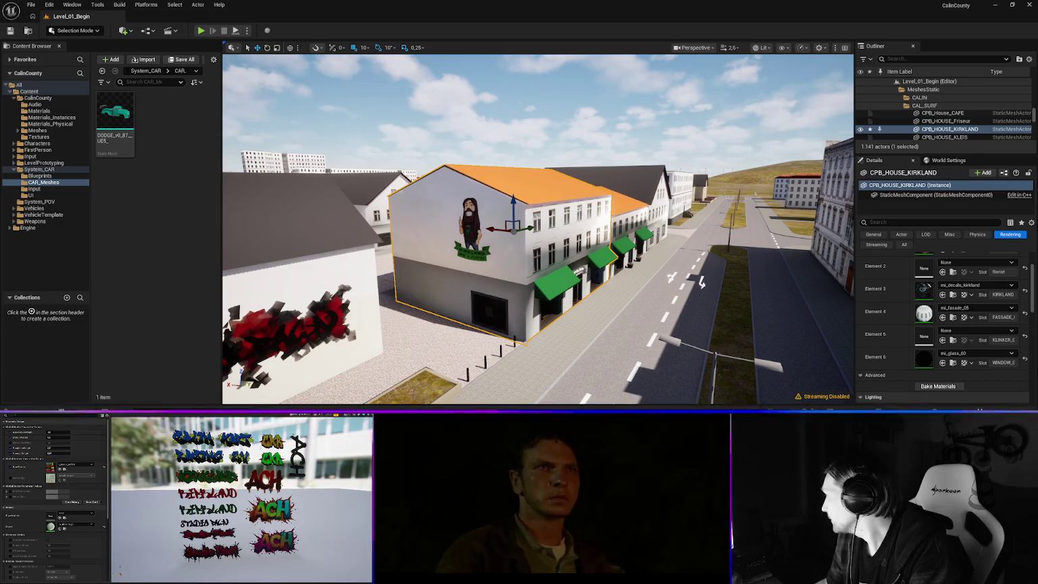
# - Frame CPB_HOUSE_KIRKLAND, fly down to its storefront, and bring up the UE_Textures folder window
pyautogui.press('f')
pyautogui.moveTo(824, 298)
pyautogui.mouseDown()
pyautogui.moveTo(797, 284)
pyautogui.moveTo(744, 311)
pyautogui.moveTo(730, 307)
pyautogui.moveTo(750, 304)
pyautogui.moveTo(709, 307)
pyautogui.moveTo(723, 308)
pyautogui.mouseUp()
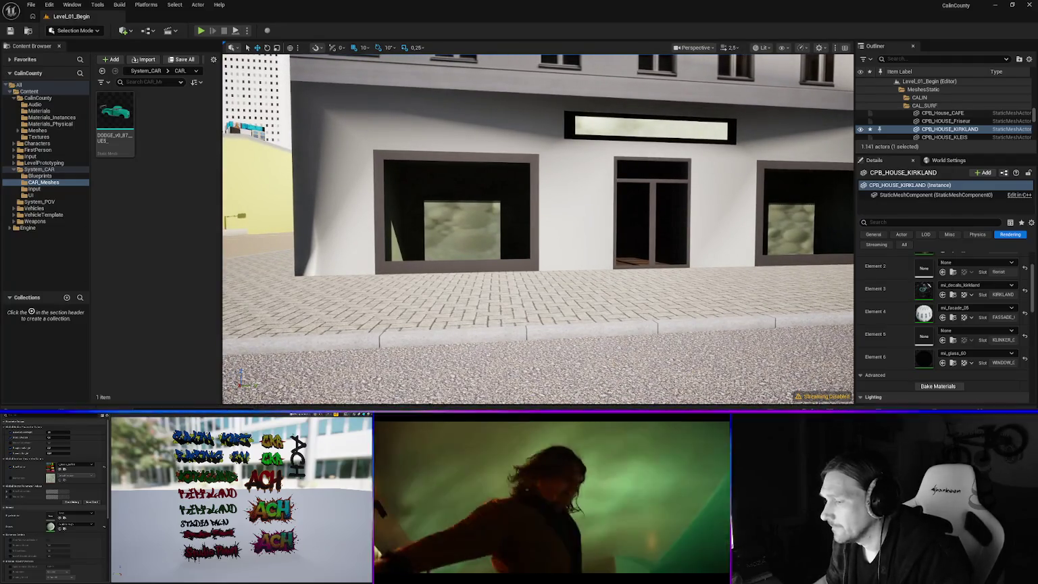
pyautogui.hotkey('alt', 'Tab')
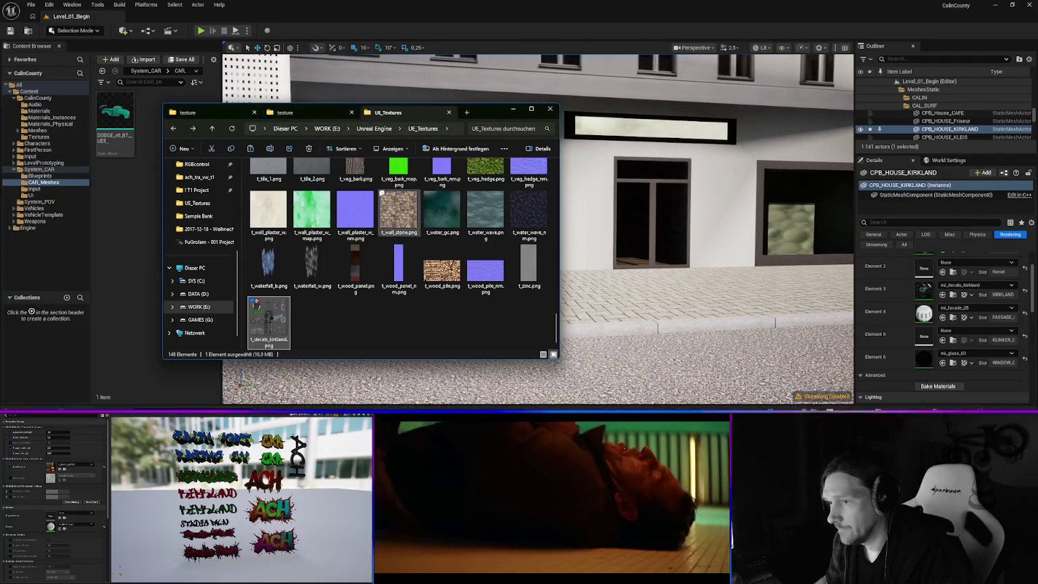
# - Close the DODGE texture folder tab and jump to the SIGNS files in ACH_Calin
pyautogui.click(295, 115)
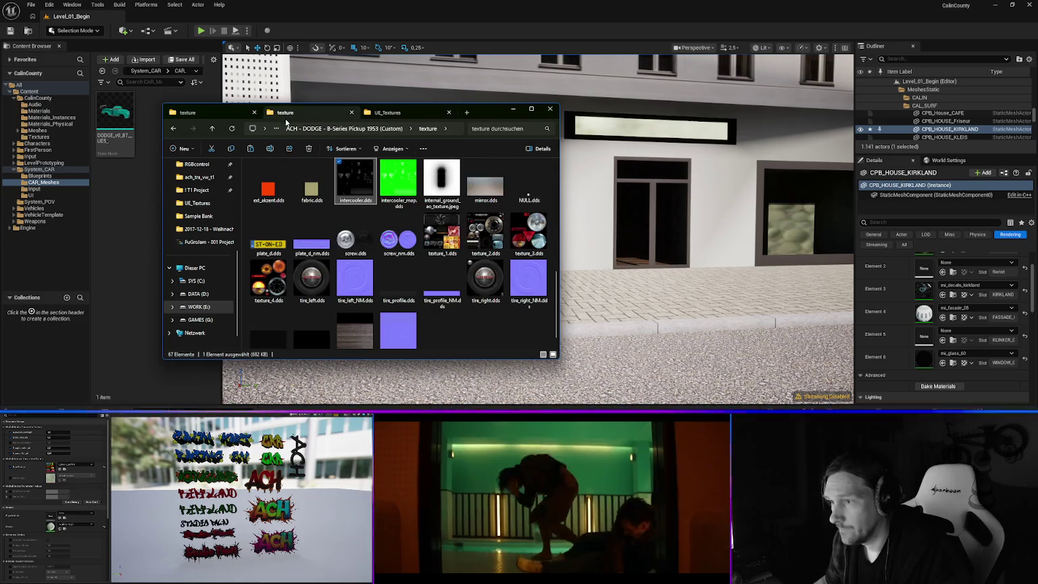
pyautogui.click(351, 112)
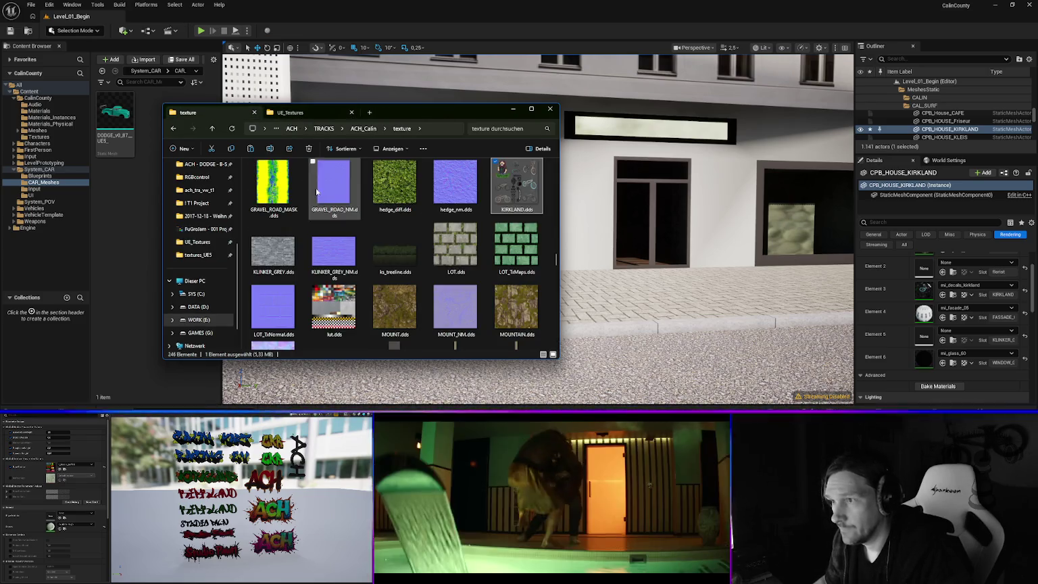
pyautogui.scroll(3, 451, 253)
pyautogui.click(451, 254)
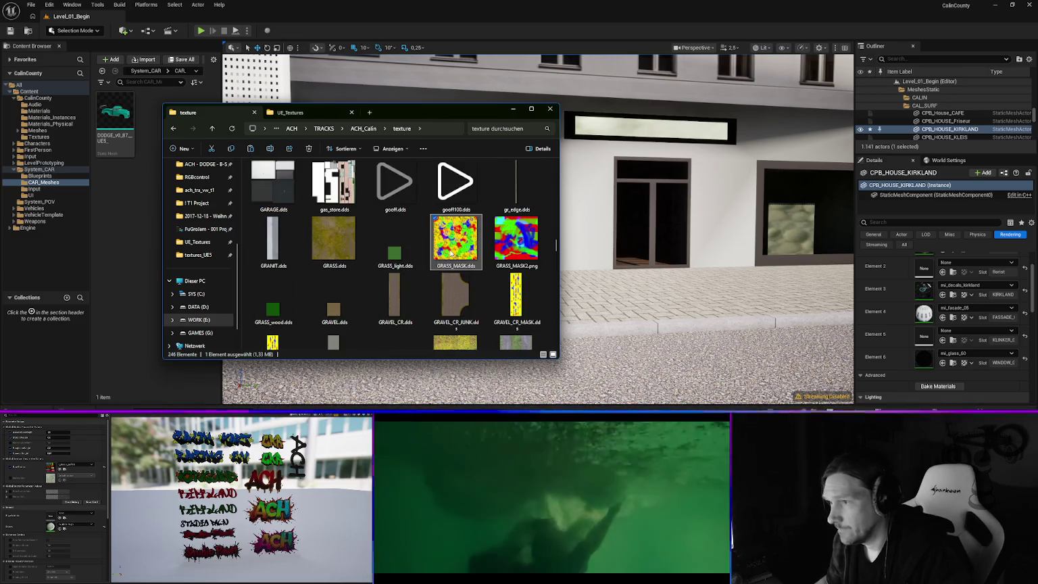
pyautogui.write('si')
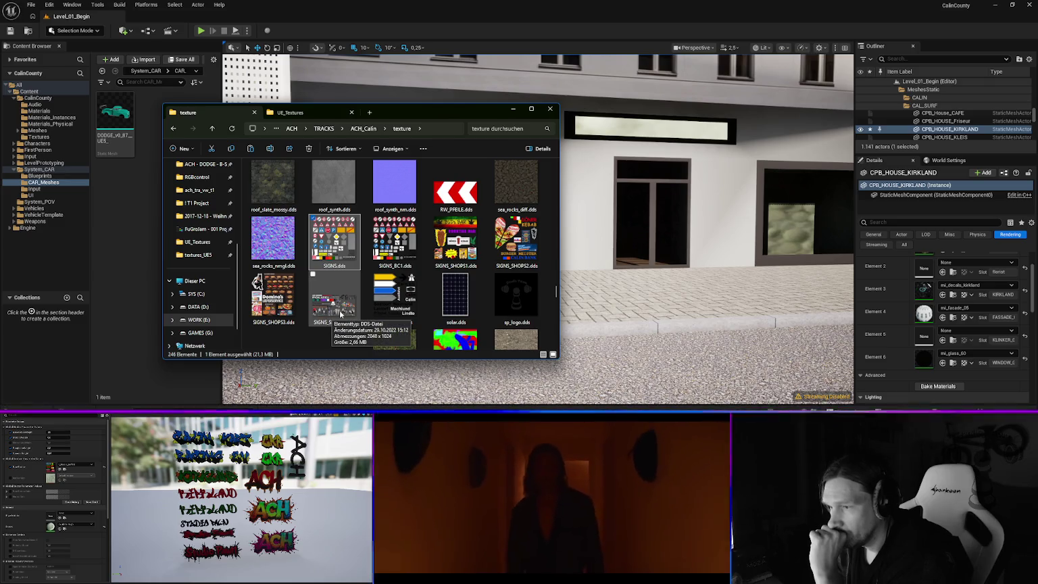
# - Open SIGNS_SHOPS4.dds in Photoshop, then quit Photoshop again
pyautogui.click(342, 313)
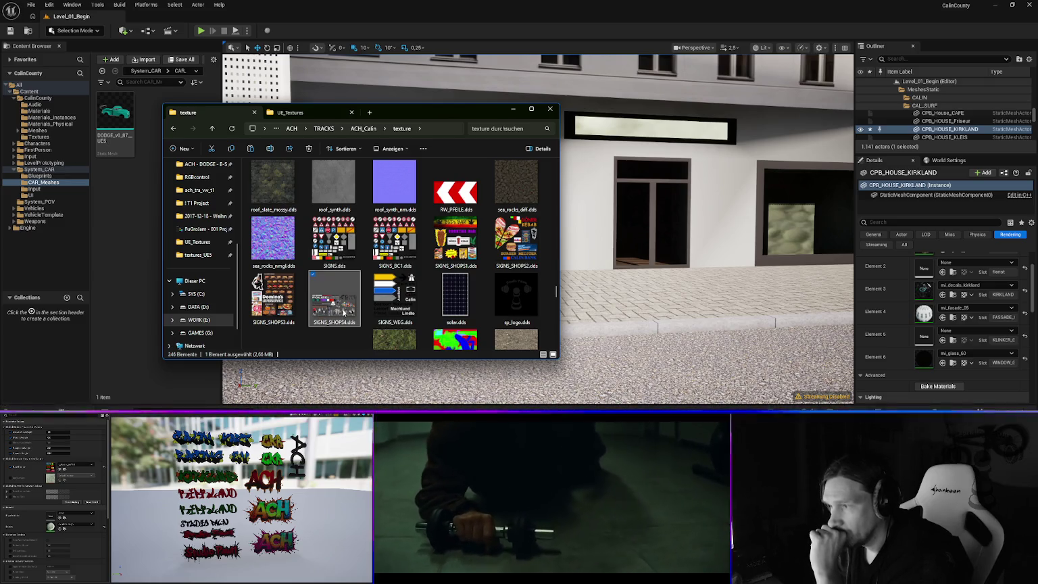
pyautogui.scroll(-3, 502, 263)
pyautogui.scroll(3, 503, 263)
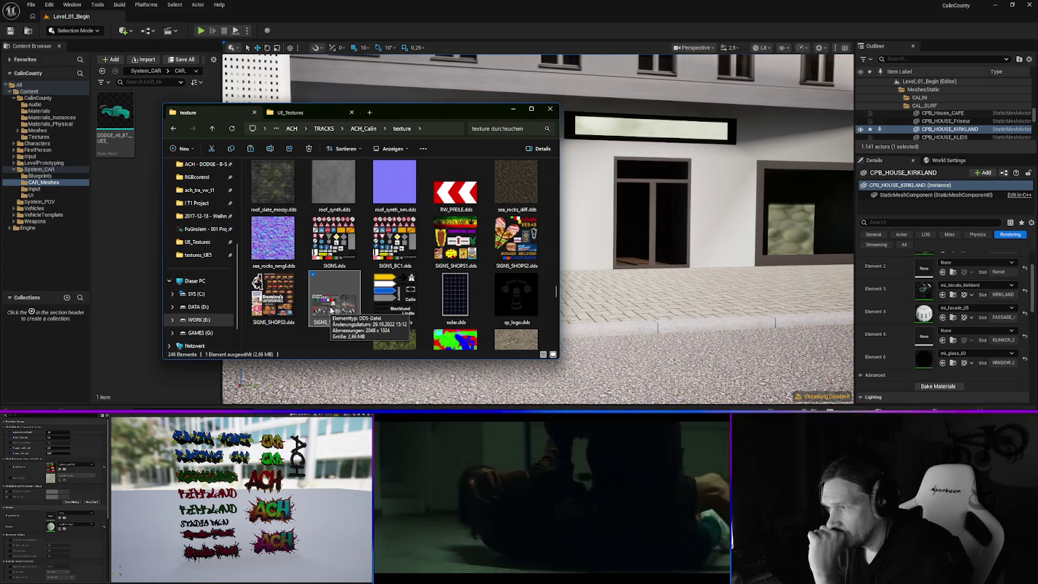
pyautogui.rightClick(331, 309)
pyautogui.moveTo(376, 177)
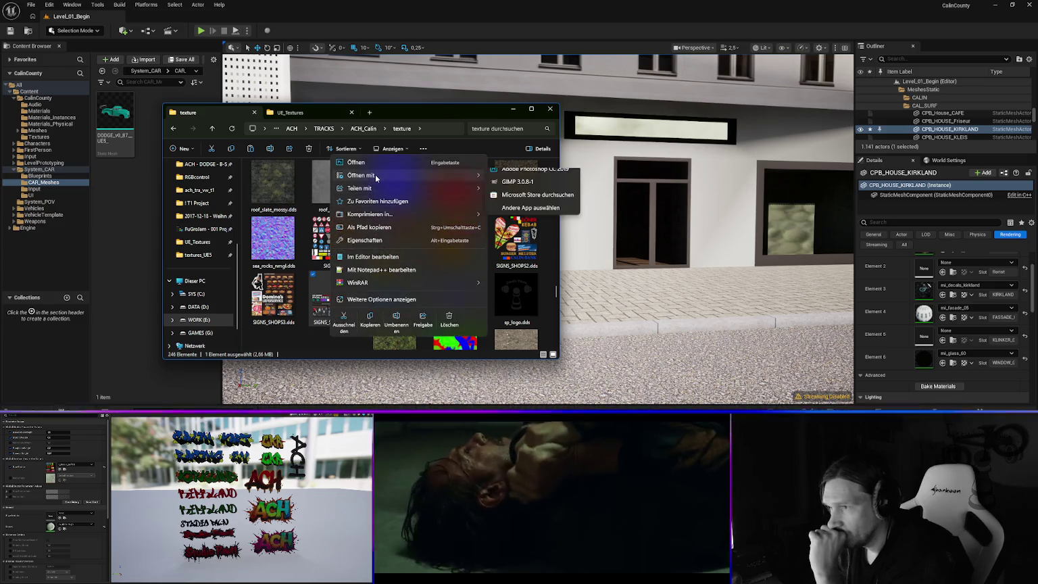
pyautogui.click(519, 173)
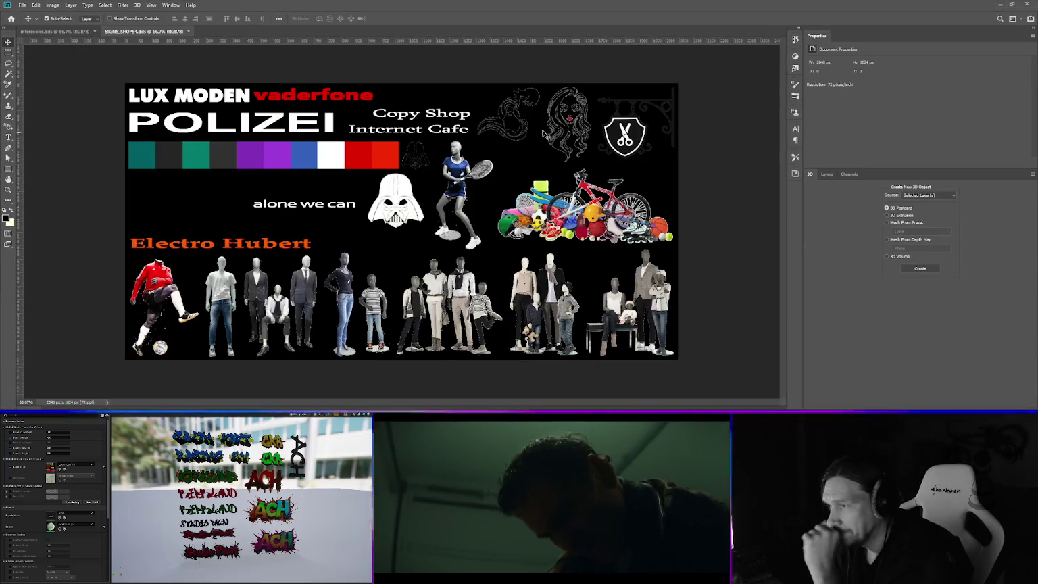
pyautogui.click(1027, 4)
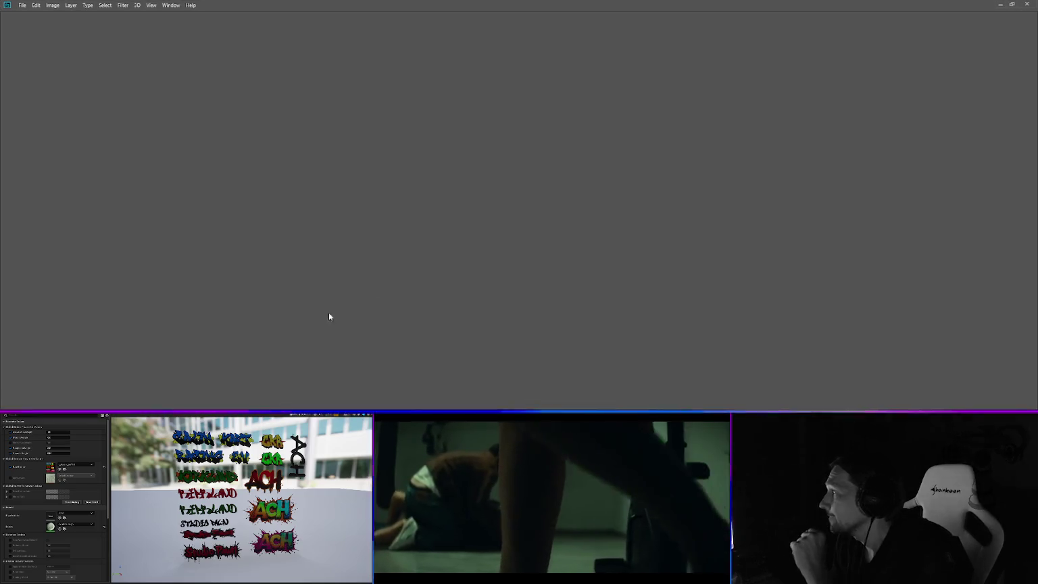
# - Bring up SIGNS_SHOPS4.dds's actions list again, then dismiss it
pyautogui.rightClick(332, 305)
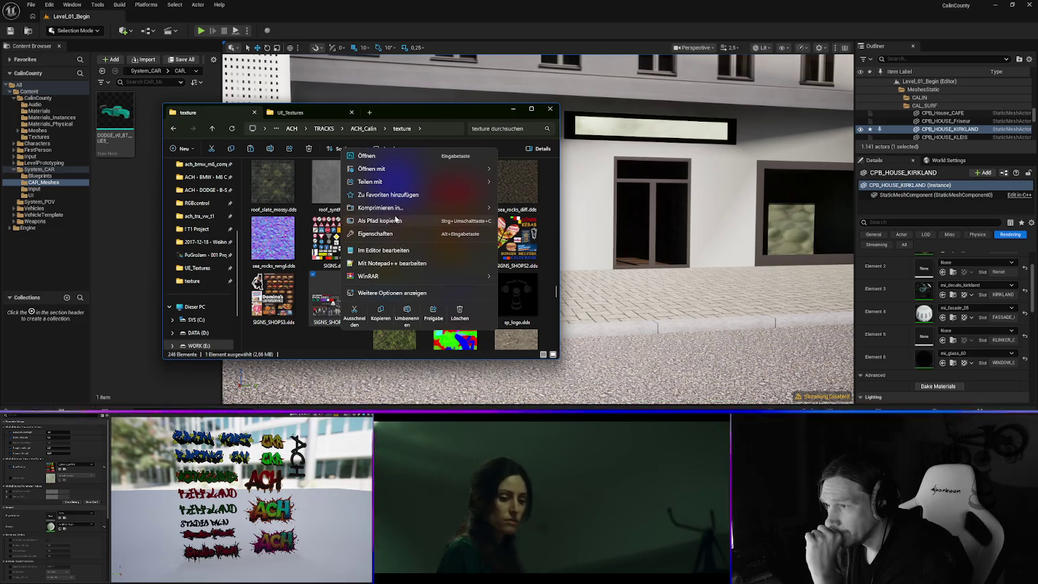
pyautogui.moveTo(390, 179)
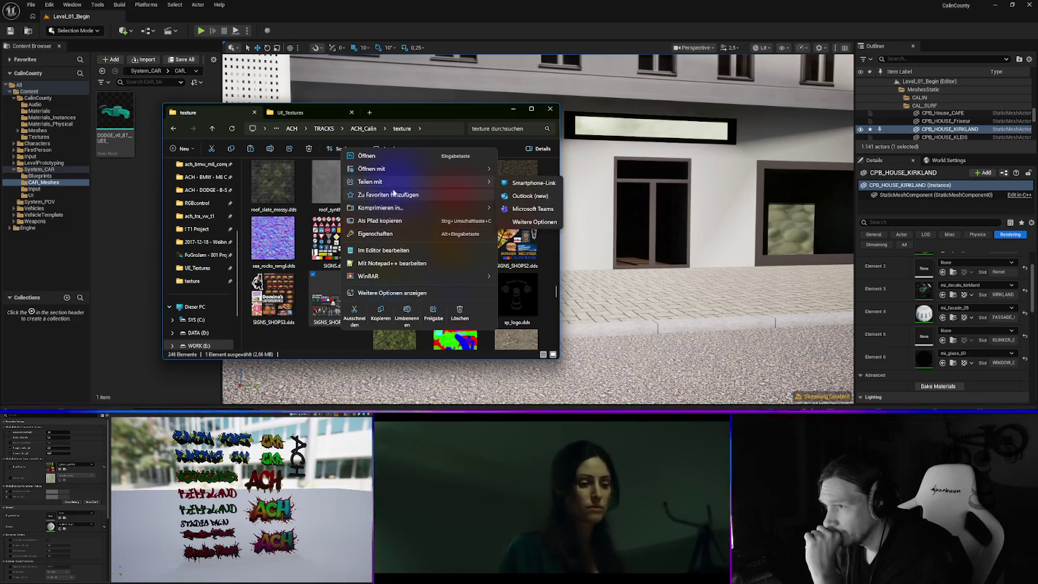
pyautogui.press('Escape')
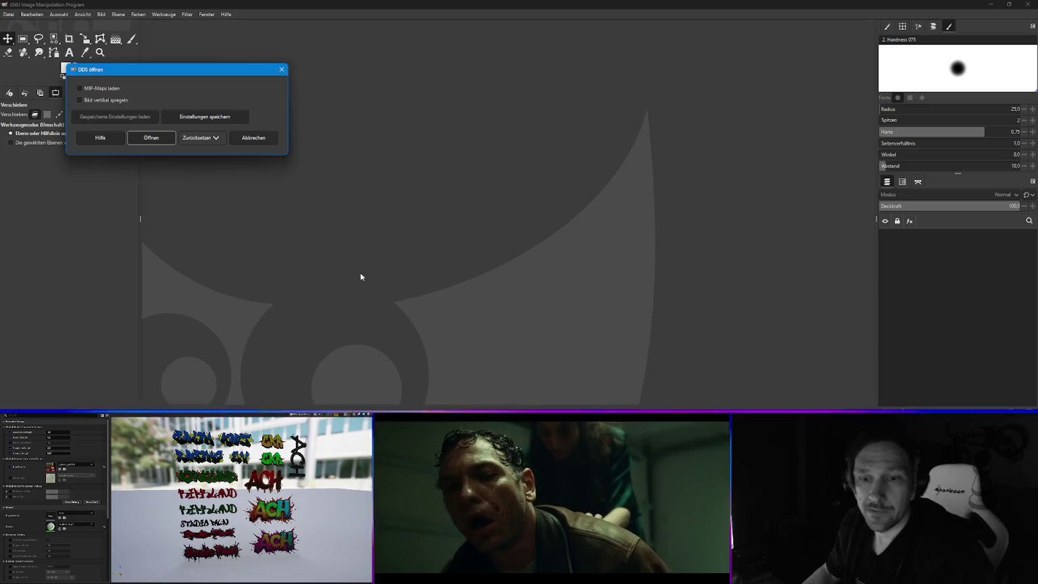
# - Confirm the DDS import so SIGNS_SHOPS4.dds loads into GIMP, and bring GIMP forward
pyautogui.click(147, 139)
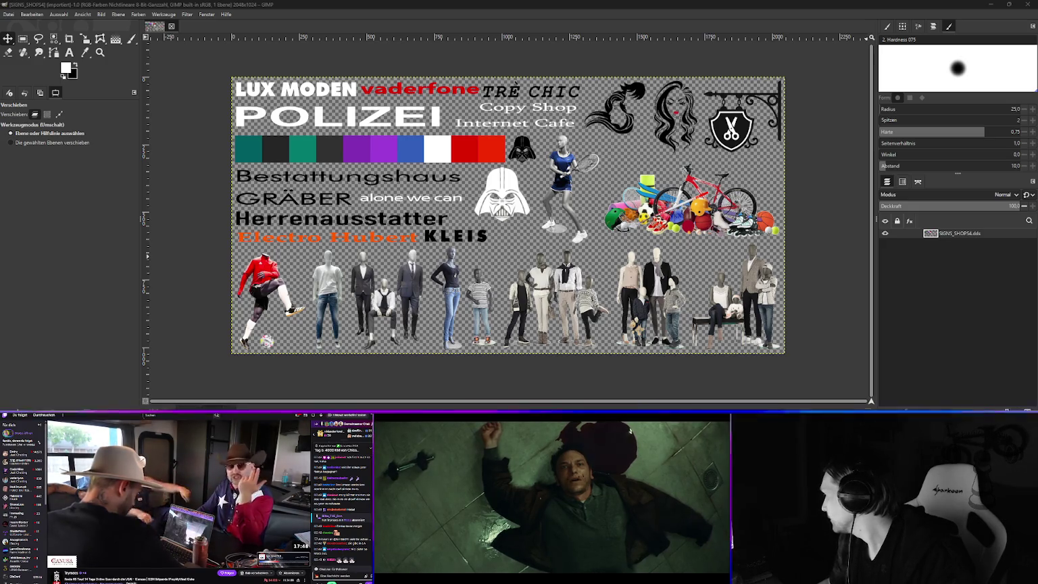
pyautogui.hotkey('alt', 'Tab')
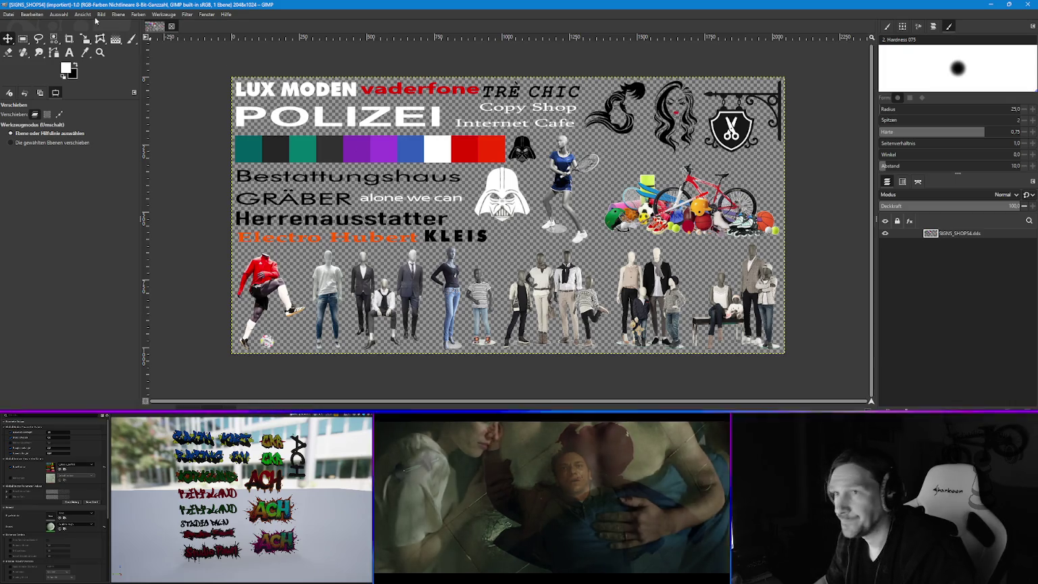
pyautogui.click(10, 16)
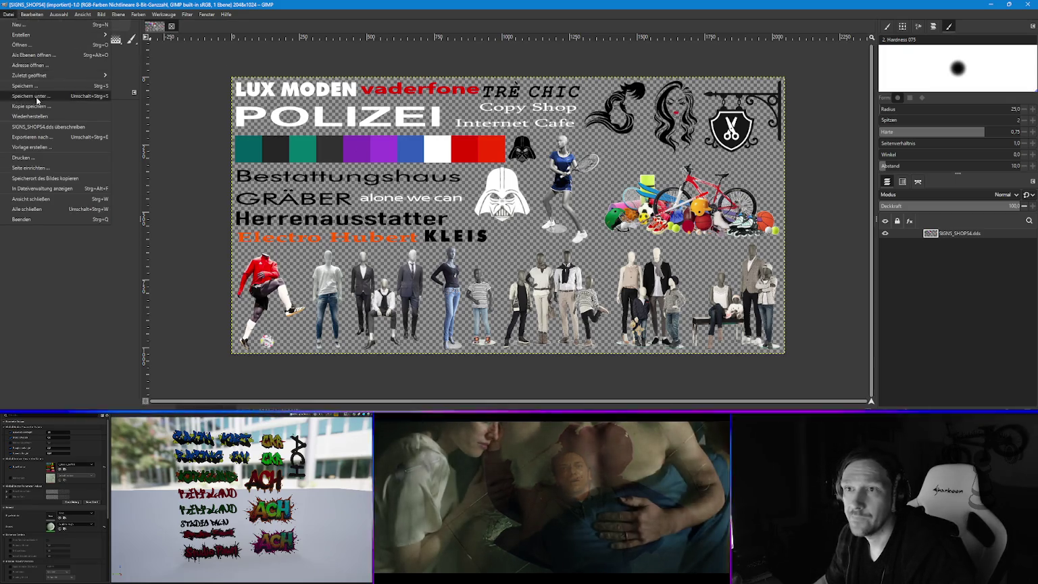
# - Start exporting the sign sheet under the name t_signs_fashion.png, then switch to the browser
pyautogui.click(43, 139)
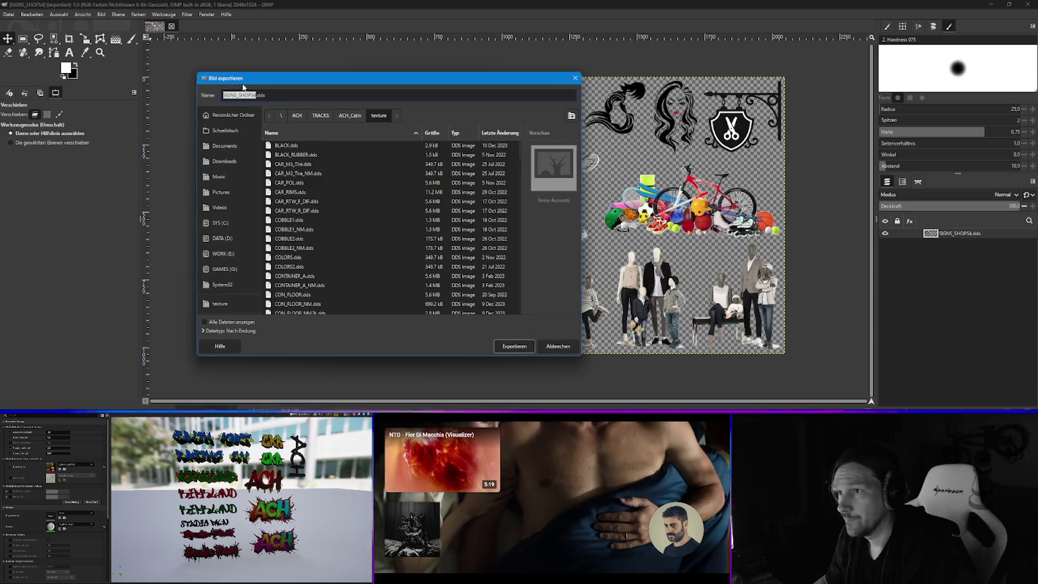
pyautogui.moveTo(258, 96); pyautogui.dragTo(268, 96)
pyautogui.write('png')
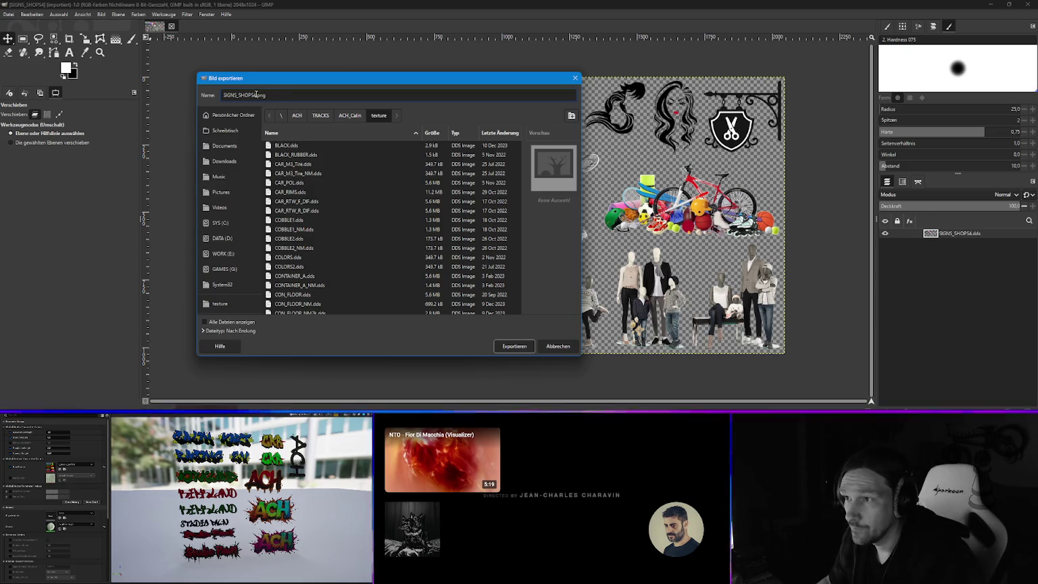
pyautogui.moveTo(256, 95); pyautogui.dragTo(204, 95)
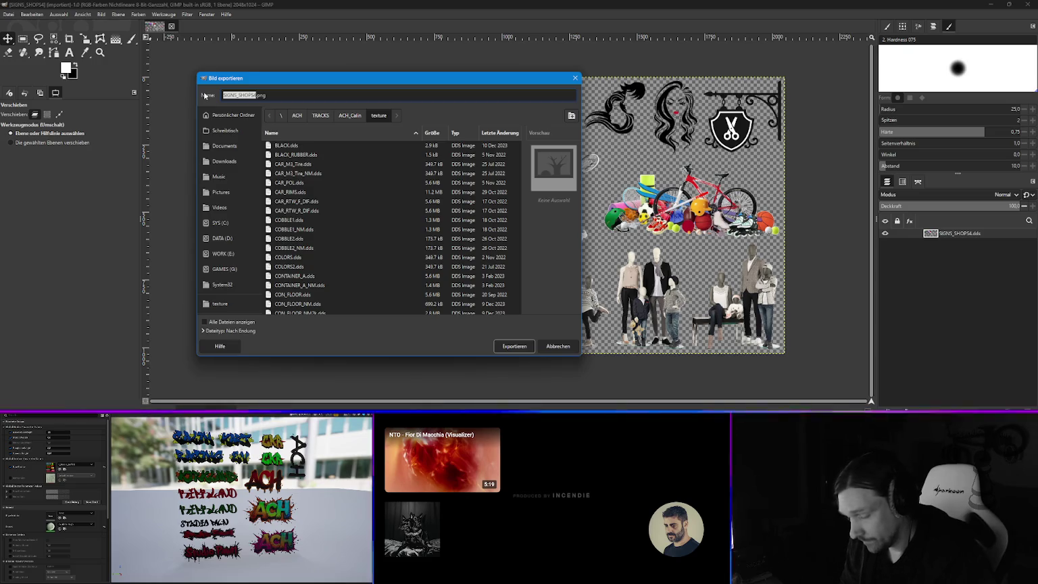
pyautogui.write('t_signs_')
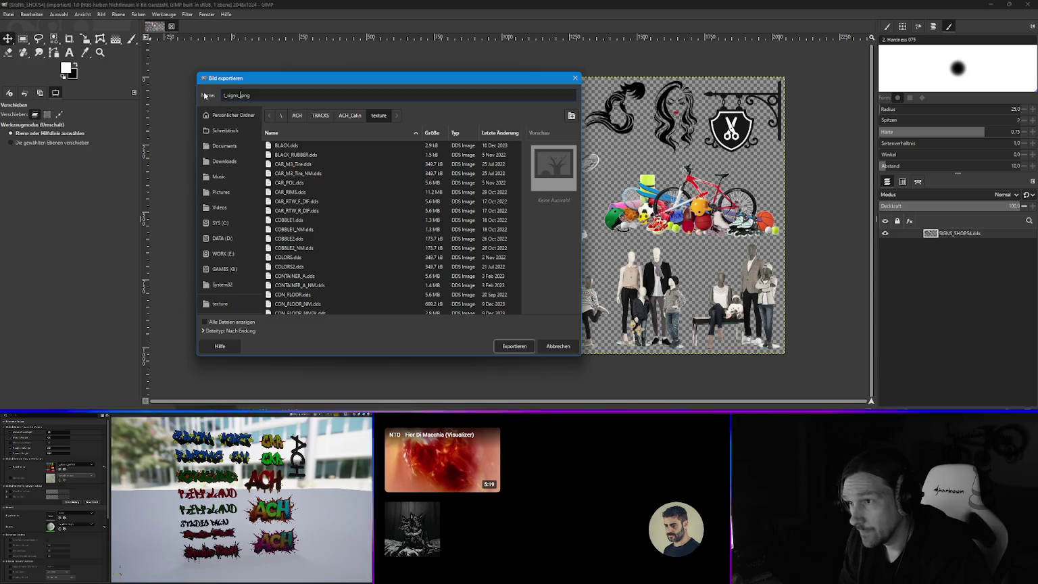
pyautogui.write('mode')
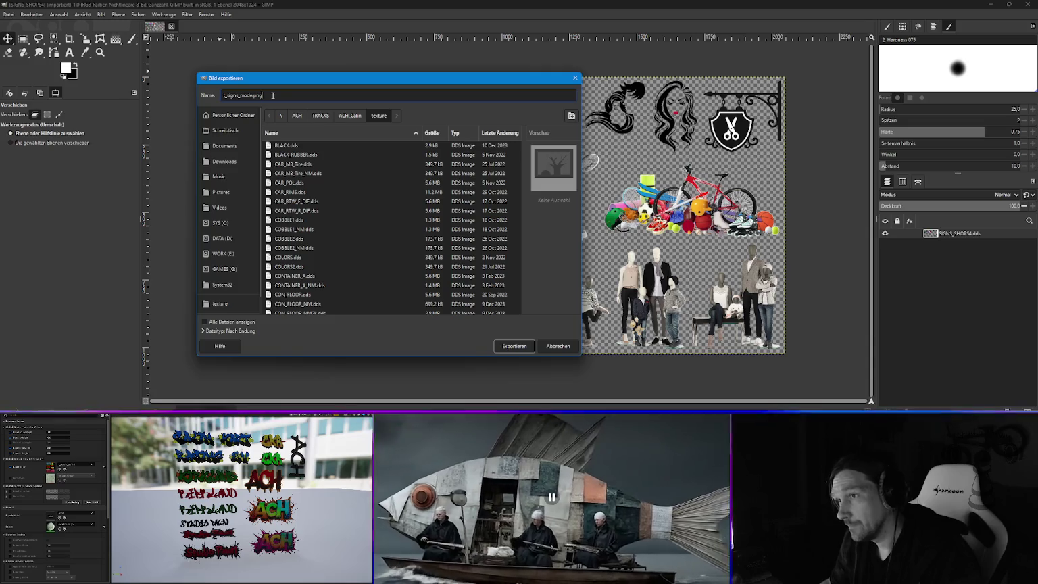
pyautogui.press('Left')
pyautogui.press('Left')
pyautogui.press('Left')
pyautogui.press('BackSpace')
pyautogui.press('BackSpace')
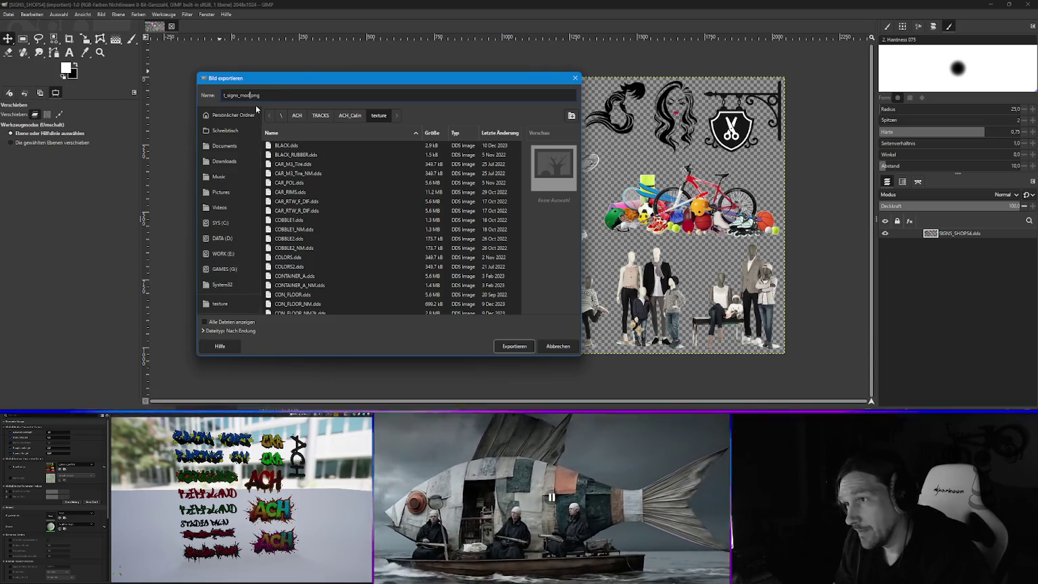
pyautogui.press('BackSpace')
pyautogui.press('BackSpace')
pyautogui.write('fa')
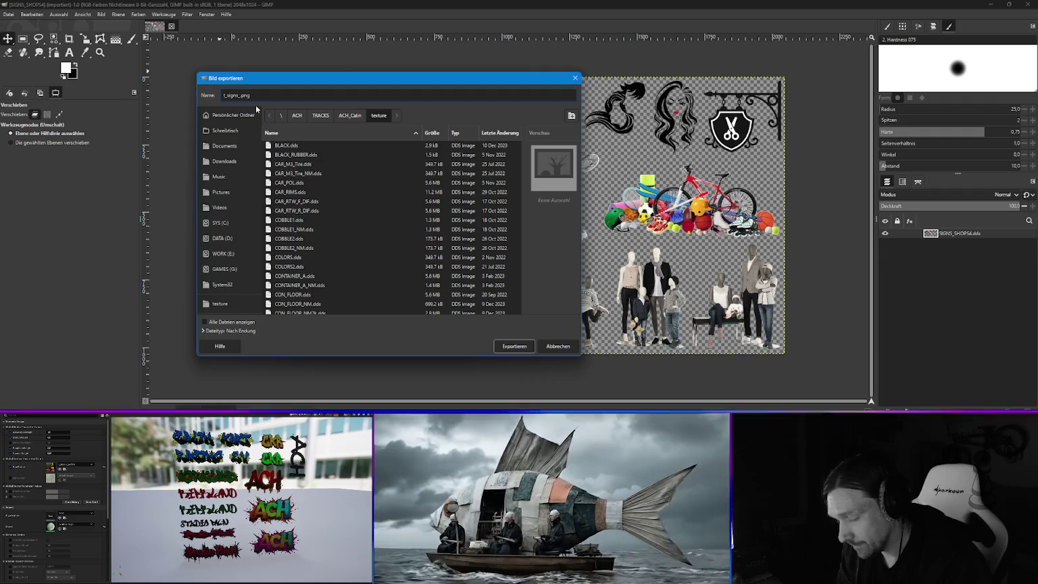
pyautogui.write('sh')
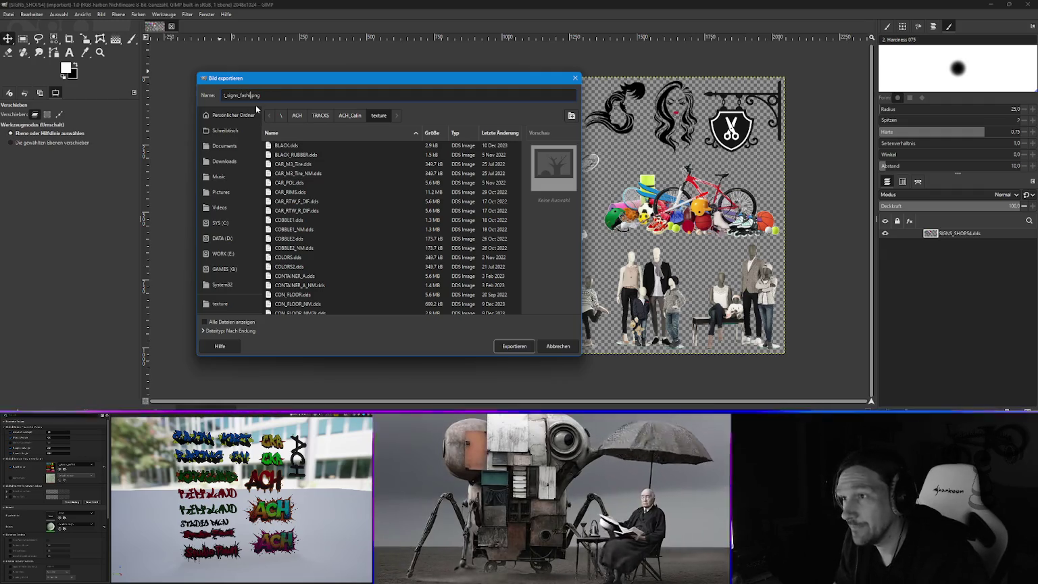
pyautogui.write('ion')
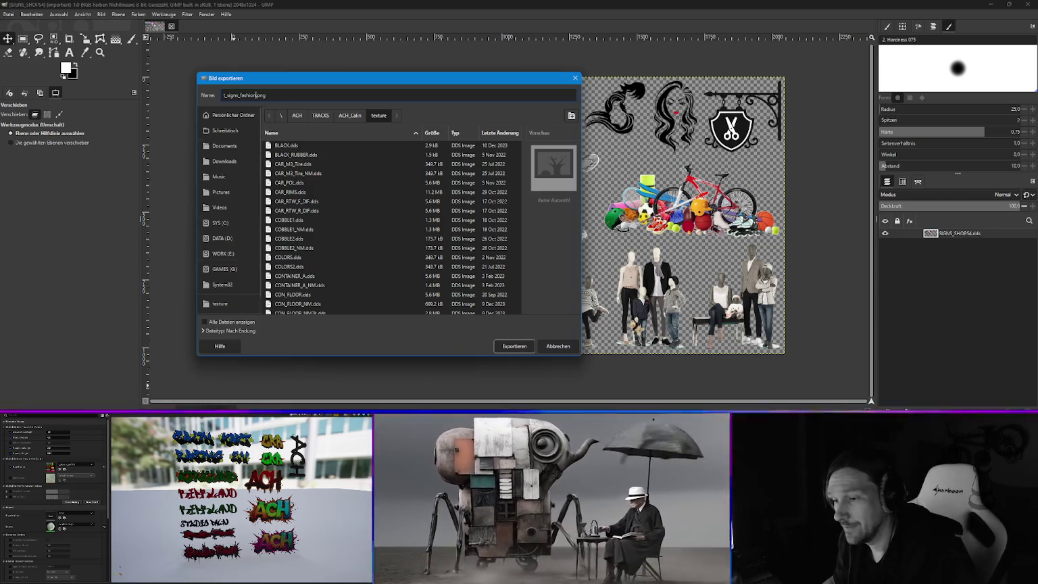
pyautogui.moveTo(211, 574)
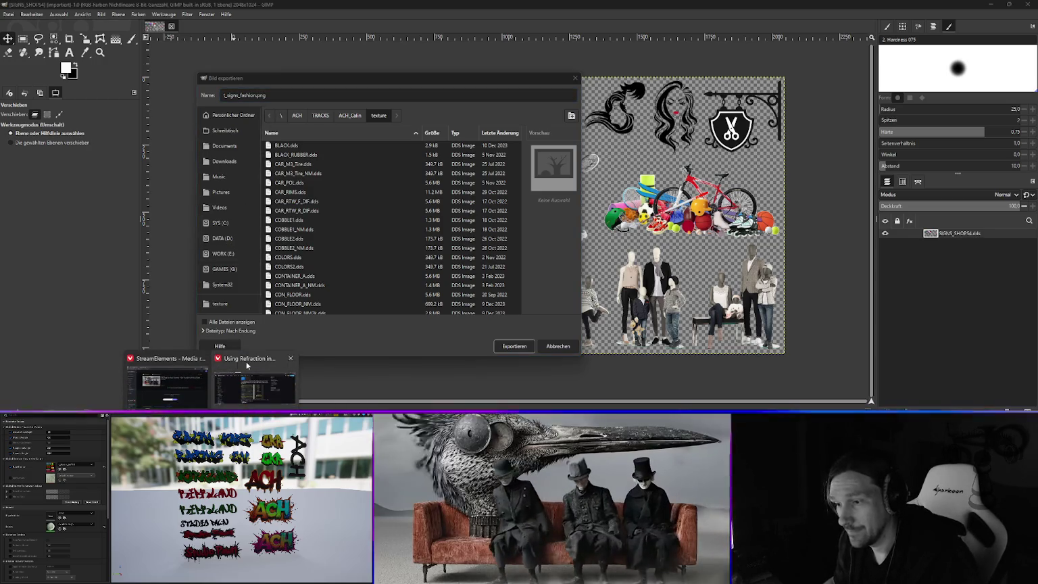
pyautogui.click(247, 364)
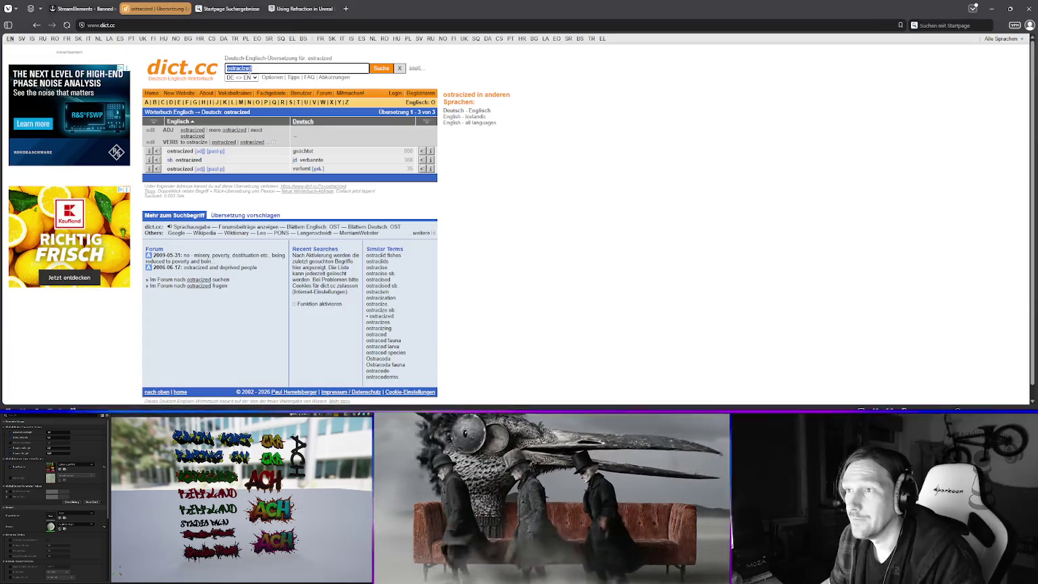
# - Look up 'fashion' on dict.cc and open the 'Mode' result
pyautogui.write('fash')
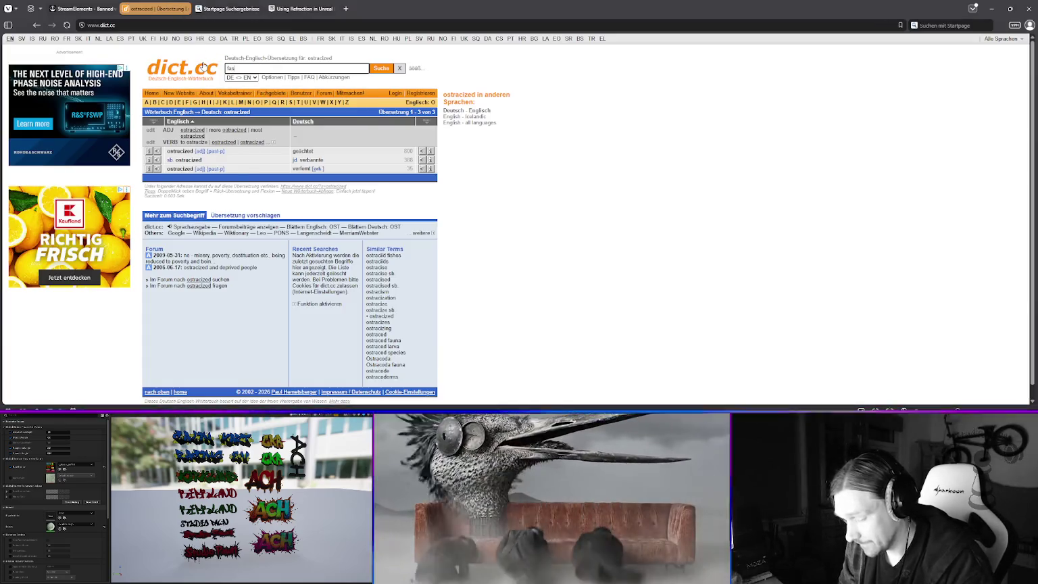
pyautogui.write('ion')
pyautogui.press('Return')
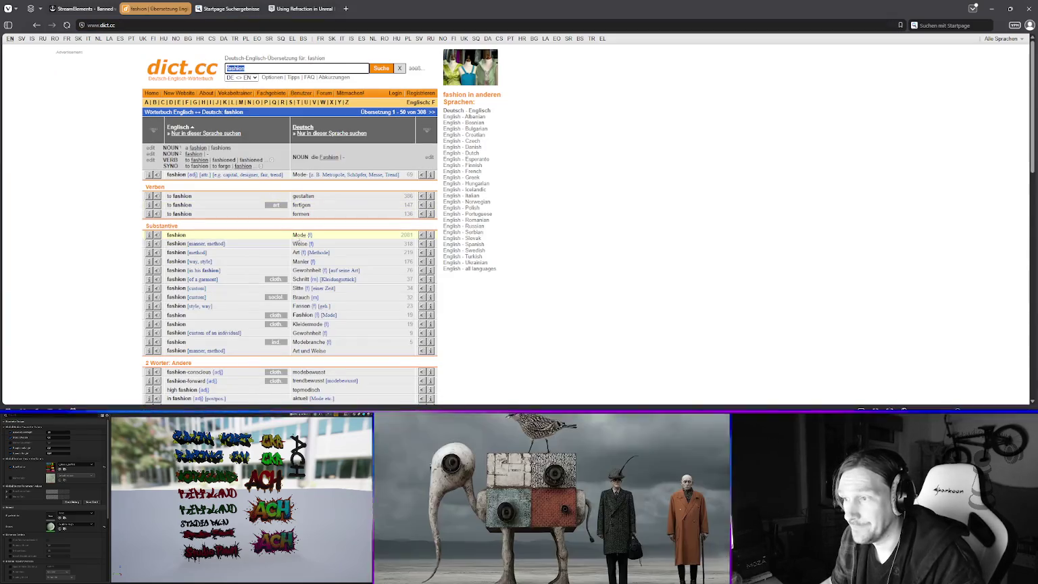
pyautogui.click(300, 238)
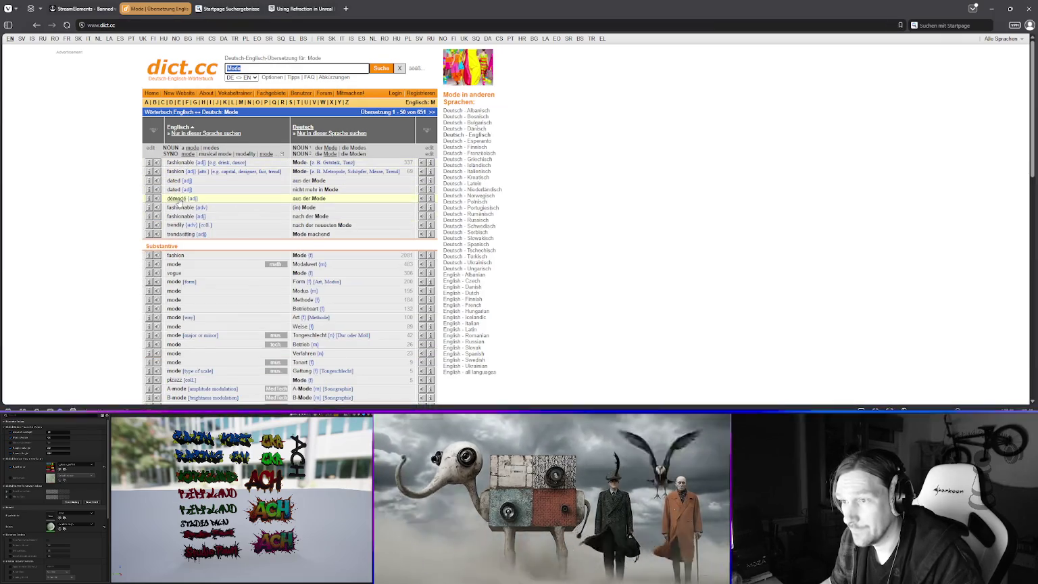
# - Close the Startpage search tab and minimize Vivaldi to return to GIMP
pyautogui.click(250, 9)
pyautogui.click(257, 9)
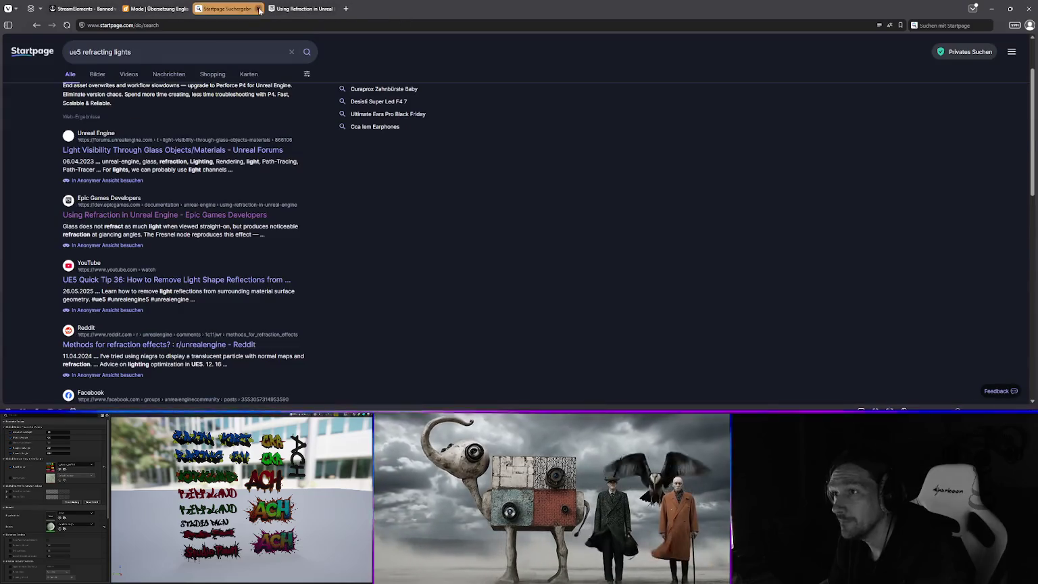
pyautogui.click(991, 8)
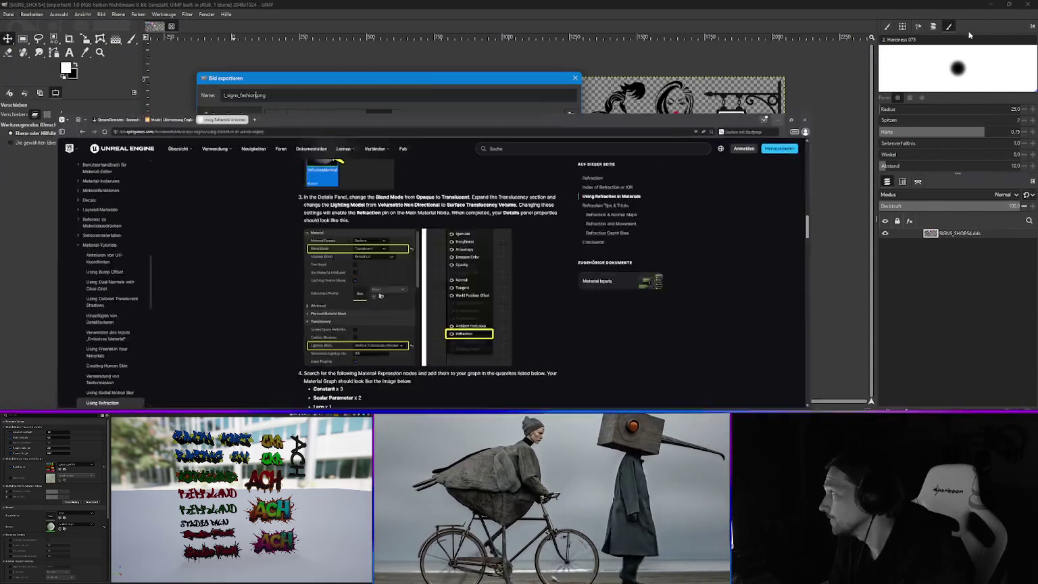
# - Export t_signs_fashion.png into WORK (E:) > Unreal Engine > UE_Textures, then minimize GIMP
pyautogui.click(248, 95)
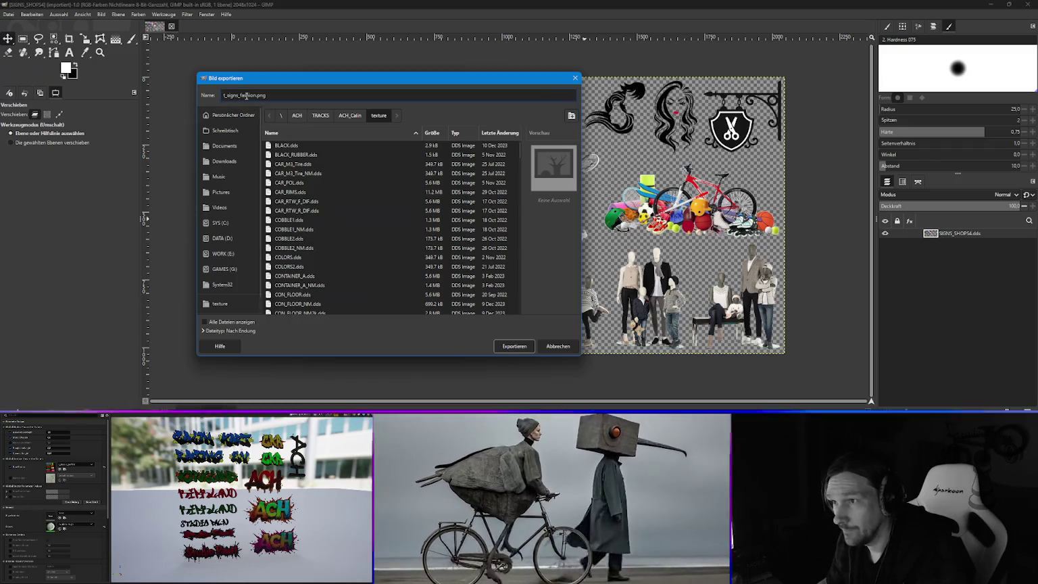
pyautogui.scroll(-1, 217, 306)
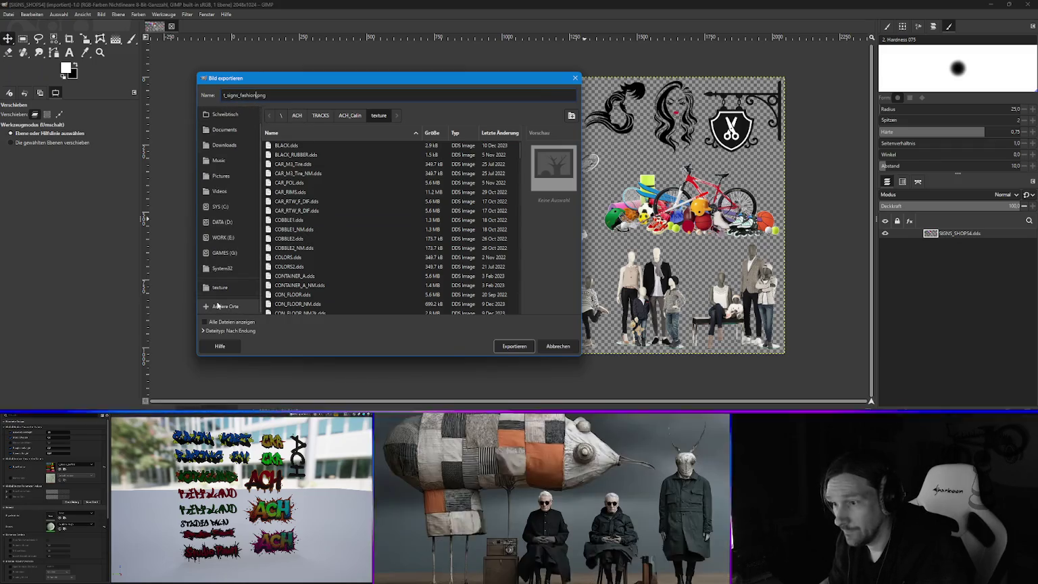
pyautogui.scroll(1, 219, 216)
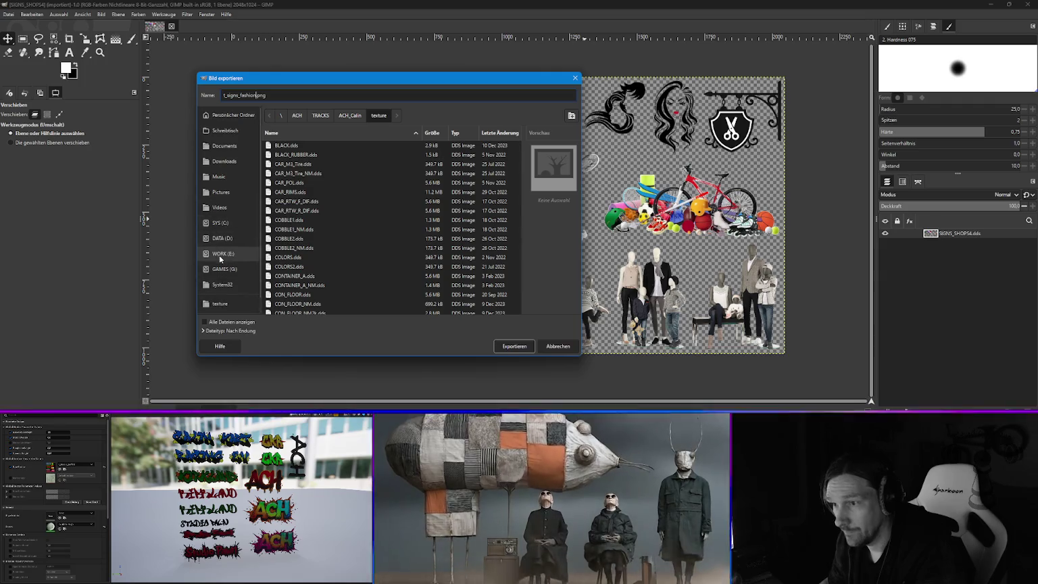
pyautogui.click(216, 254)
pyautogui.doubleClick(291, 229)
pyautogui.doubleClick(291, 185)
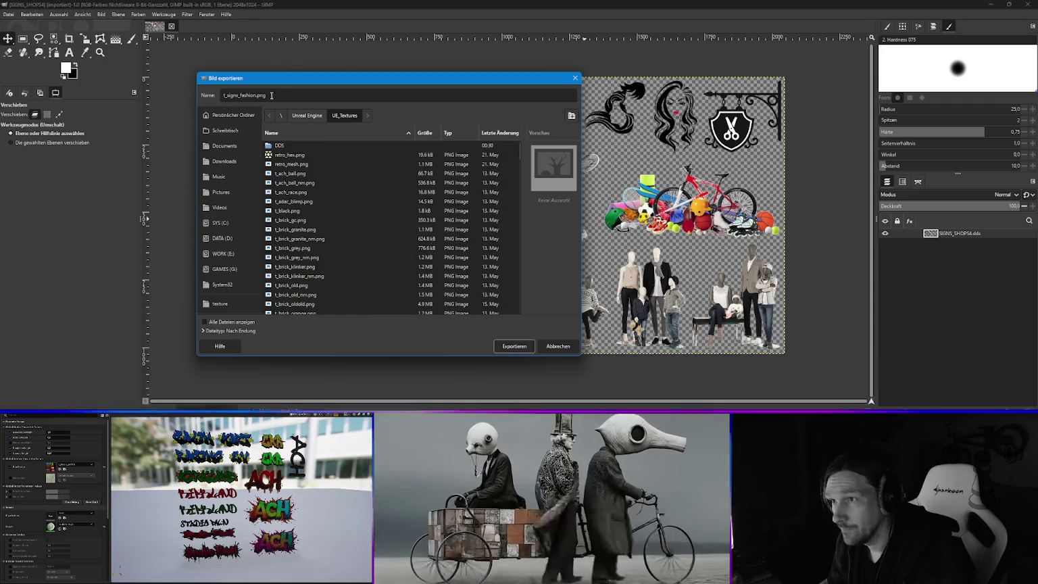
pyautogui.click(515, 346)
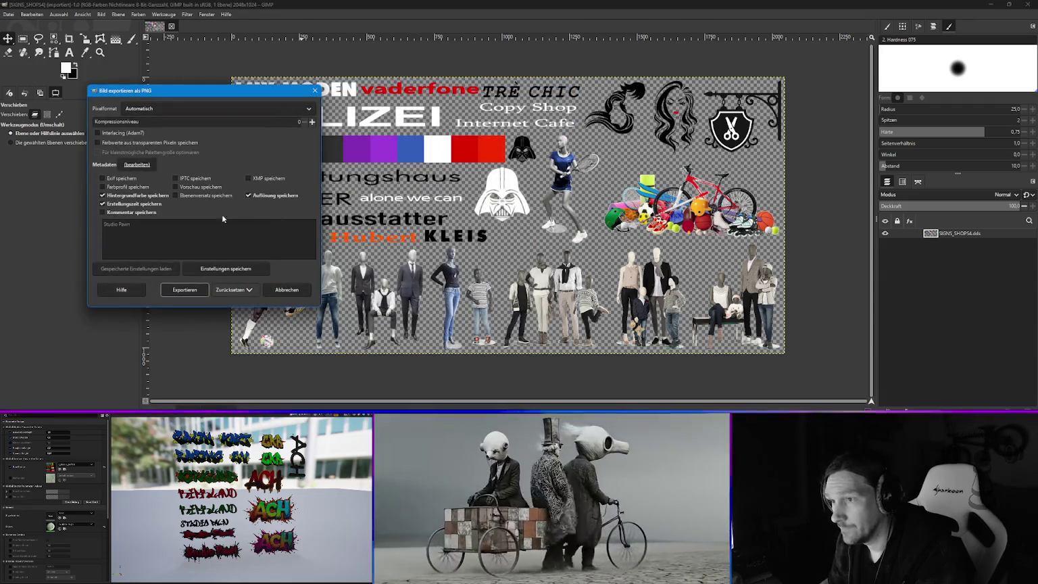
pyautogui.click(183, 291)
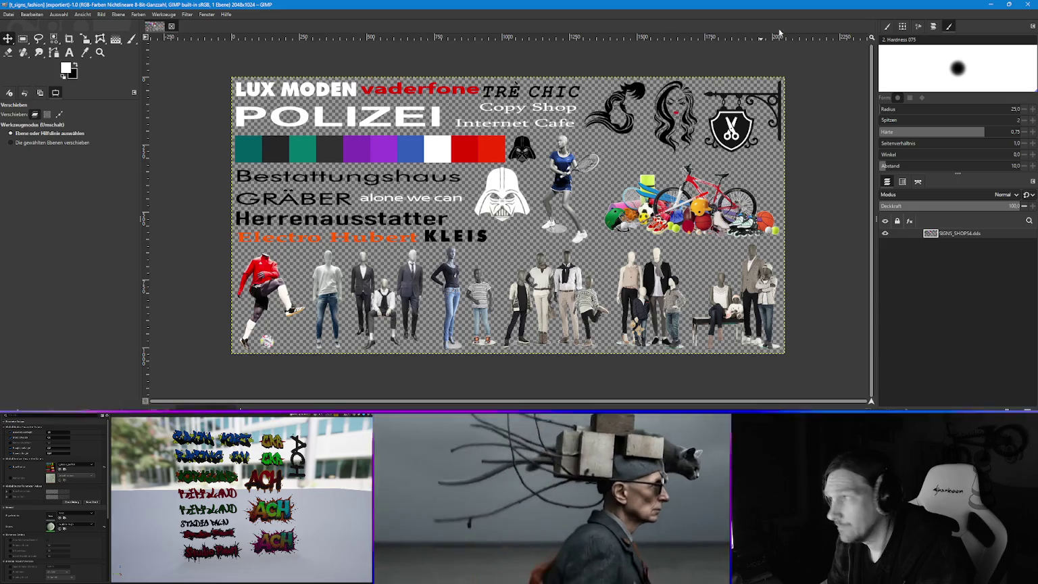
pyautogui.click(990, 5)
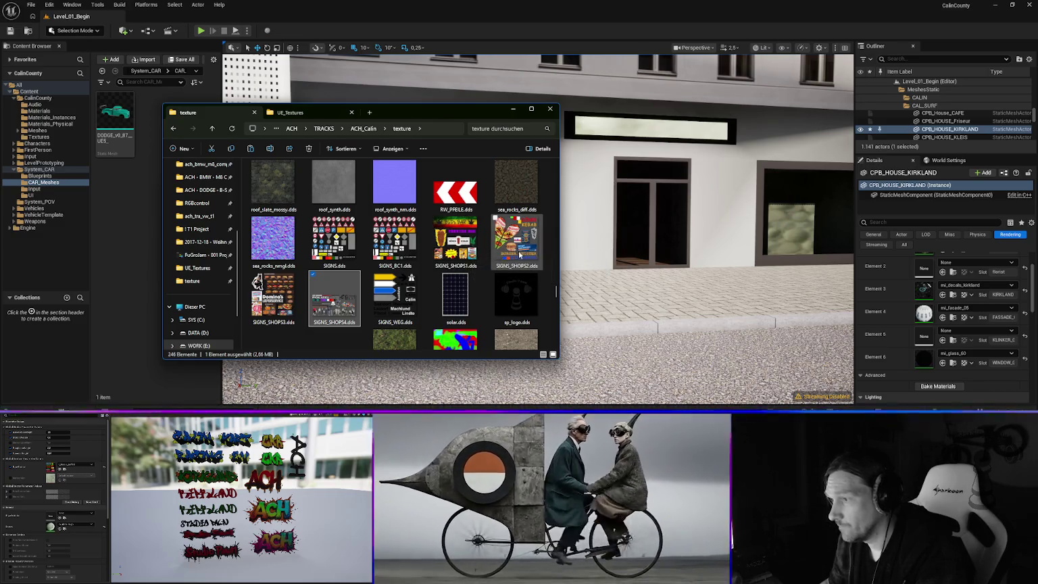
# - Open SIGNS_SHOPS3.dds with GIMP from its context menu
pyautogui.rightClick(268, 306)
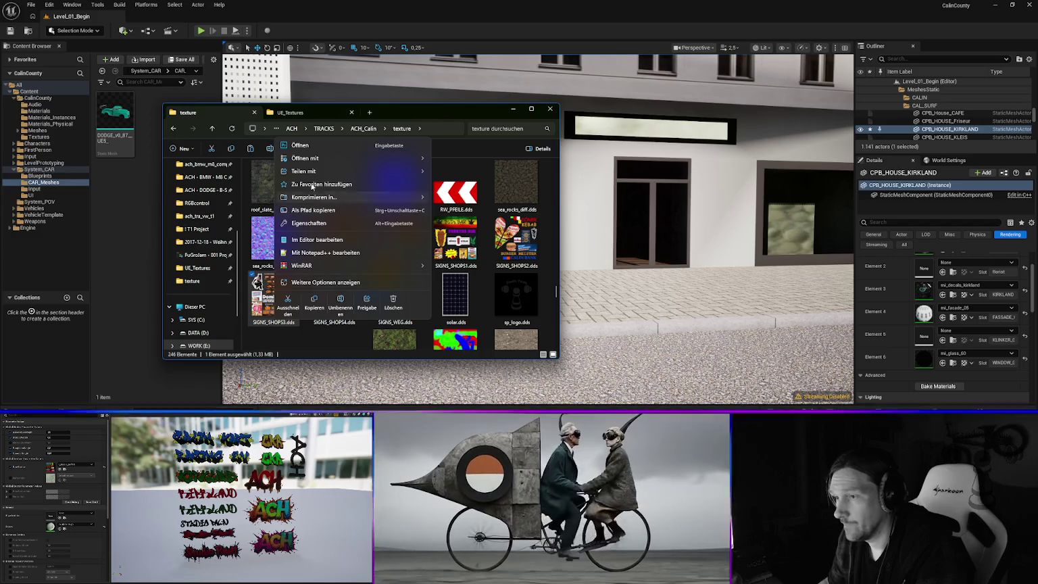
pyautogui.moveTo(308, 158)
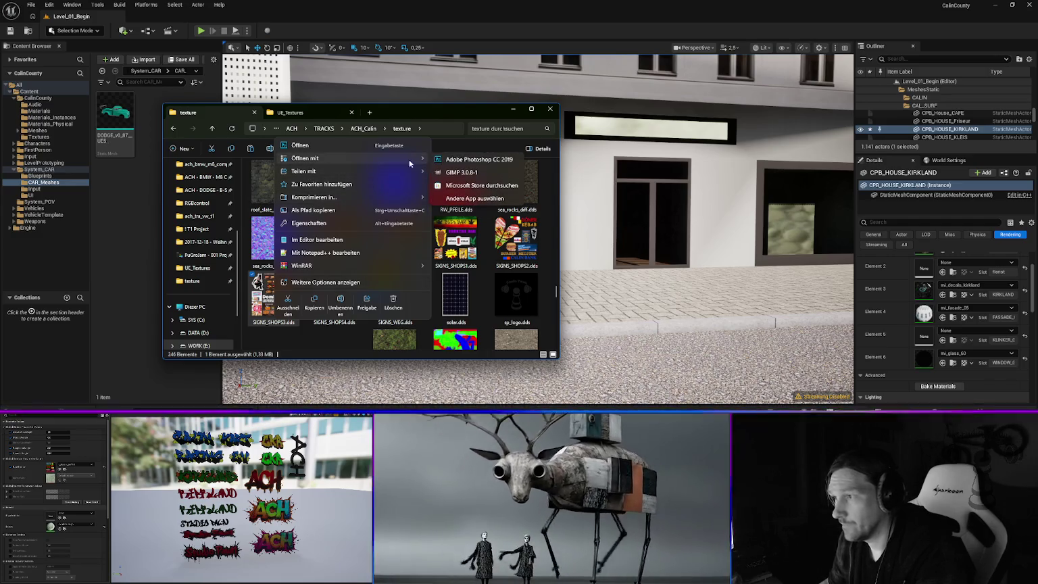
pyautogui.click(455, 173)
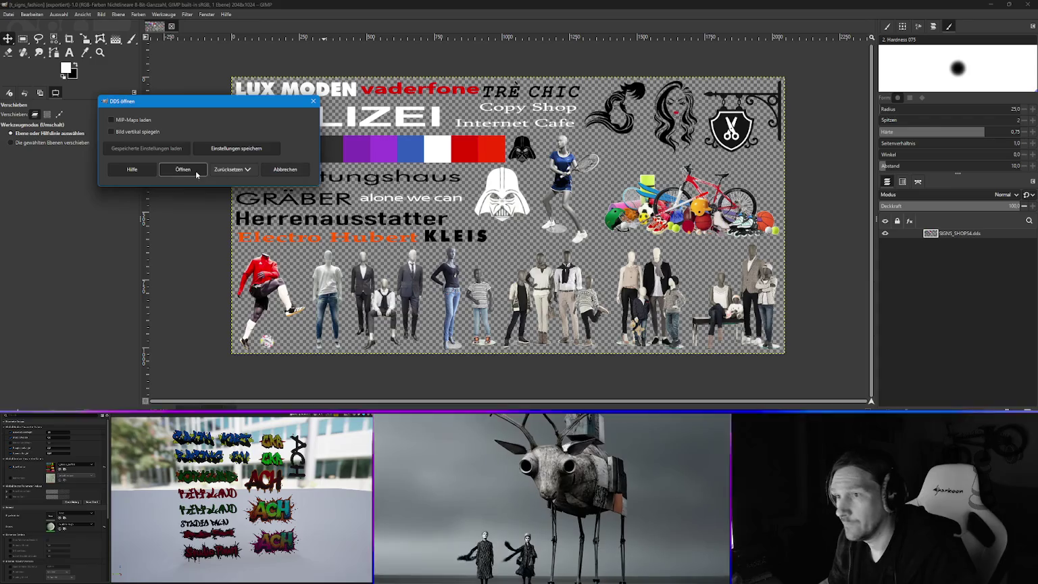
# - Load SIGNS_SHOPS3 in GIMP and start exporting it, renaming the file toward t_signs_domina.png
pyautogui.click(214, 167)
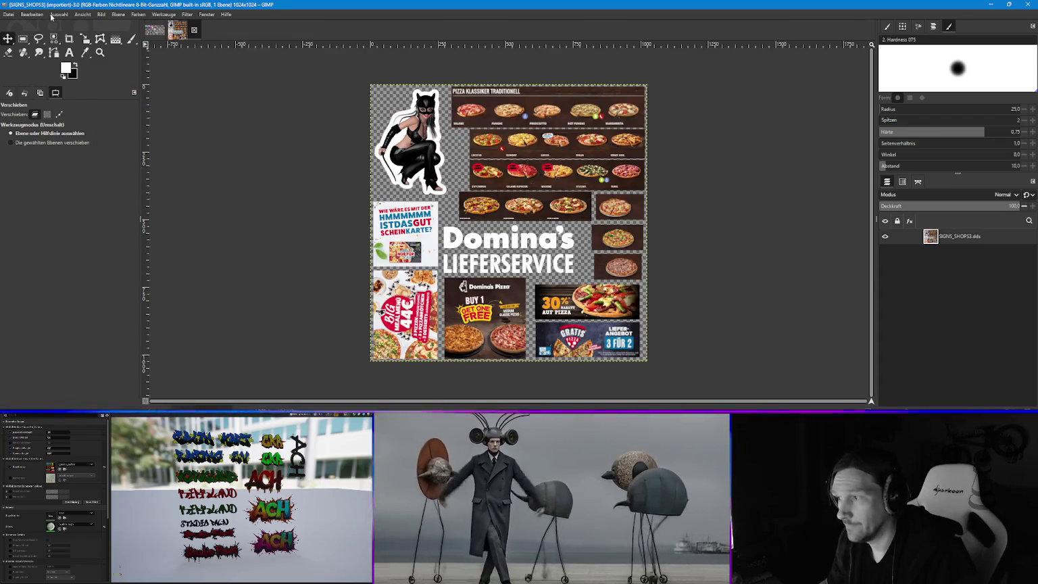
pyautogui.click(10, 14)
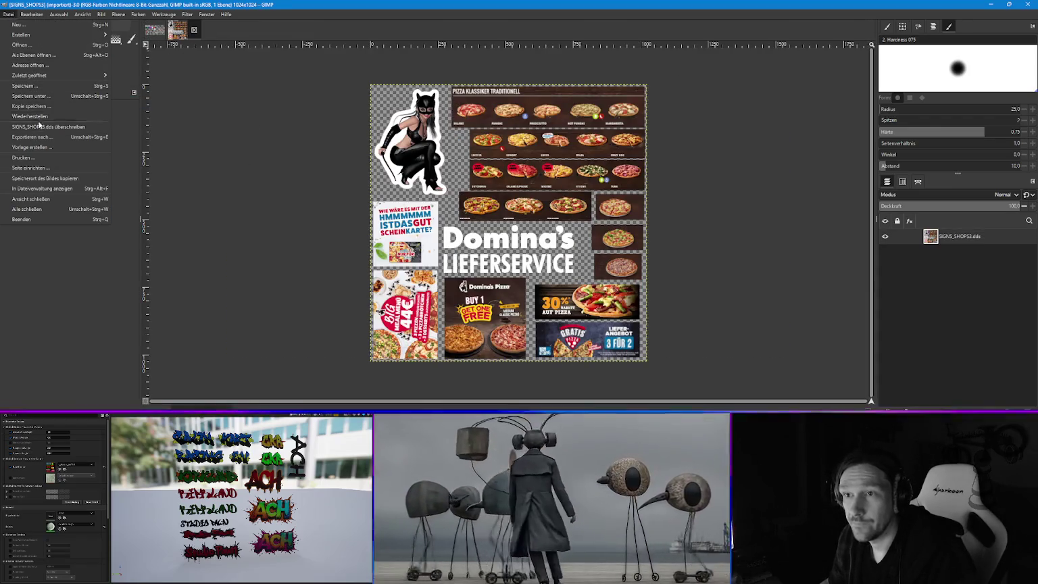
pyautogui.click(41, 138)
pyautogui.click(261, 96)
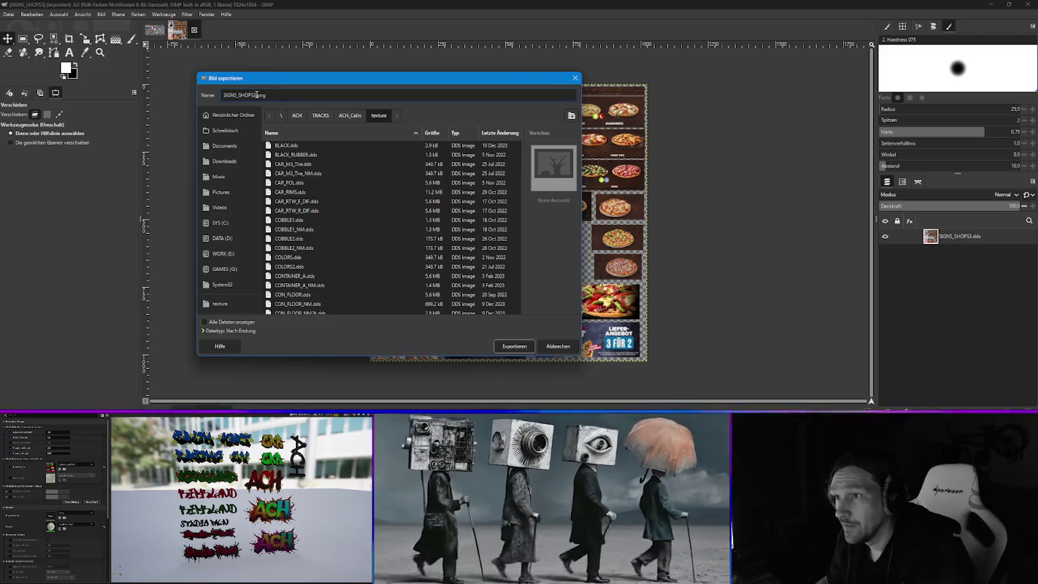
pyautogui.moveTo(256, 95); pyautogui.dragTo(230, 95)
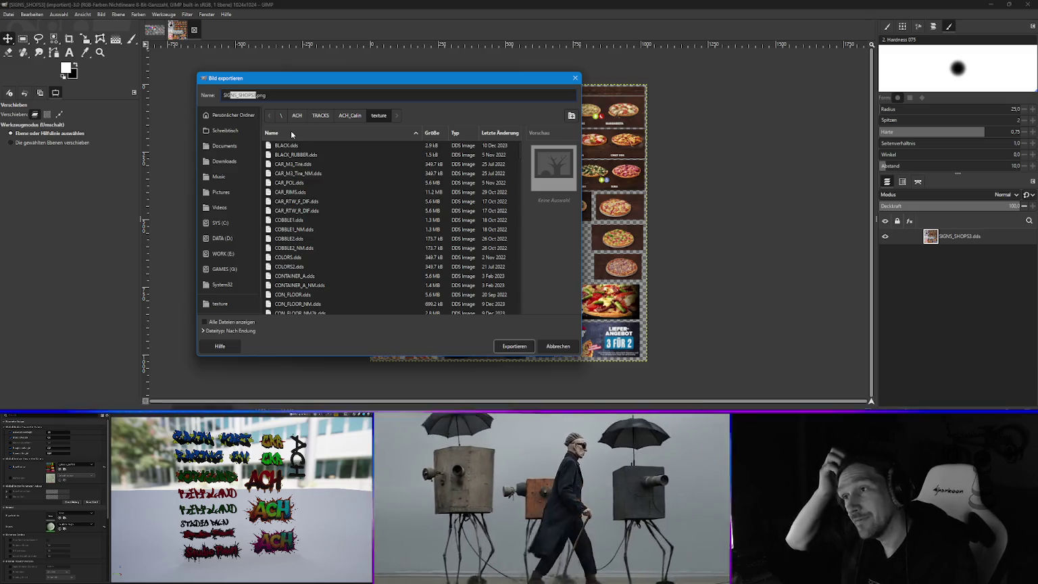
pyautogui.press('BackSpace')
pyautogui.press('BackSpace')
pyautogui.press('BackSpace')
pyautogui.press('BackSpace')
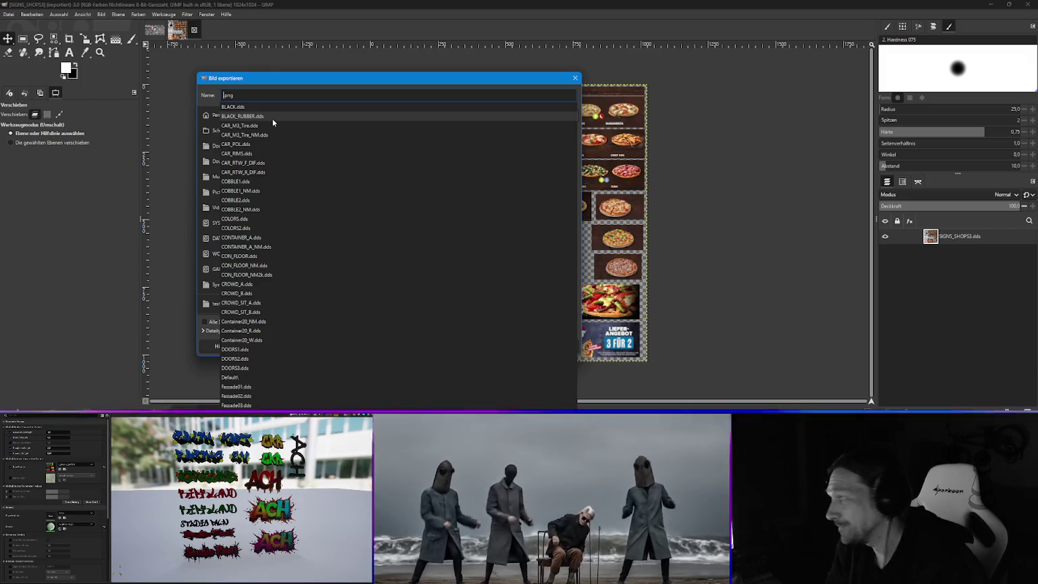
pyautogui.write('t_signsa')
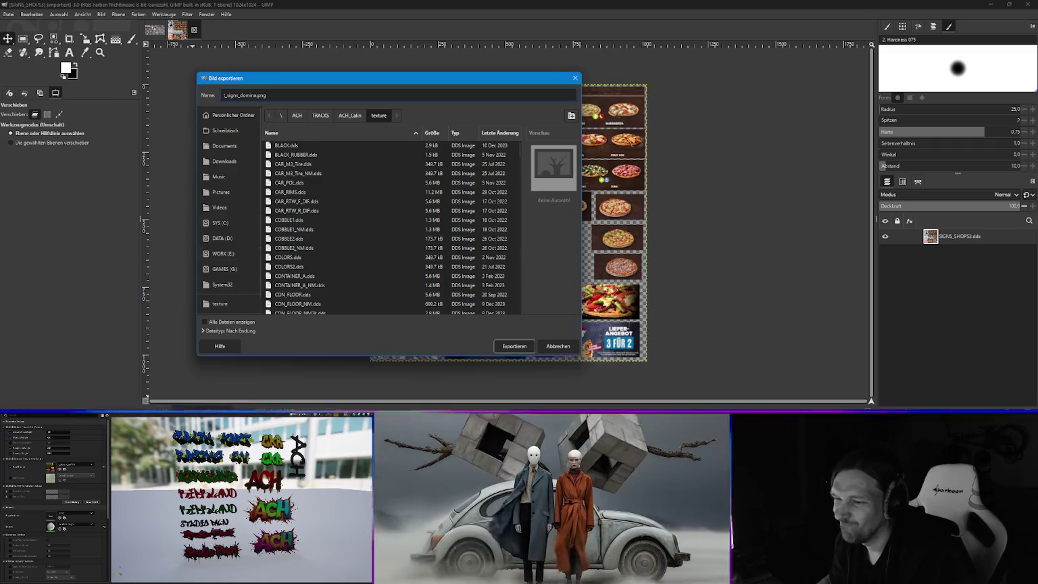
# - Switch to the browser's dict.cc translation page
pyautogui.moveTo(229, 414)
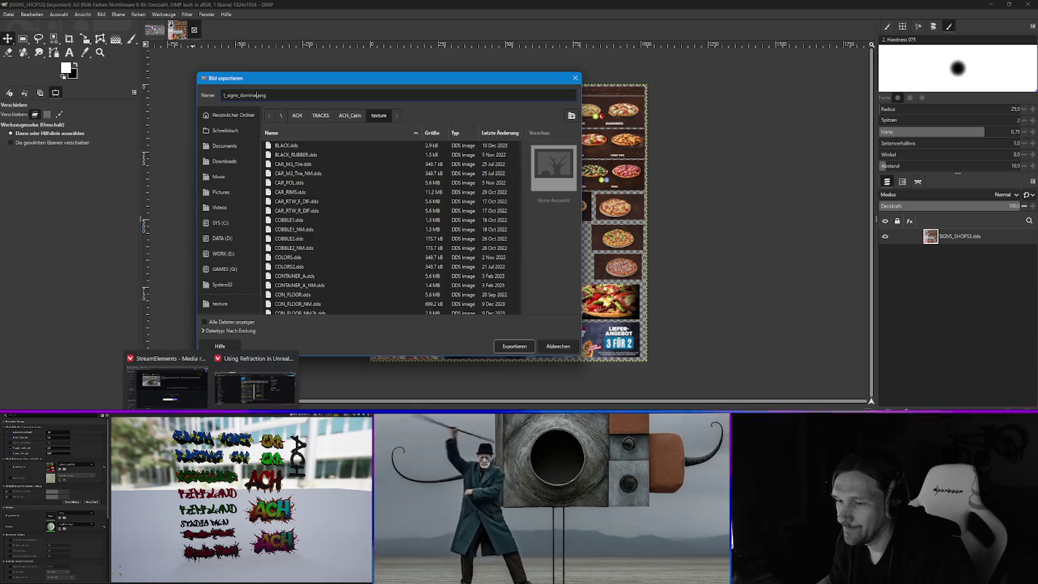
pyautogui.click(268, 378)
pyautogui.click(145, 9)
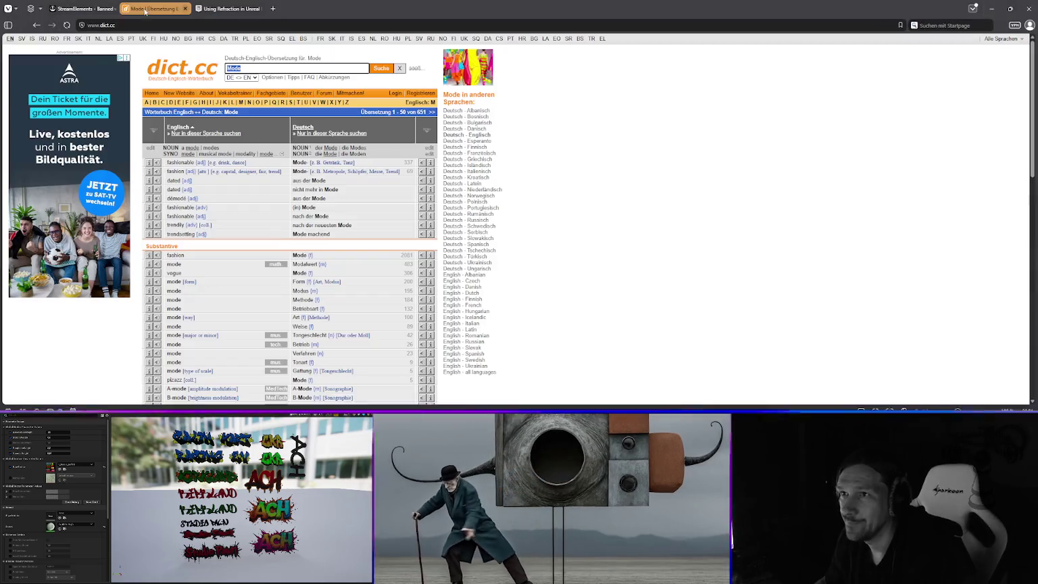
# - Look up 'domina' on dict.cc, then return to GIMP's export dialog
pyautogui.write('domina')
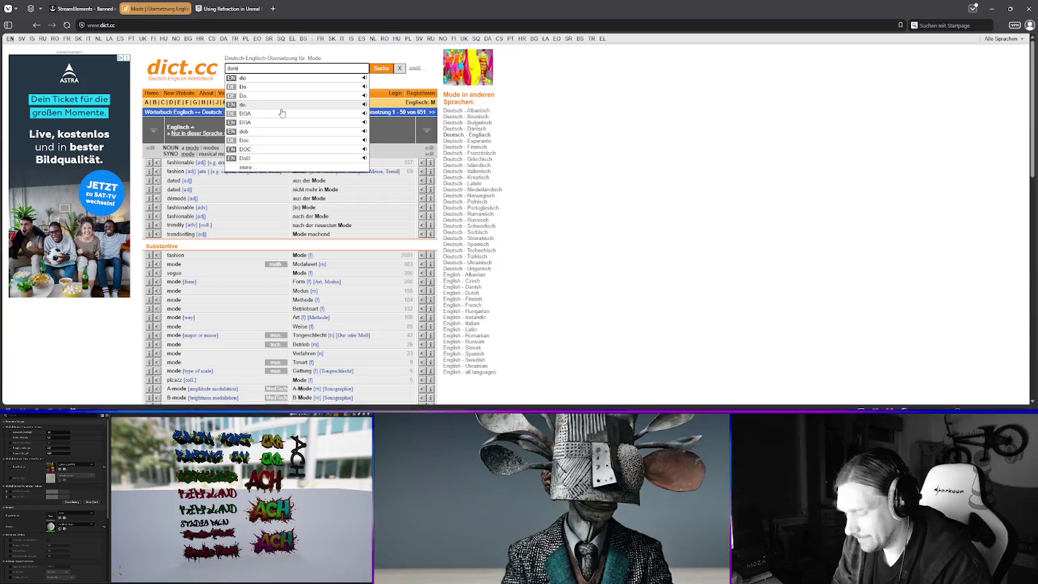
pyautogui.press('Return')
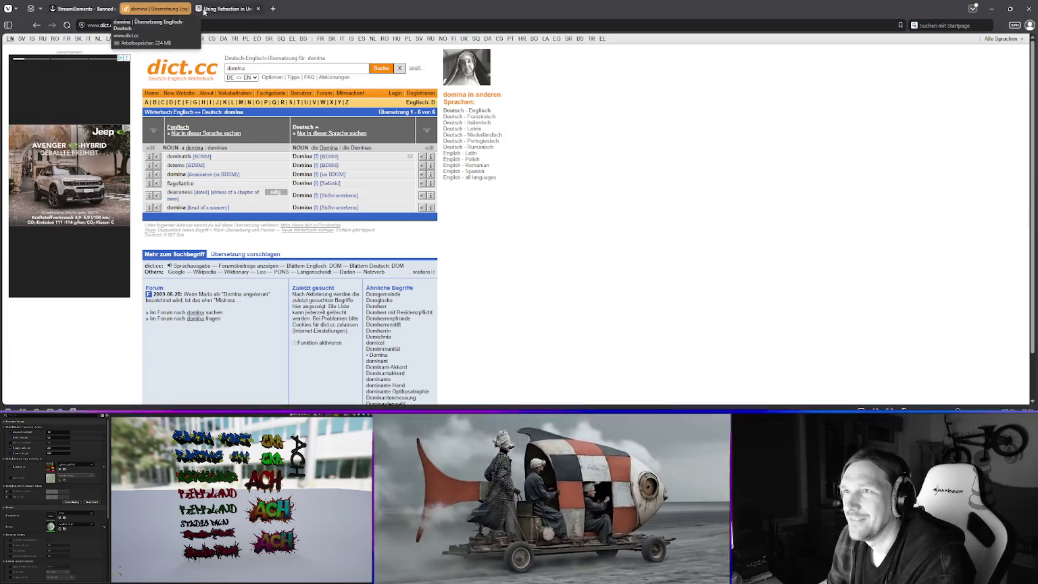
pyautogui.click(228, 11)
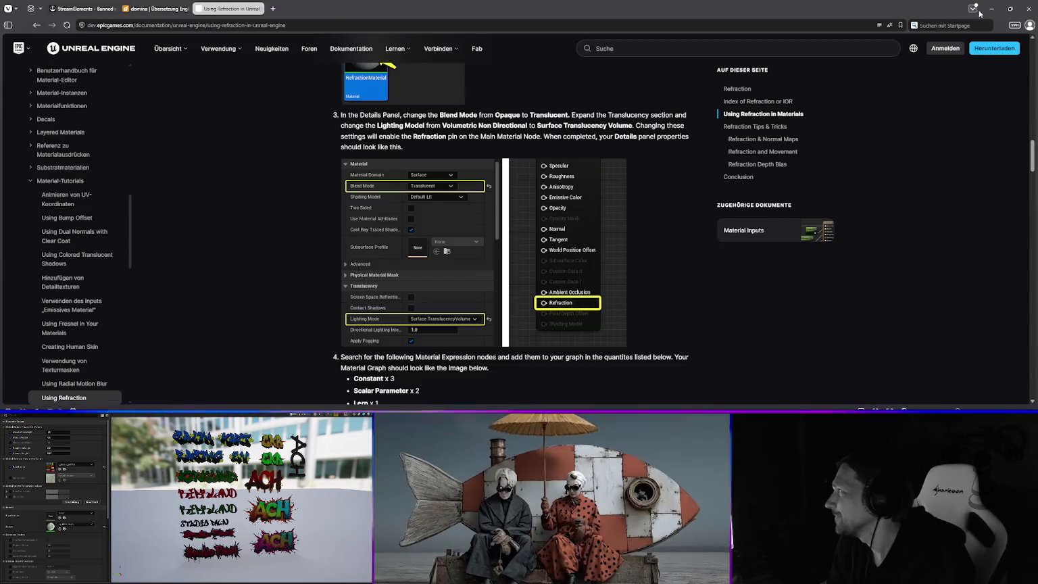
pyautogui.hotkey('alt', 'Tab')
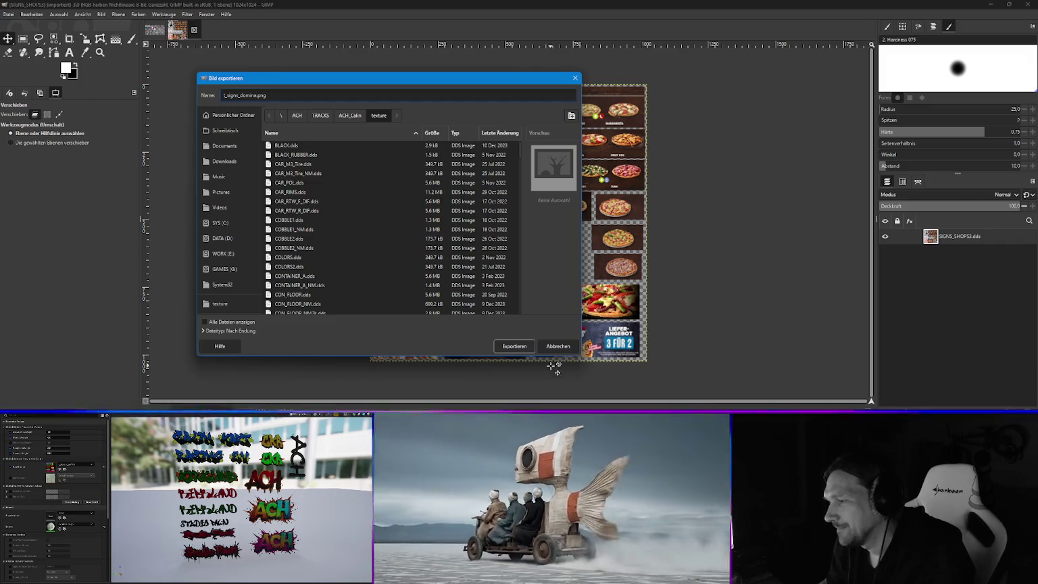
# - Export the pizza sign sheet as t_signs_domina.png into WORK (E:) > Unreal Engine > UE_Textures, then minimize GIMP
pyautogui.scroll(-2, 231, 283)
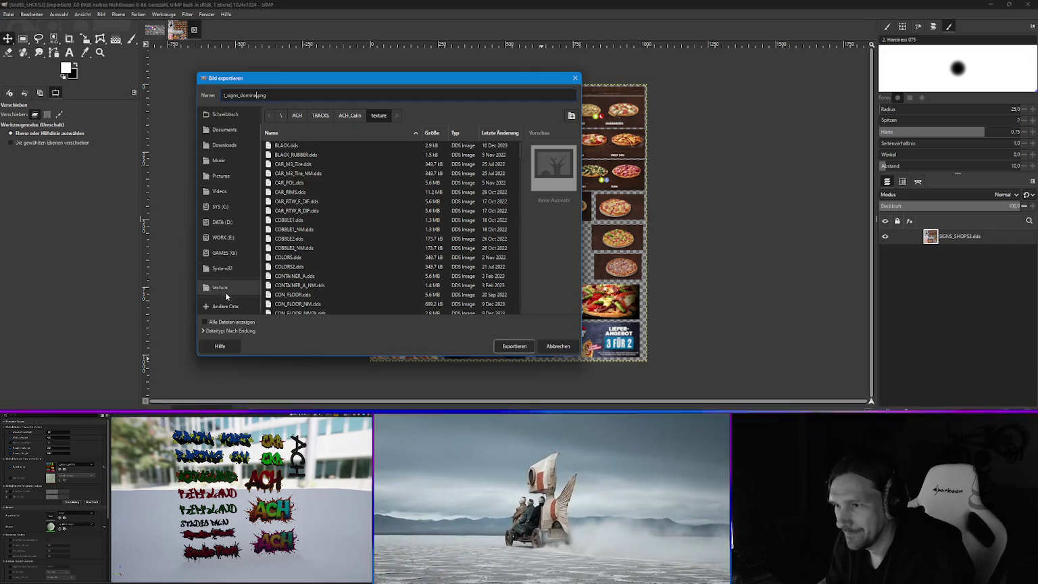
pyautogui.click(223, 237)
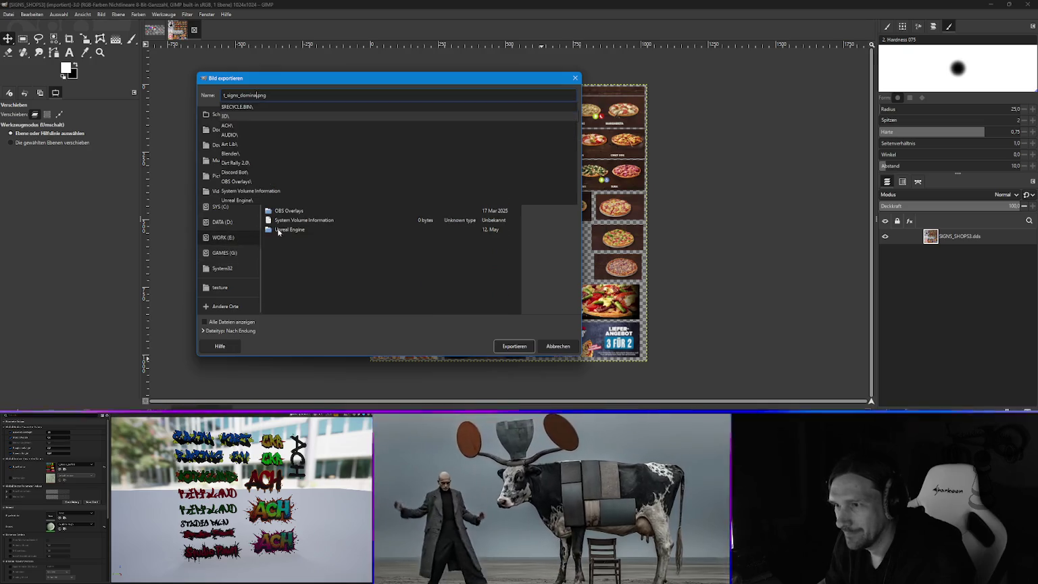
pyautogui.doubleClick(291, 228)
pyautogui.doubleClick(289, 198)
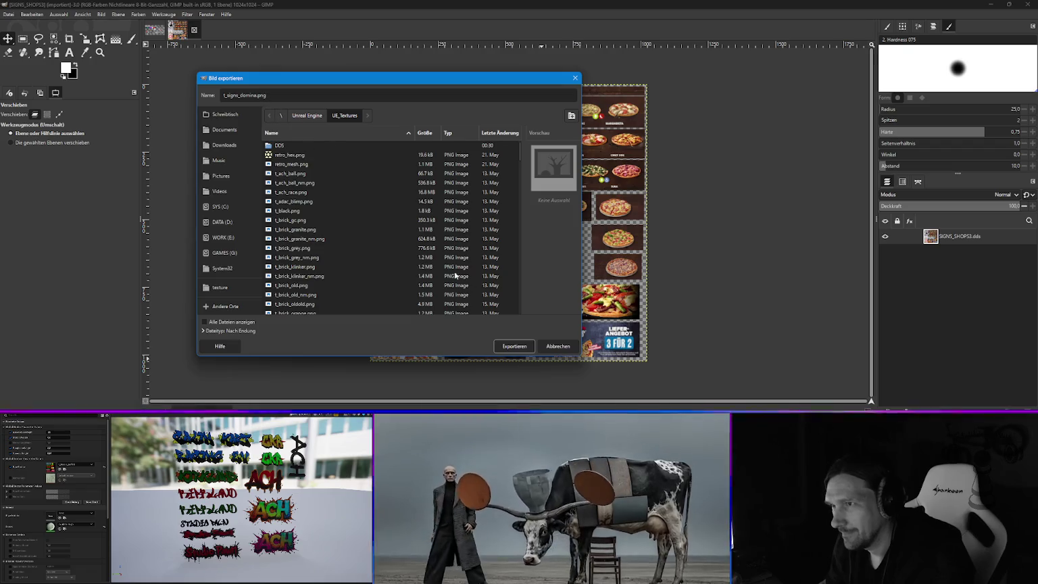
pyautogui.click(515, 347)
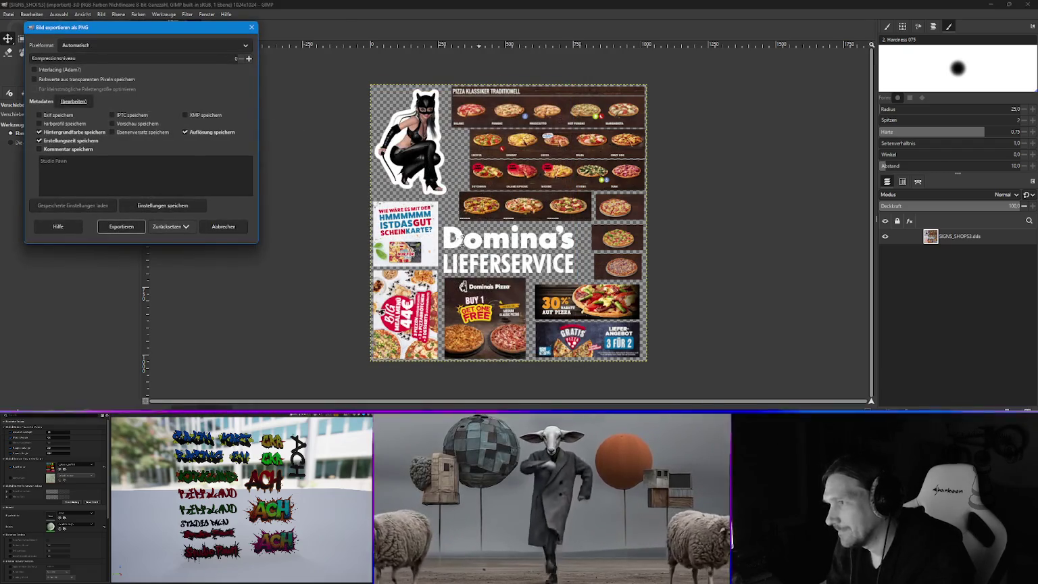
pyautogui.click(124, 225)
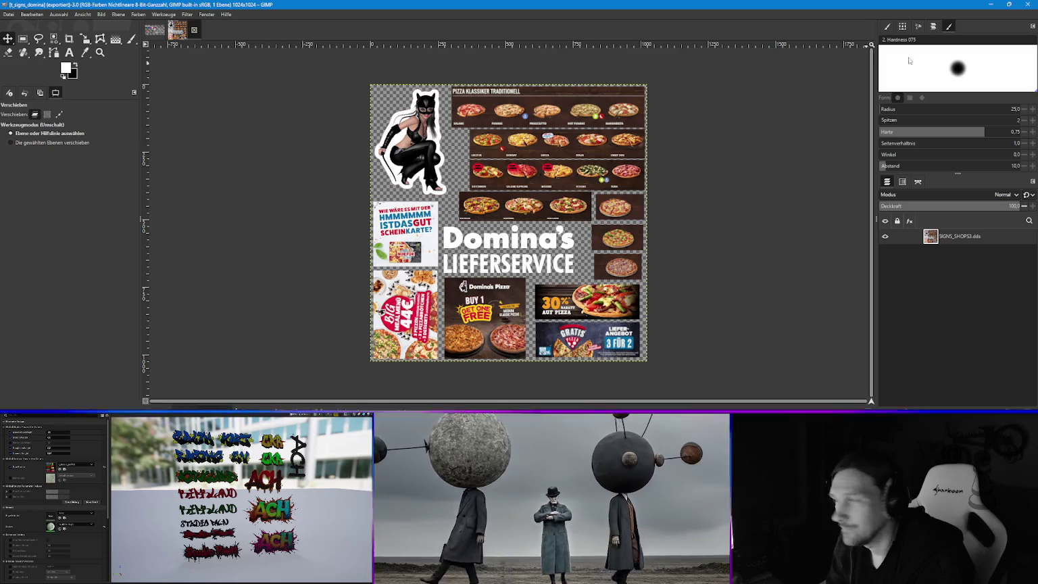
pyautogui.click(992, 6)
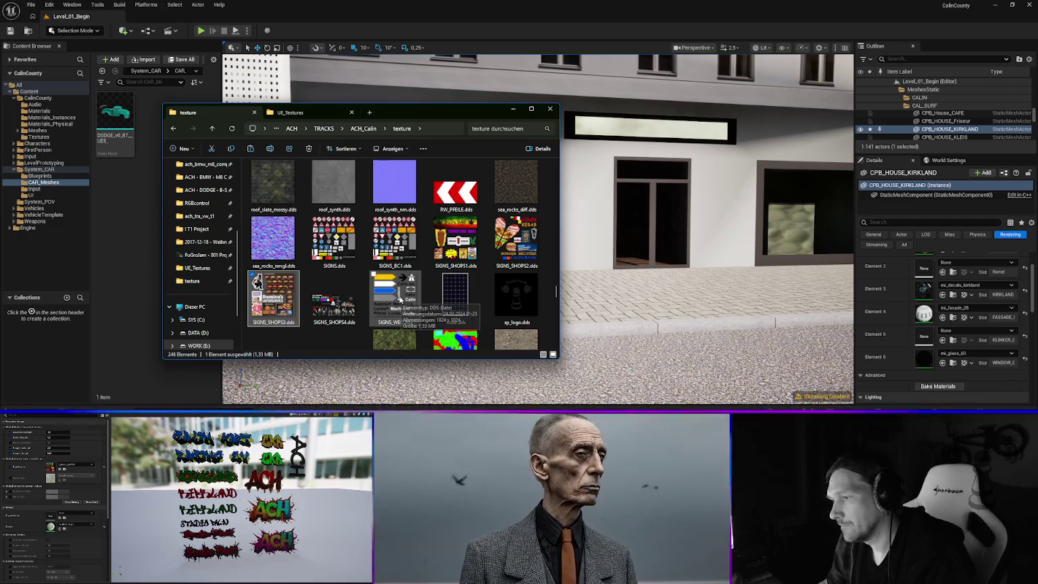
# - Open SIGNS_WEG.dds in GIMP from its File Explorer context menu
pyautogui.rightClick(396, 299)
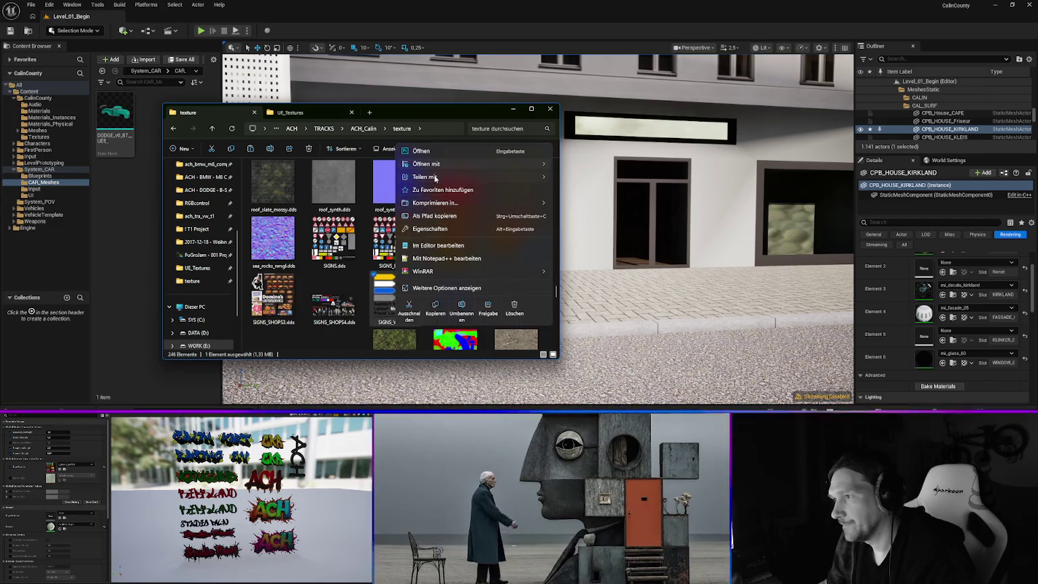
pyautogui.moveTo(470, 177)
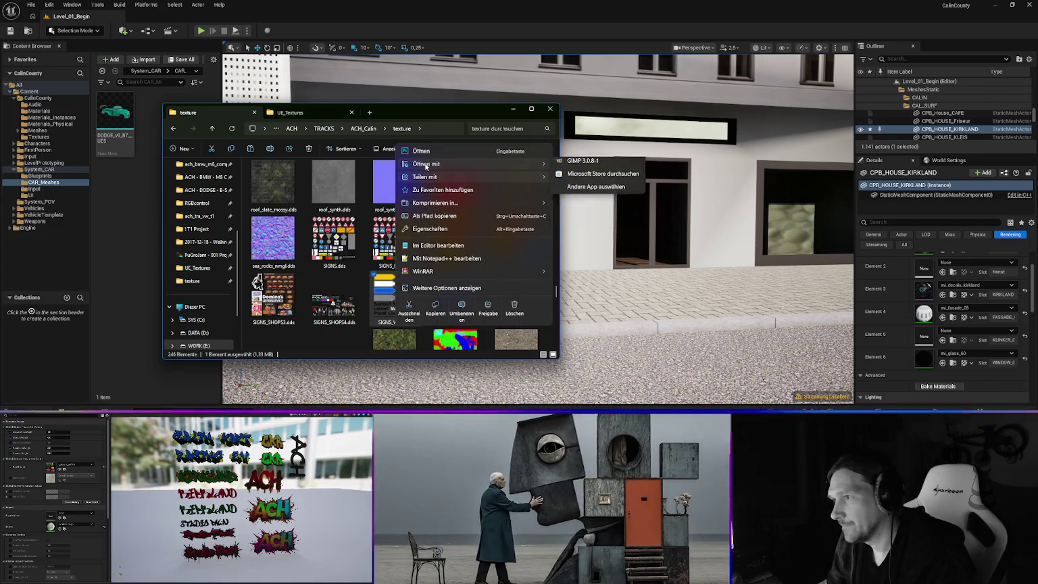
pyautogui.moveTo(446, 164)
pyautogui.click(592, 165)
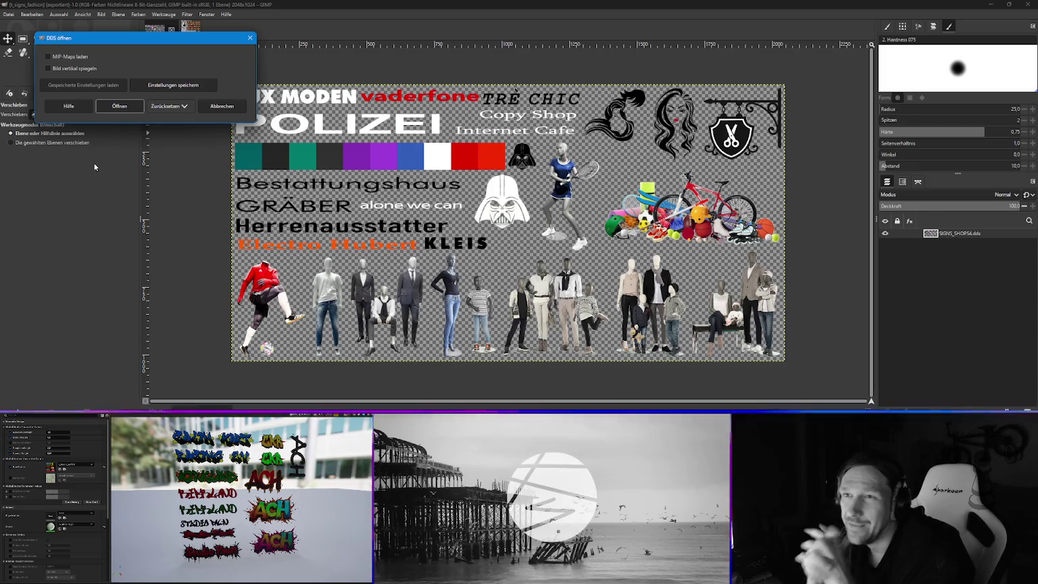
# - Confirm the DDS import of SIGNS_WEG.dds and start Datei > Exportieren nach
pyautogui.click(117, 107)
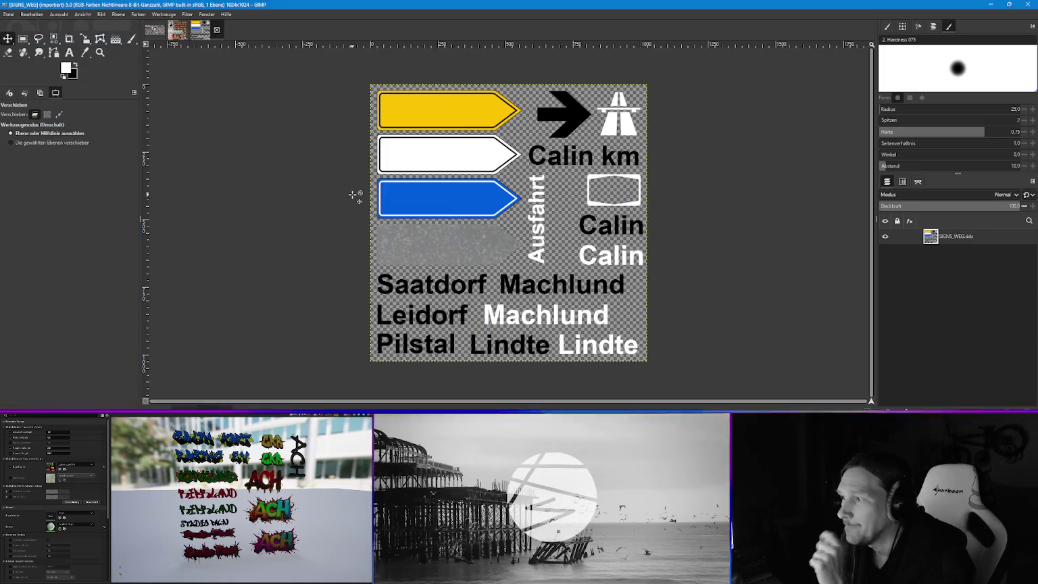
pyautogui.click(8, 16)
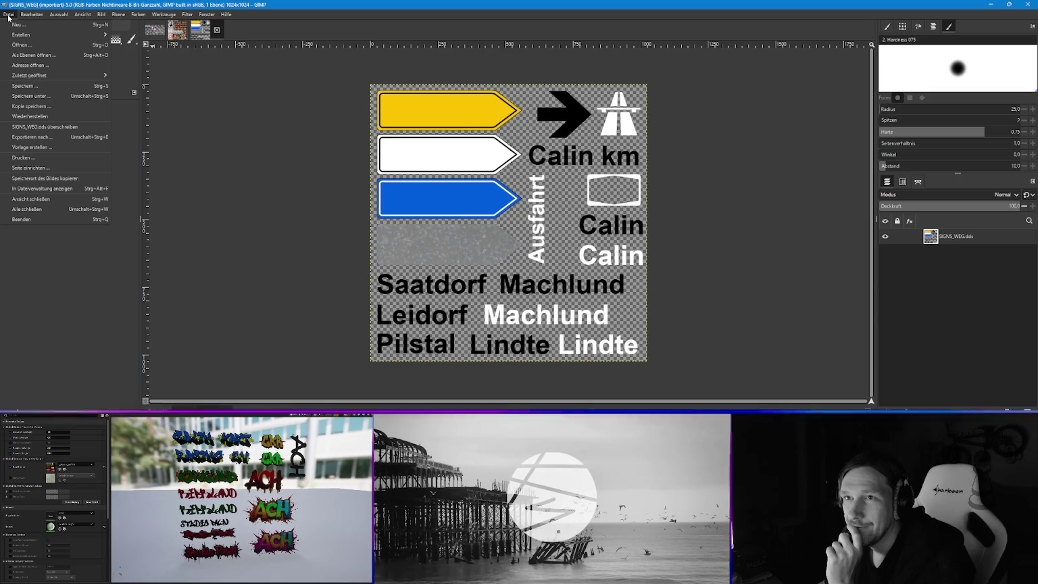
pyautogui.click(37, 137)
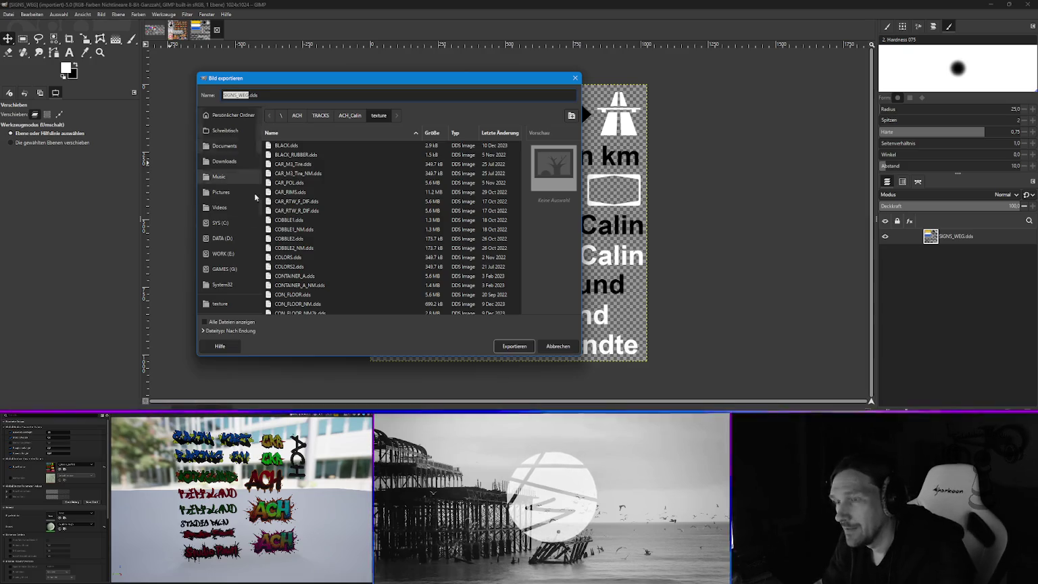
# - Set the export type to DDS-Bild with WORK (E:)\Unreal Engine\UE_Textures as destination
pyautogui.click(202, 331)
pyautogui.scroll(-1, 217, 310)
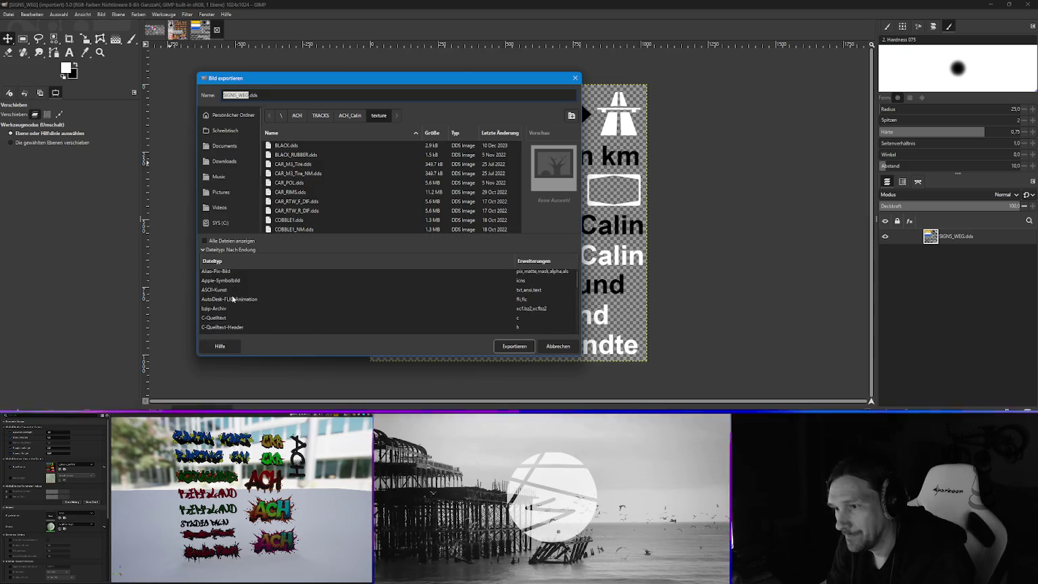
pyautogui.click(217, 325)
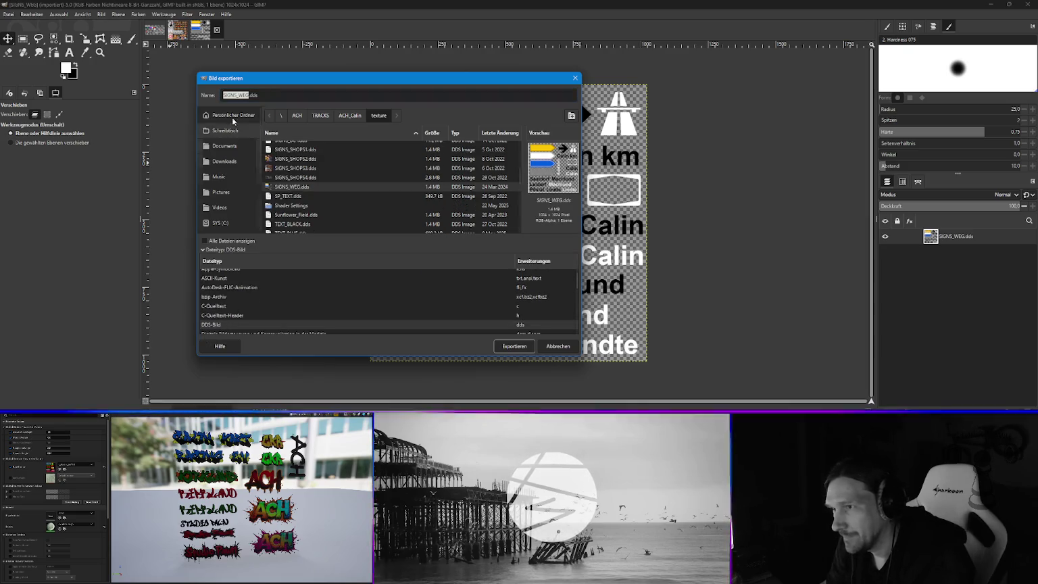
pyautogui.click(247, 94)
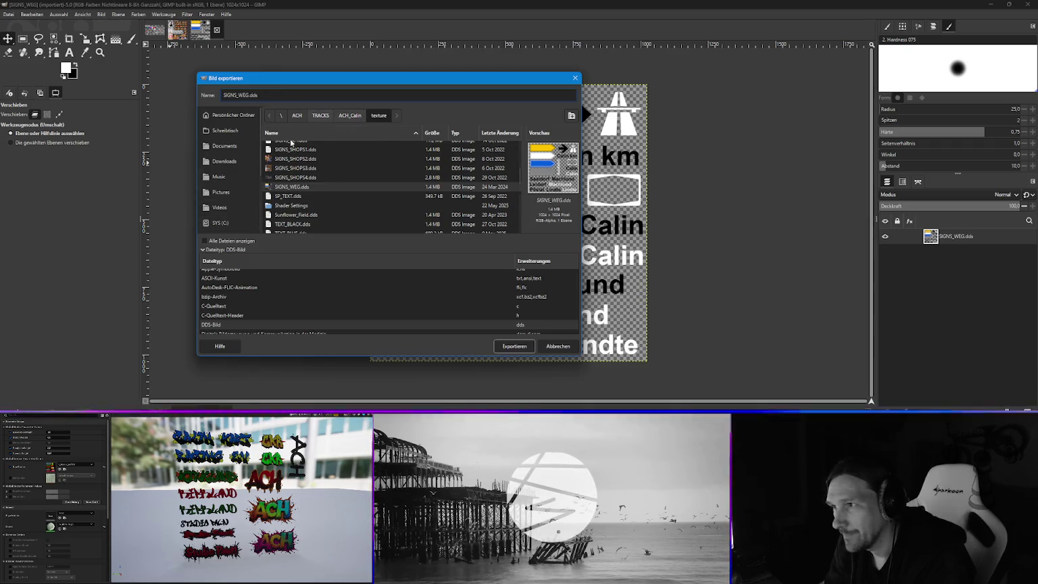
pyautogui.click(203, 249)
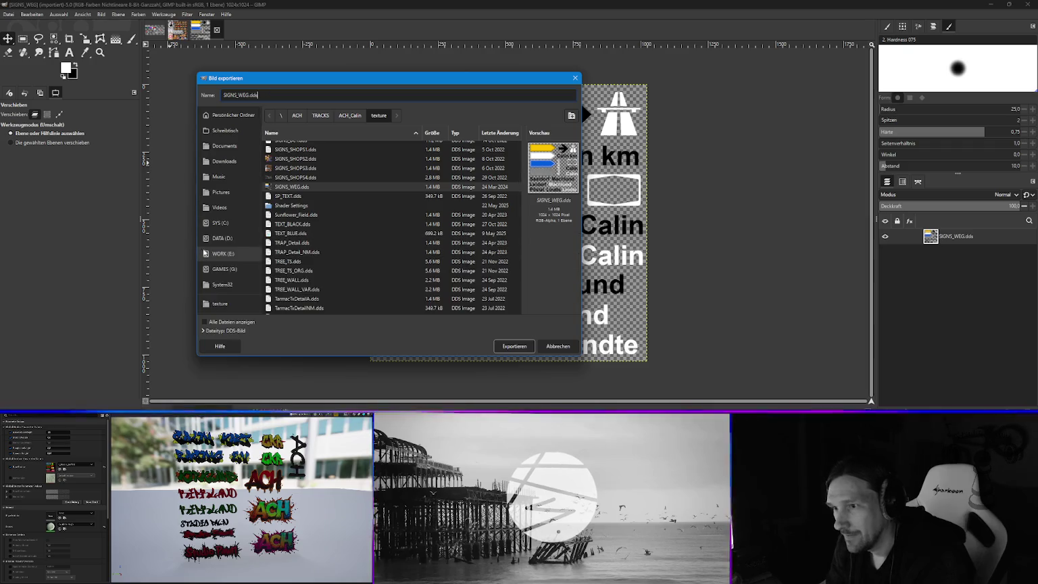
pyautogui.click(229, 253)
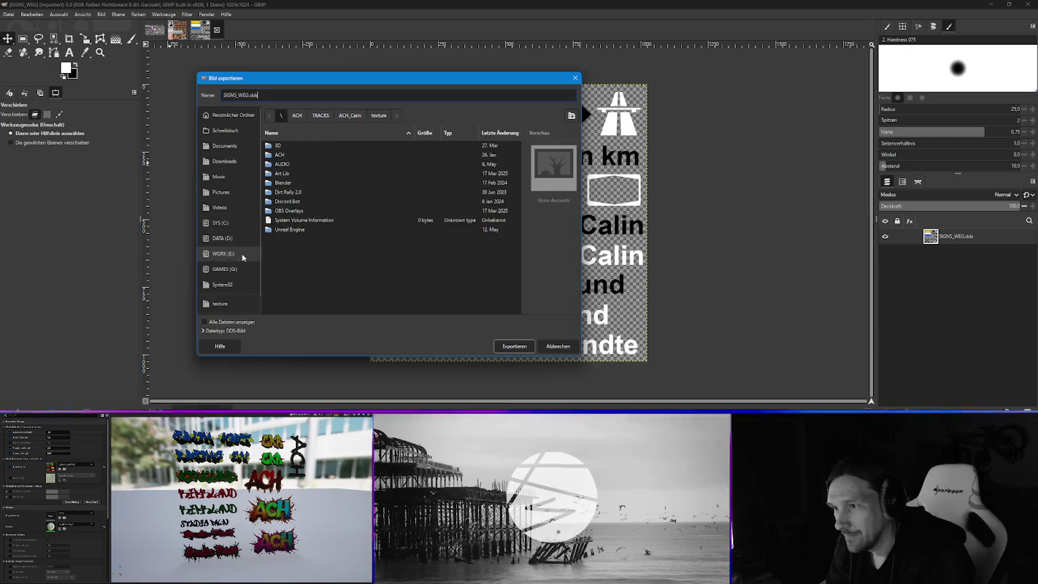
pyautogui.doubleClick(289, 229)
pyautogui.doubleClick(285, 181)
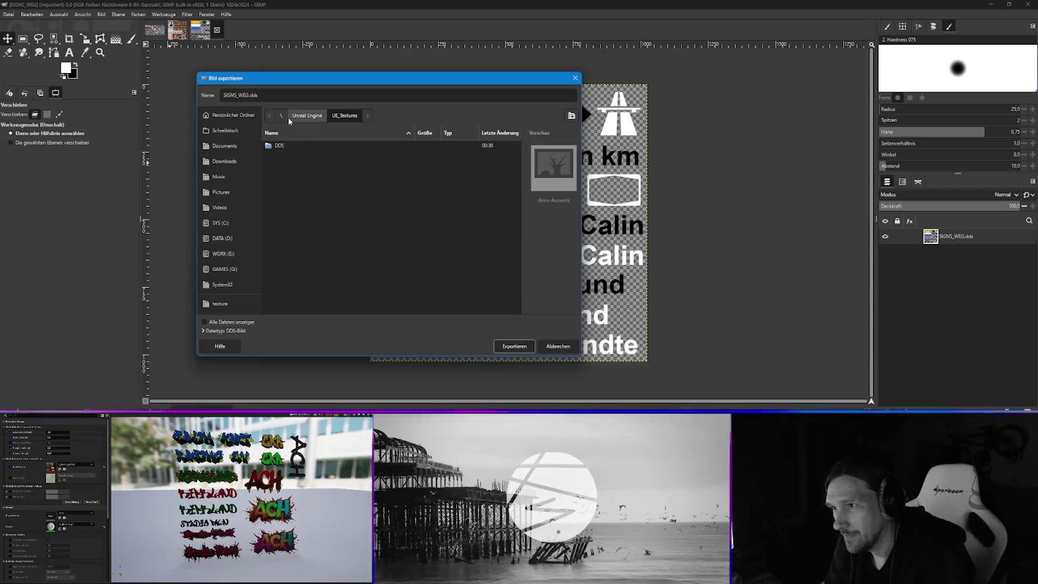
# - Export into UE_Textures with BC1 / DXT1 compression, then bring File Explorer forward
pyautogui.click(515, 347)
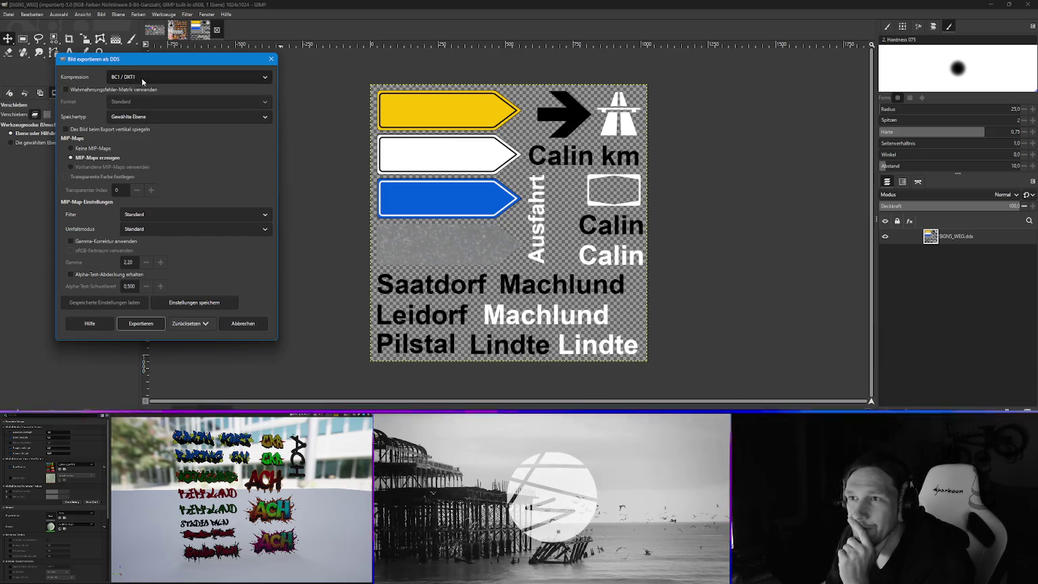
pyautogui.click(141, 78)
pyautogui.click(76, 79)
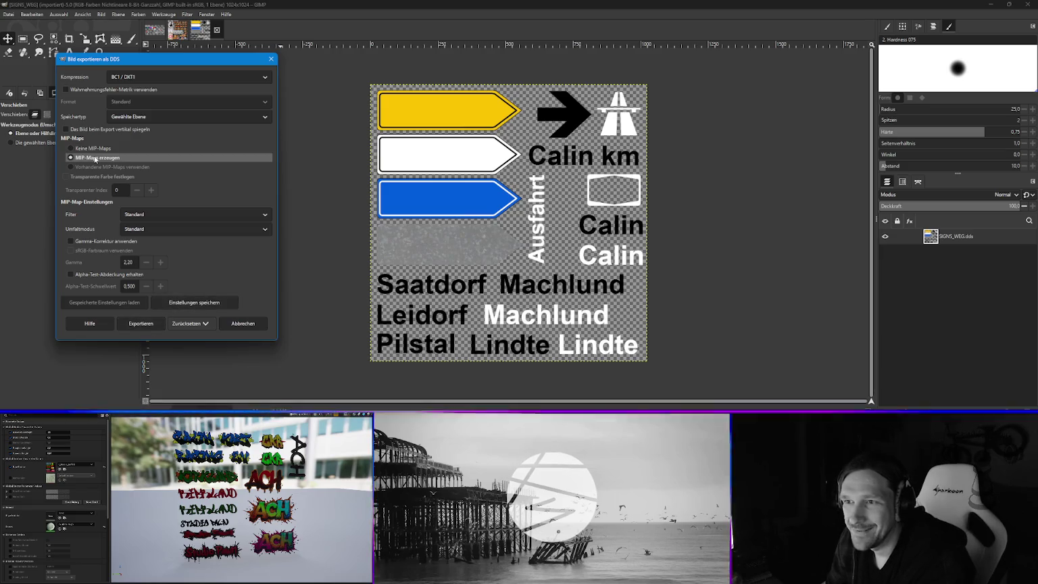
pyautogui.moveTo(101, 65)
pyautogui.mouseDown()
pyautogui.moveTo(204, 70)
pyautogui.moveTo(157, 73)
pyautogui.mouseUp()
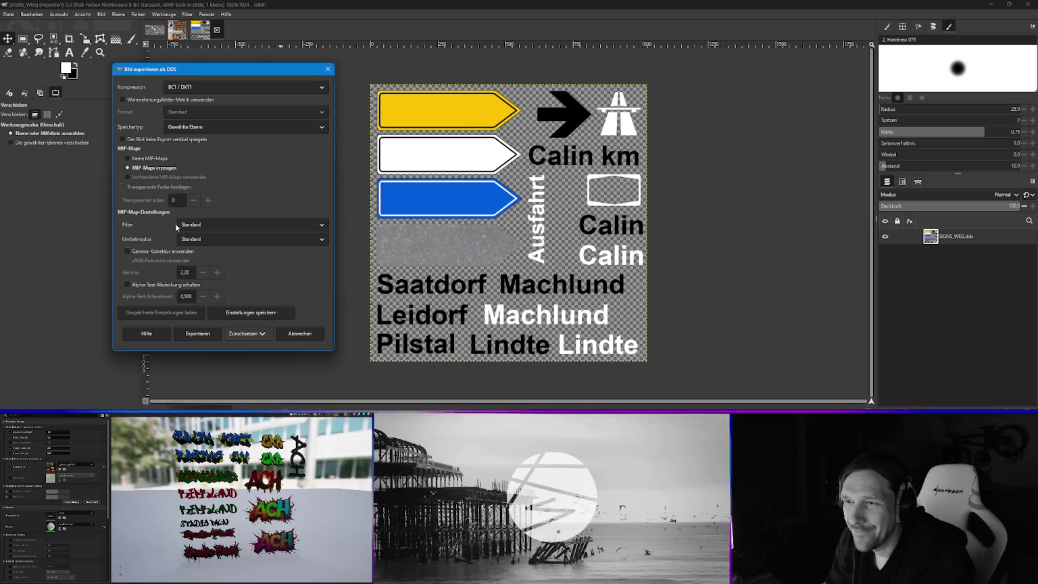
pyautogui.hotkey('alt', 'Tab')
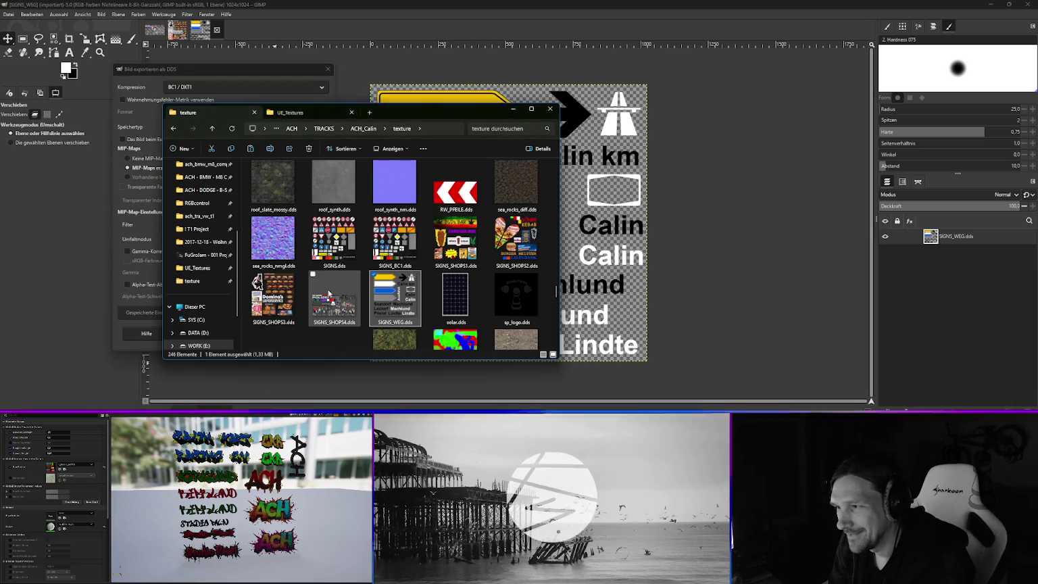
# - Open SIGNS_WEG.dds in Photoshop from the ACH_Calin texture folder
pyautogui.doubleClick(397, 305)
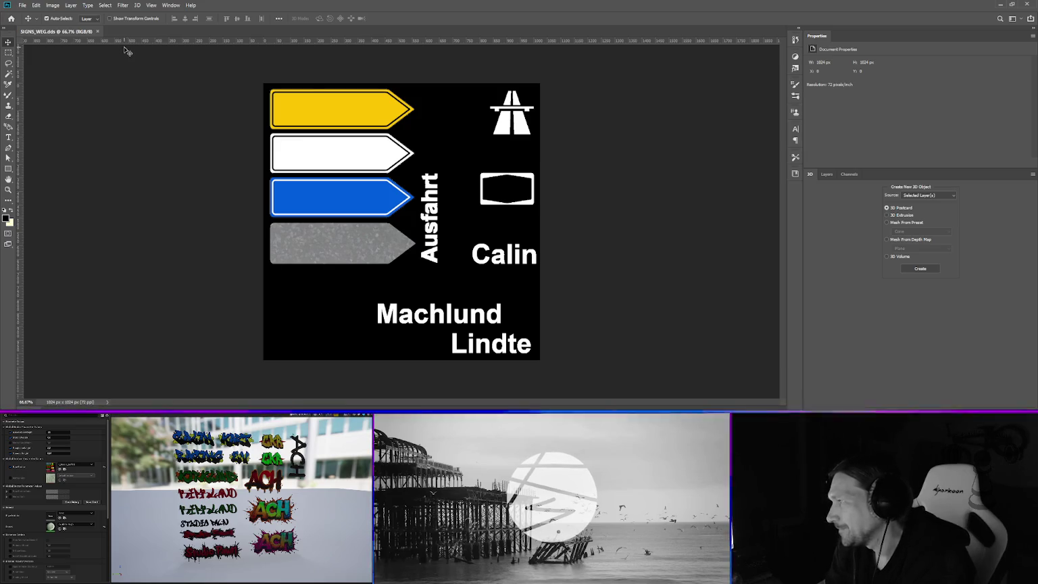
# - Save SIGNS_WEG.dds as DDS via the NVIDIA Texture Tools Exporter, showing its BC7 settings
pyautogui.click(23, 6)
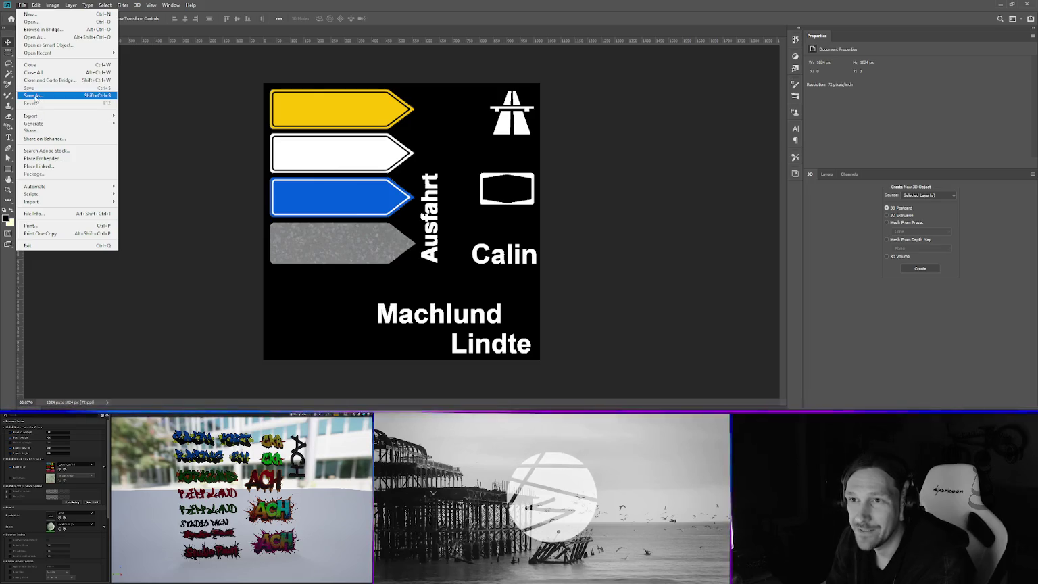
pyautogui.click(34, 95)
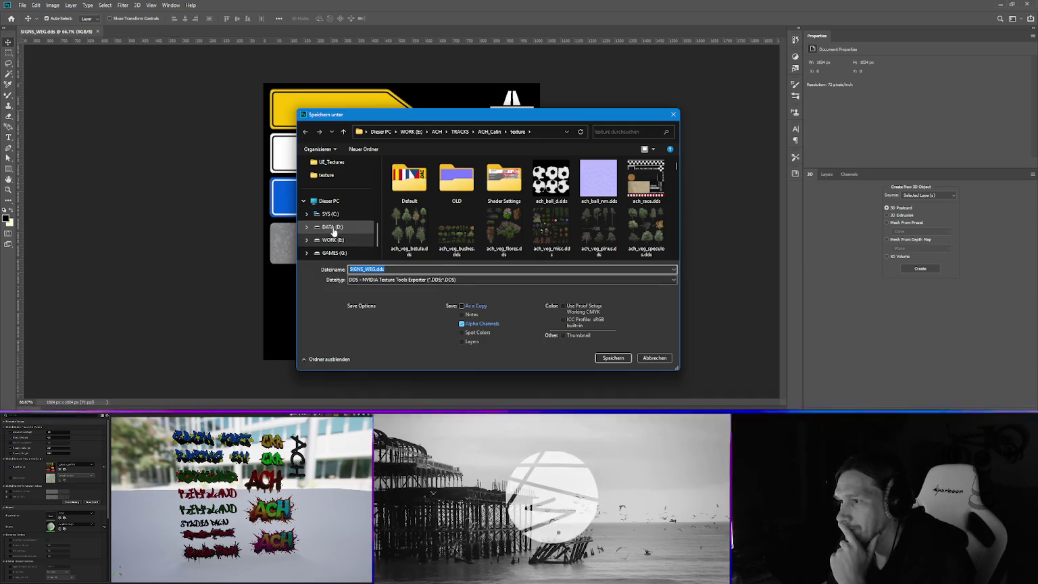
pyautogui.scroll(5, 332, 229)
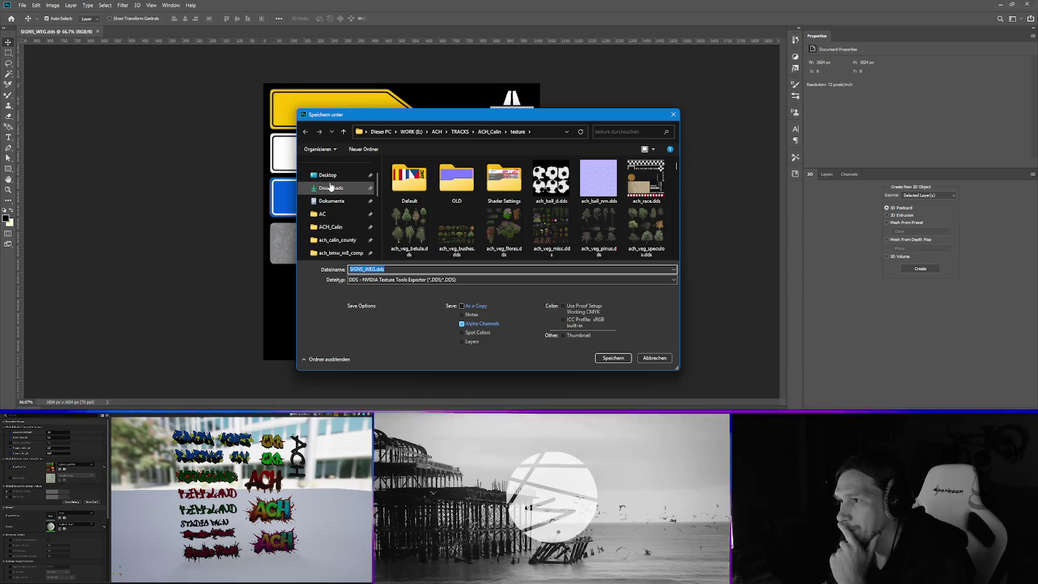
pyautogui.click(330, 177)
pyautogui.click(613, 358)
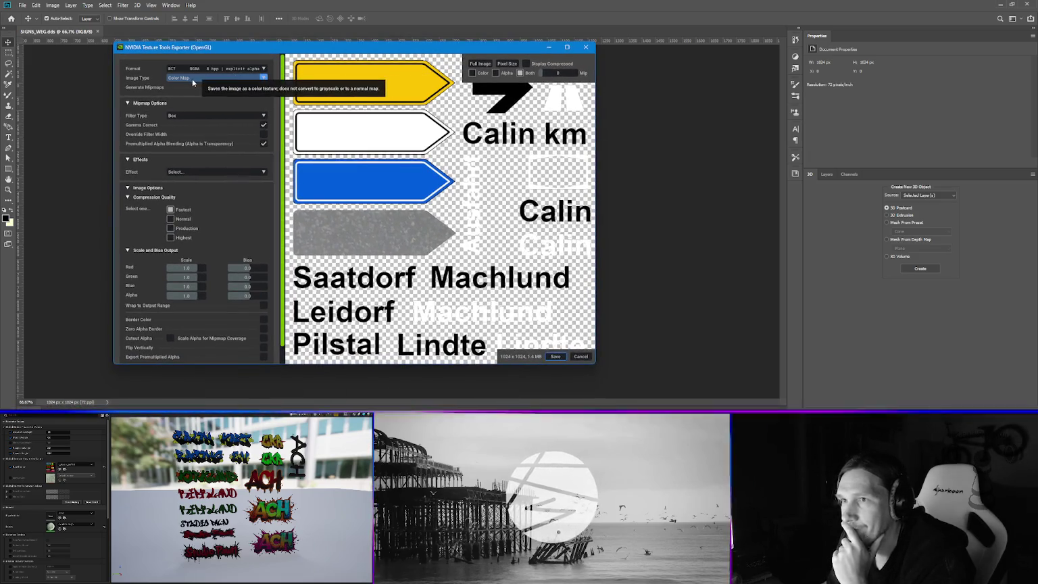
# - Save SIGNS_WEG.dds as BC3 RGBA 8 bpp interpolated alpha at Highest compression quality
pyautogui.scroll(-1, 171, 149)
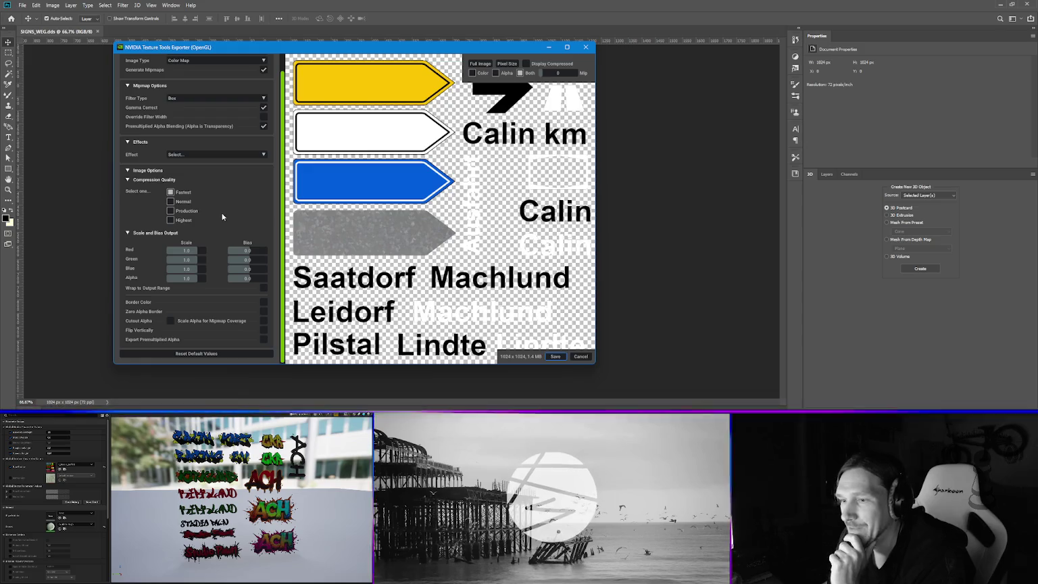
pyautogui.scroll(1, 223, 240)
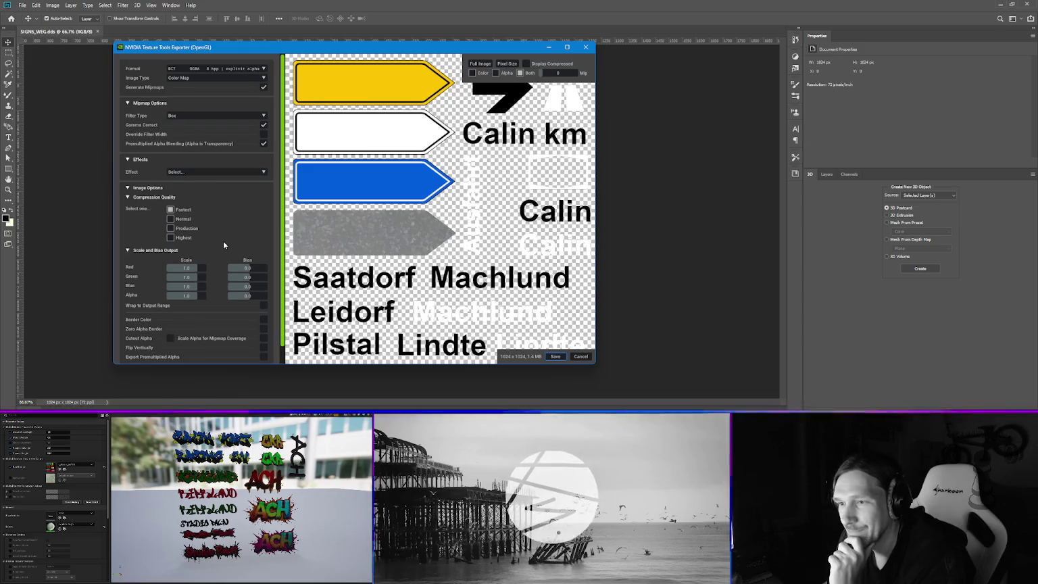
pyautogui.click(190, 68)
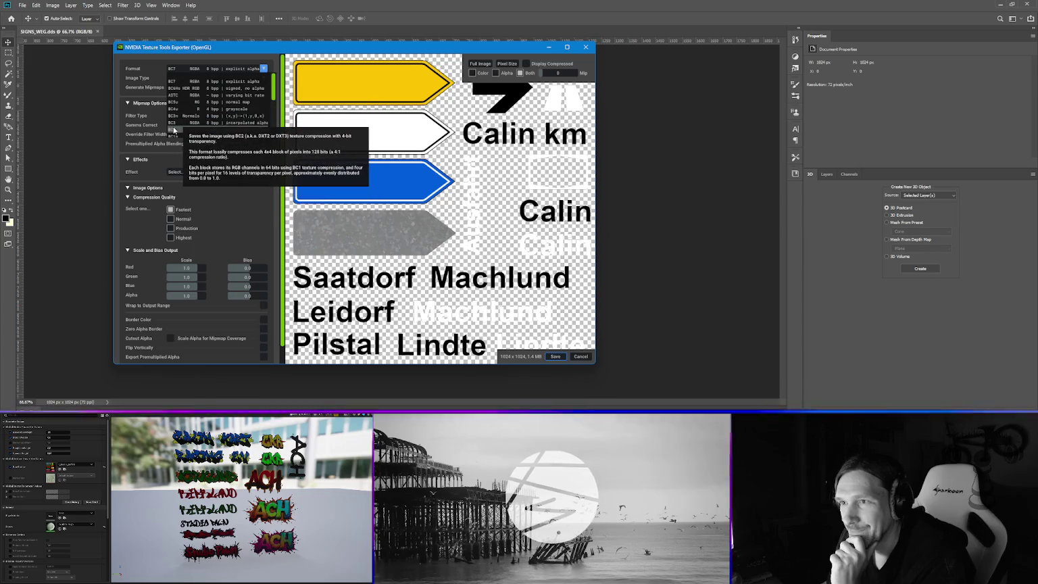
pyautogui.click(175, 124)
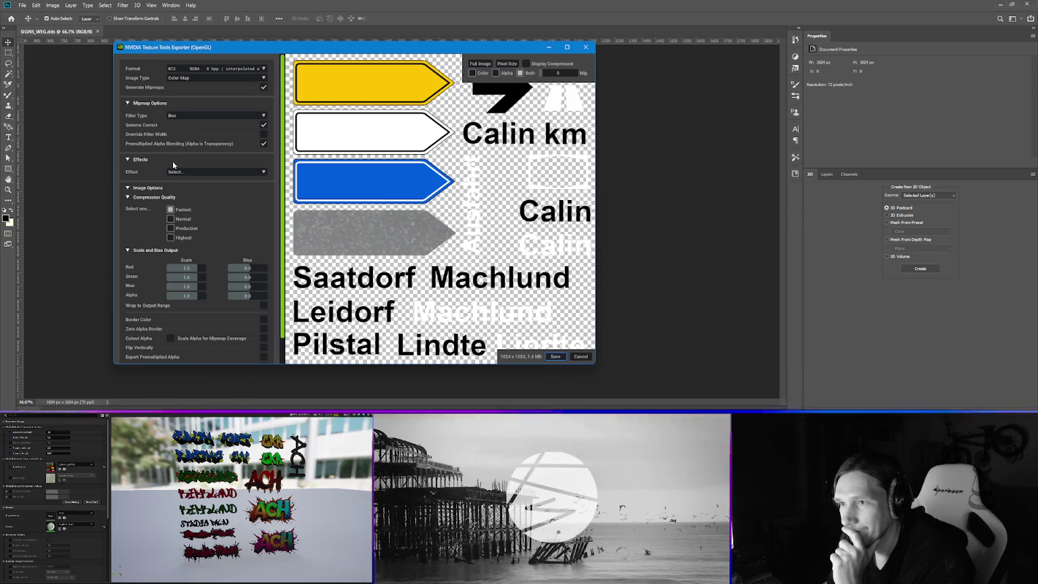
pyautogui.click(170, 237)
pyautogui.scroll(-1, 221, 274)
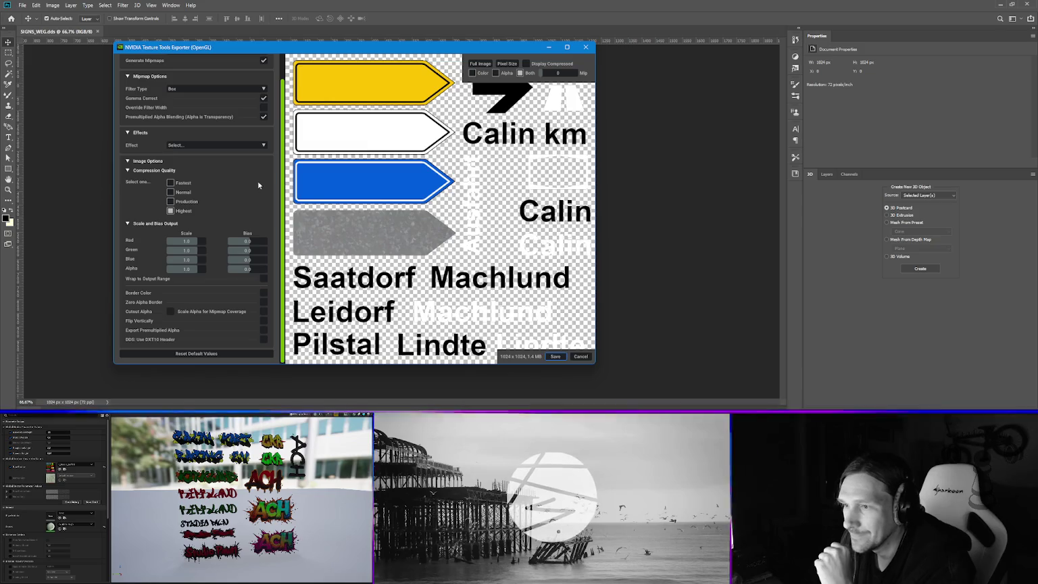
pyautogui.scroll(2, 319, 188)
pyautogui.scroll(-3, 414, 211)
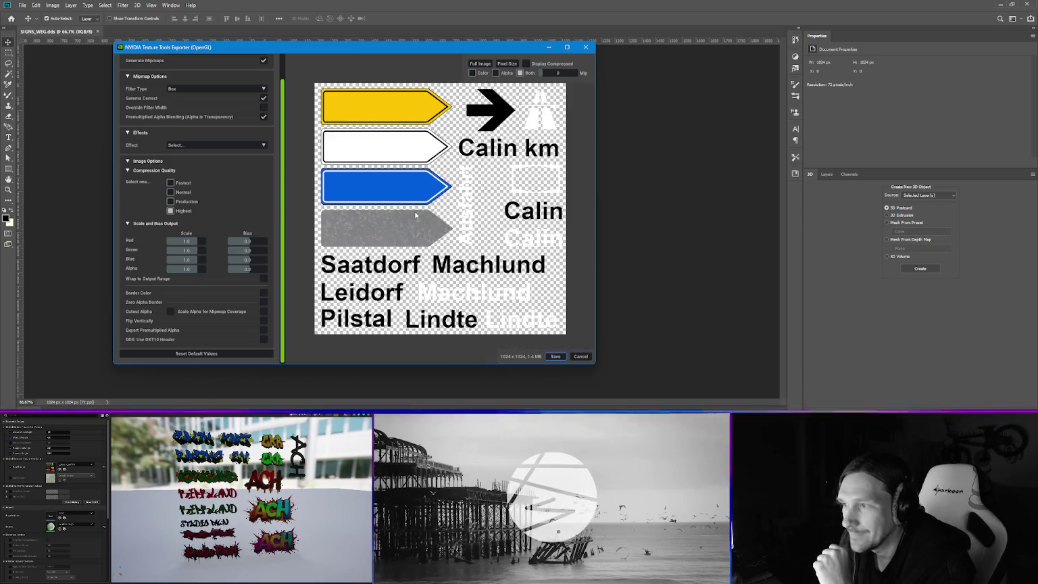
pyautogui.click(555, 356)
pyautogui.moveTo(445, 117); pyautogui.dragTo(475, 104)
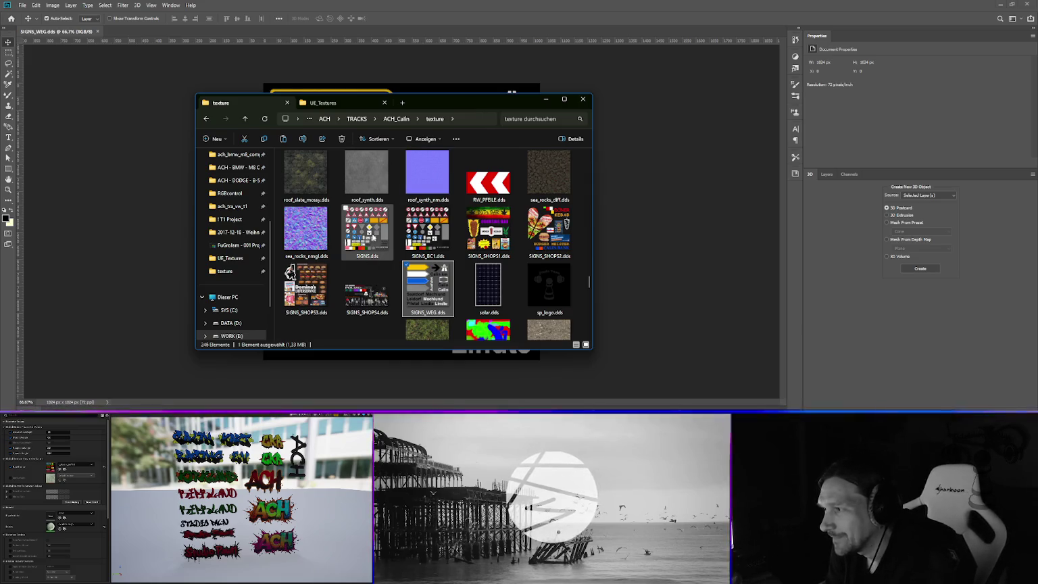
# - Check the saved SIGNS_WEG.dds (1024 x 1024, 1.33 MB), minimize Explorer and close Photoshop
pyautogui.moveTo(373, 237)
pyautogui.scroll(2, 405, 250)
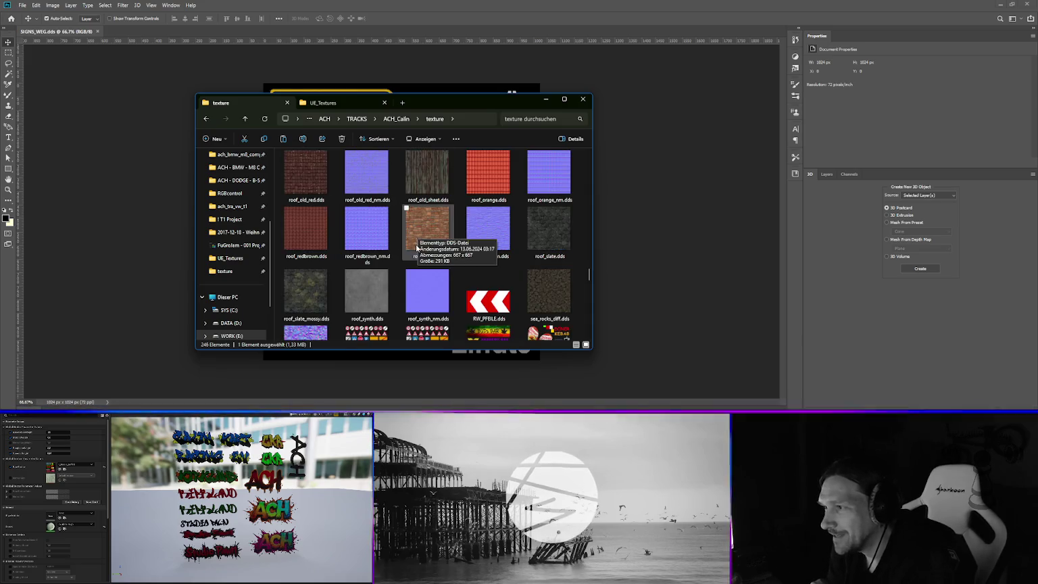
pyautogui.scroll(-2, 425, 264)
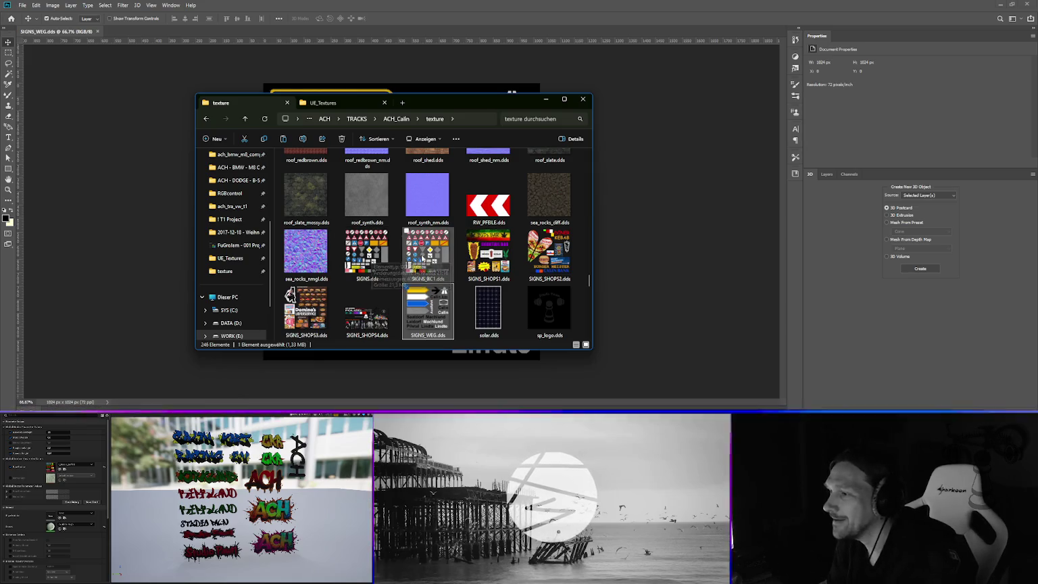
pyautogui.moveTo(425, 258)
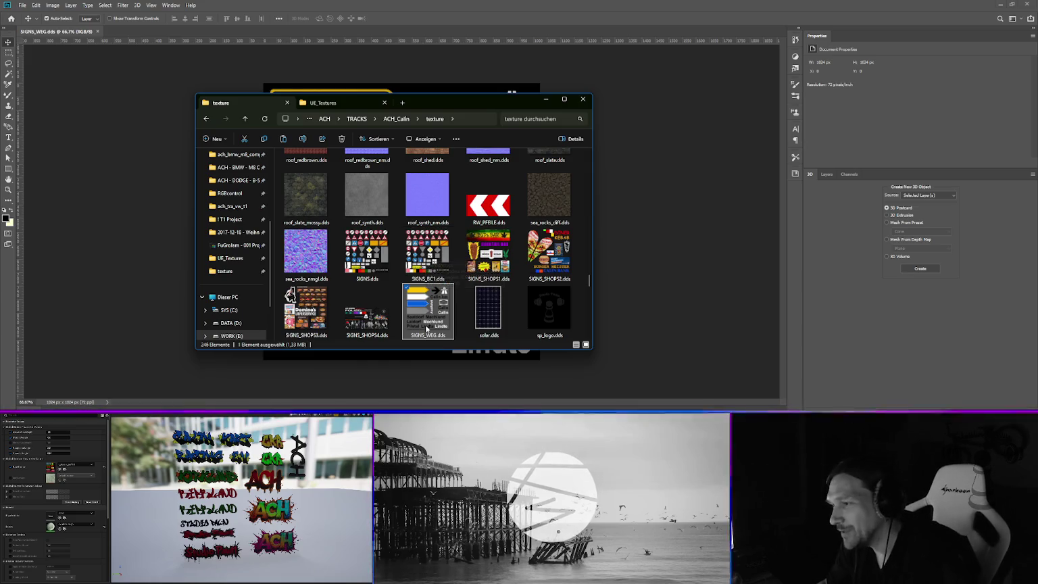
pyautogui.moveTo(415, 326)
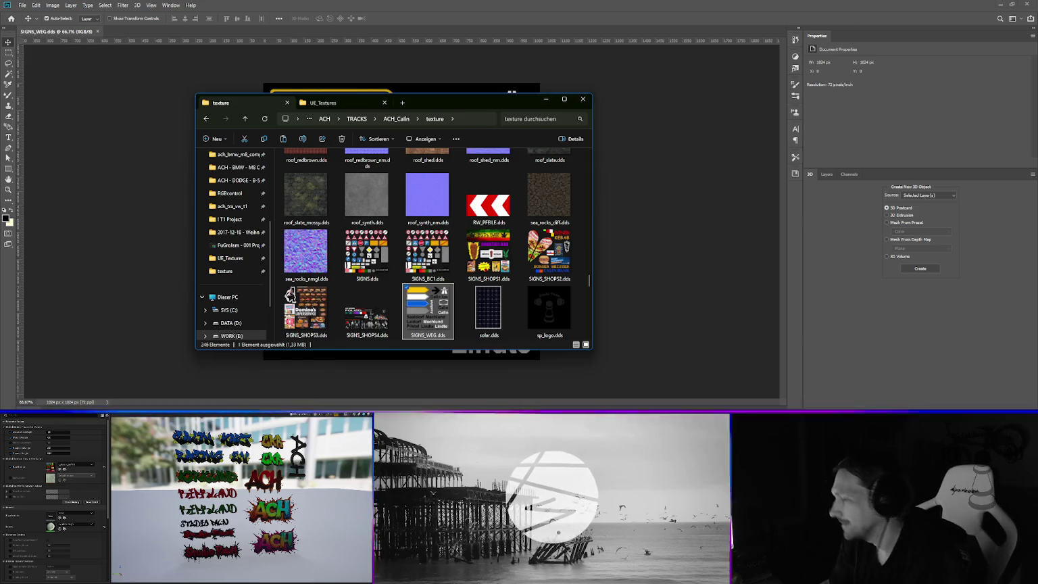
pyautogui.click(545, 98)
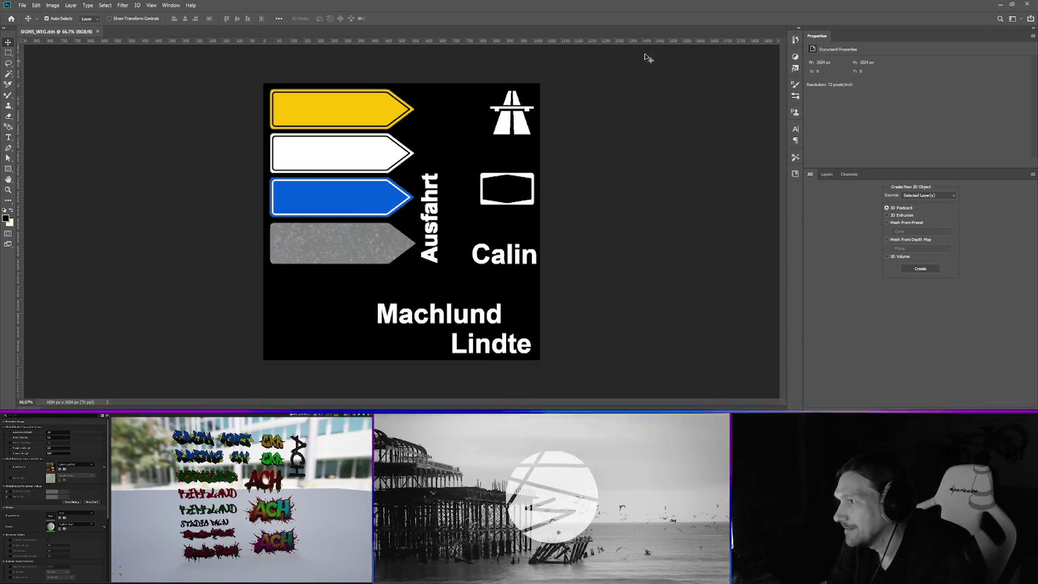
pyautogui.click(1032, 6)
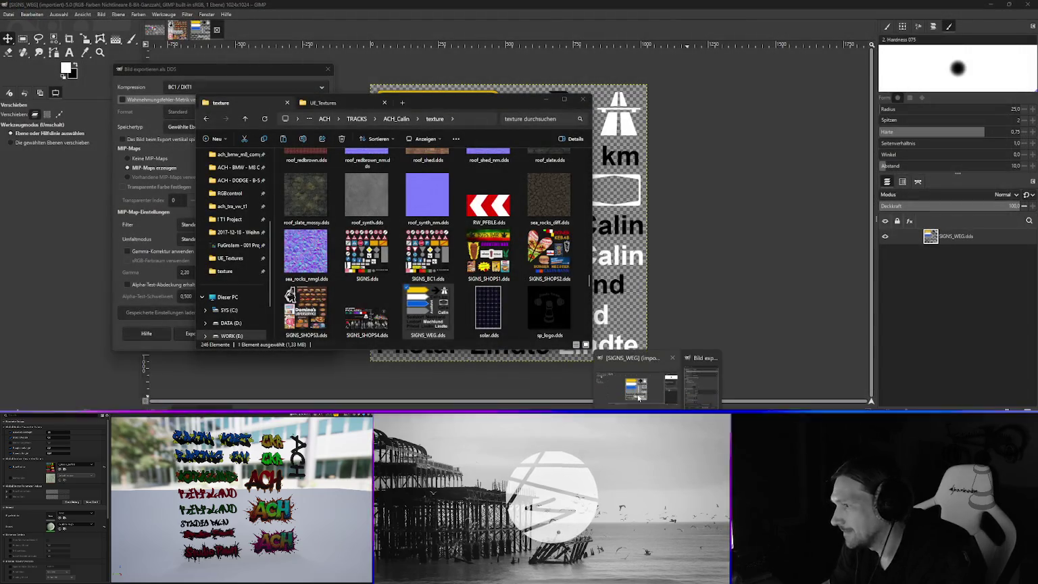
# - Minimize Explorer and cancel GIMP's pending DDS export with Esc
pyautogui.click(545, 99)
pyautogui.press('Escape')
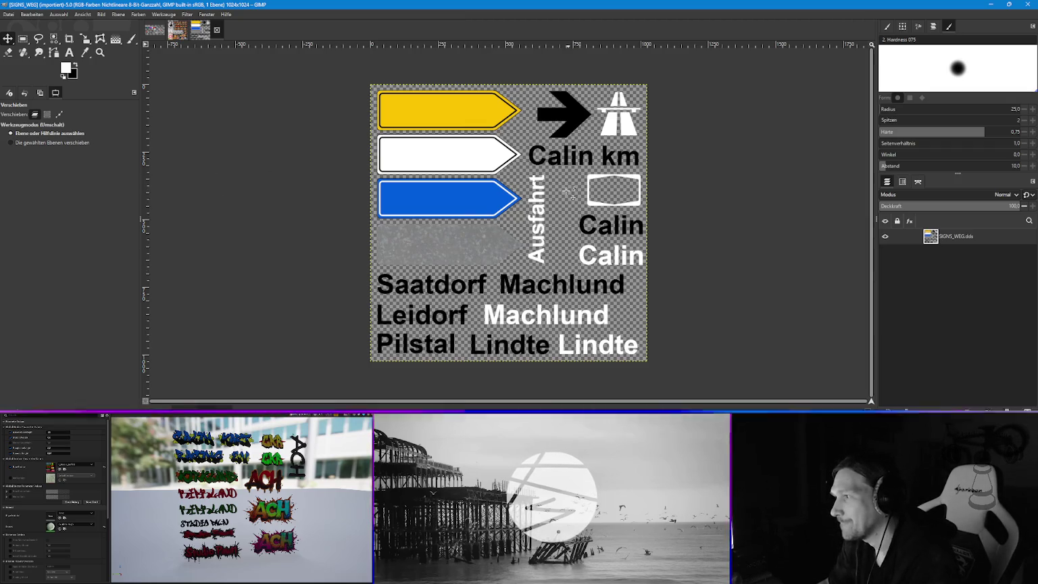
pyautogui.click(8, 14)
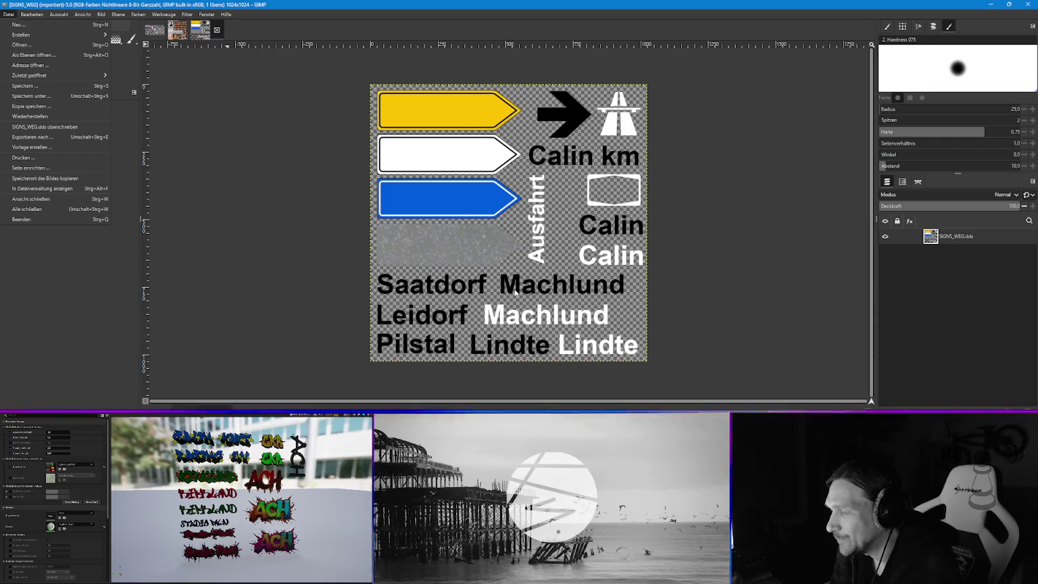
pyautogui.click(450, 241)
pyautogui.click(101, 14)
pyautogui.moveTo(119, 45)
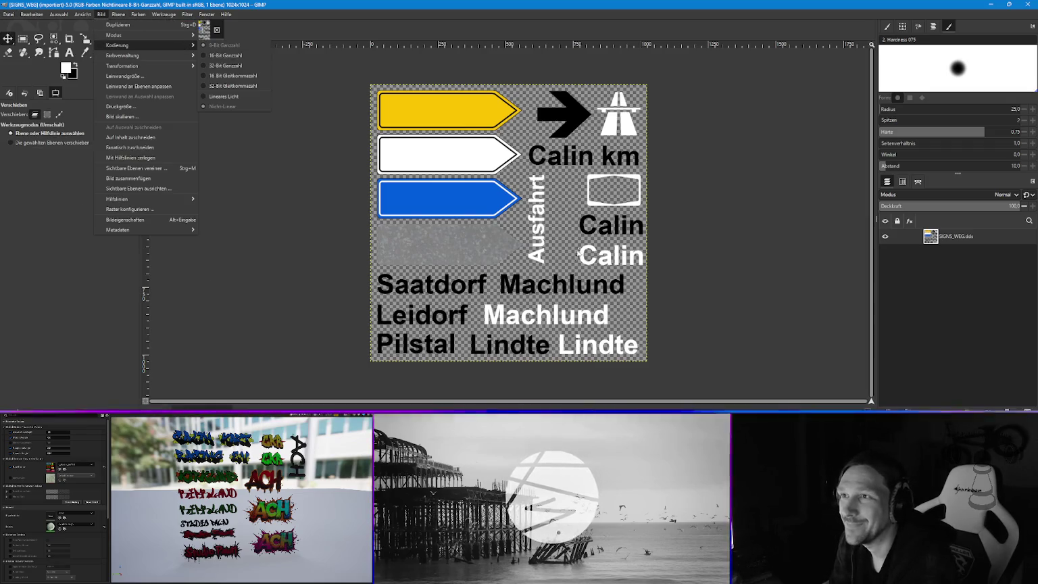
pyautogui.click(322, 225)
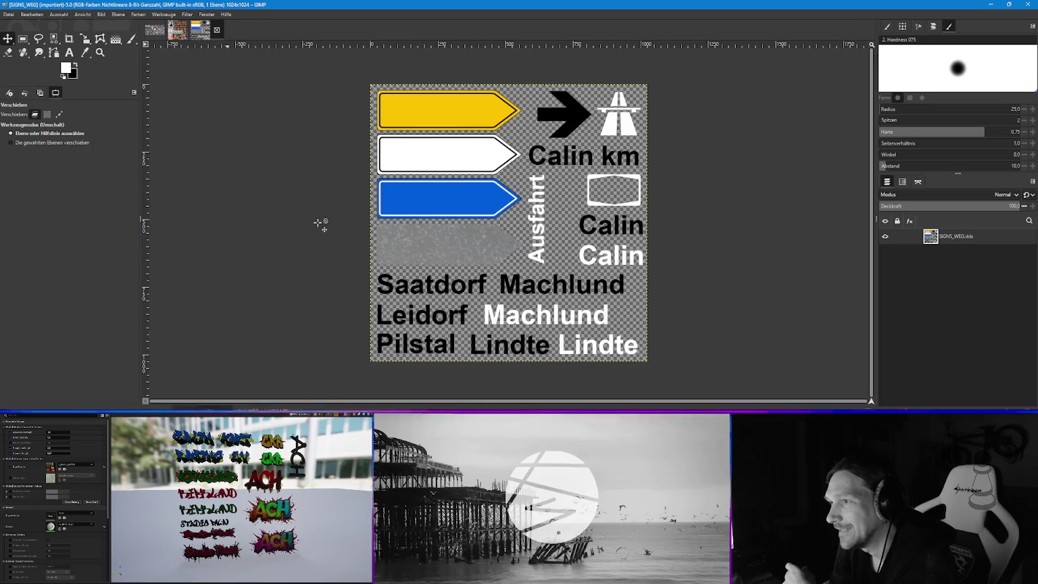
pyautogui.click(8, 15)
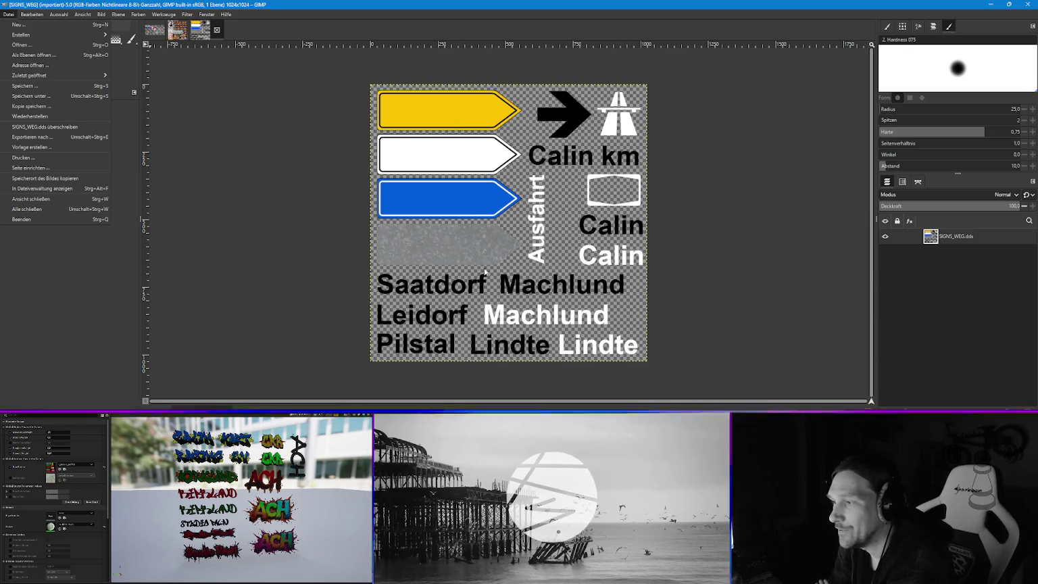
# - Start exporting the sign sheet and rename it to t_signs_direction.png
pyautogui.click(45, 139)
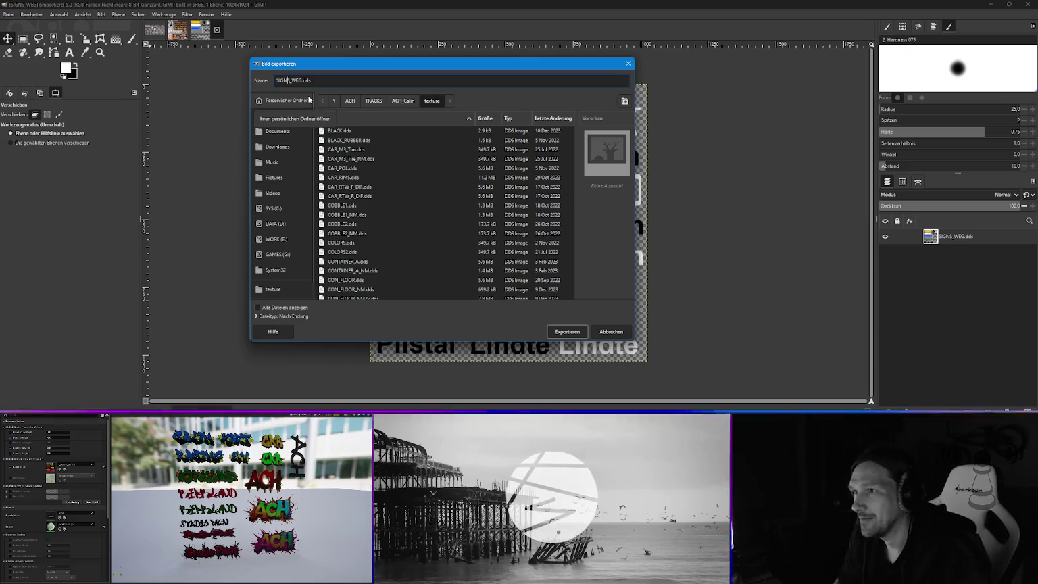
pyautogui.write('t_')
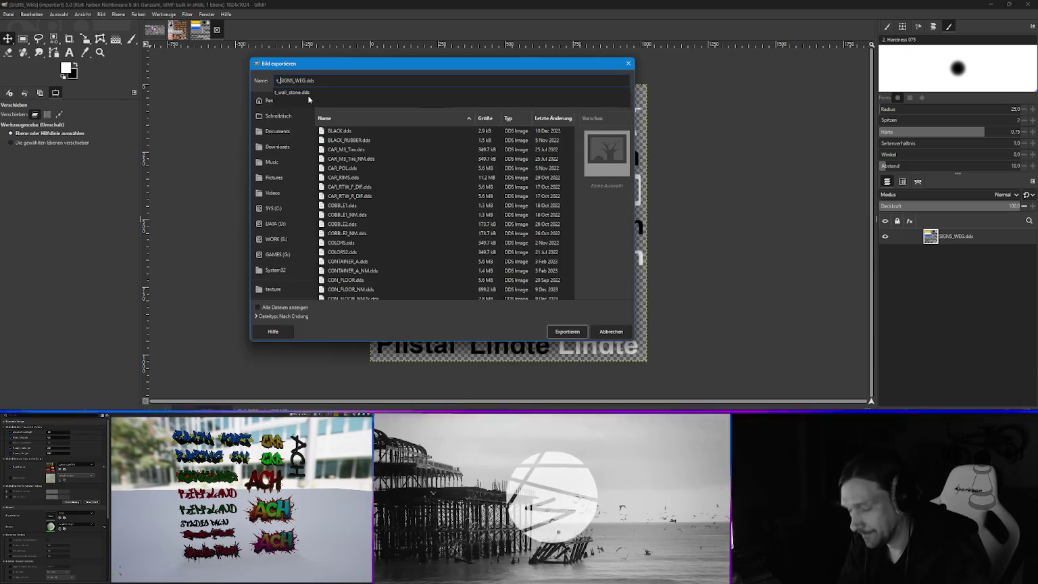
pyautogui.write('signs')
pyautogui.press('Delete')
pyautogui.press('Delete')
pyautogui.press('Delete')
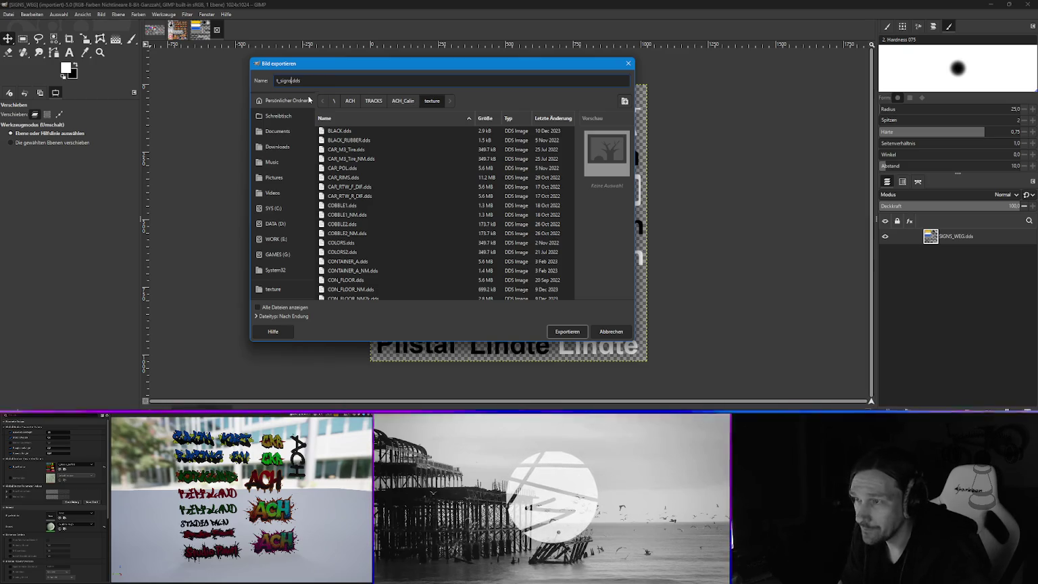
pyautogui.write('_')
pyautogui.write('direct')
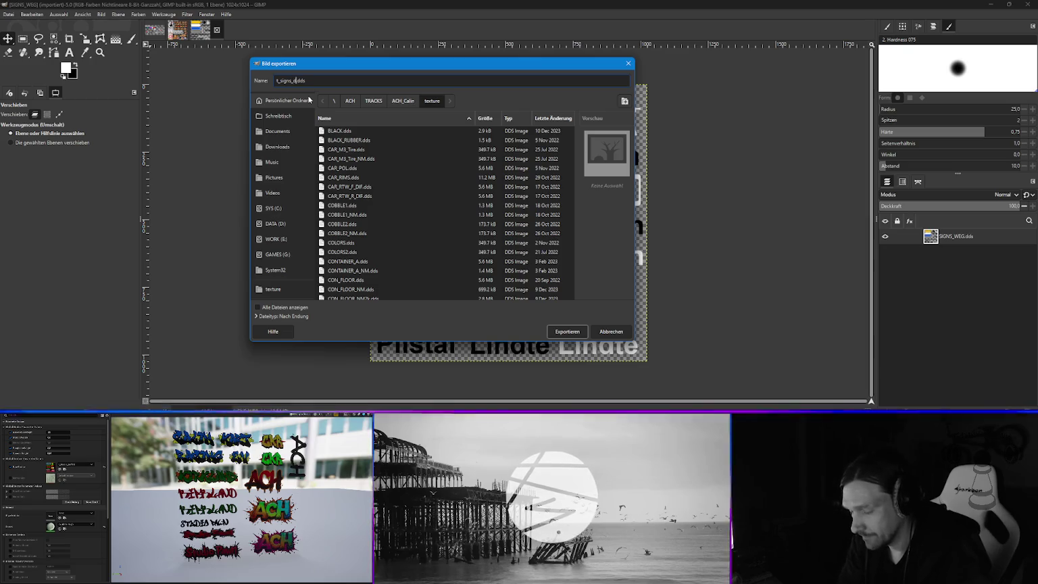
pyautogui.write('ion')
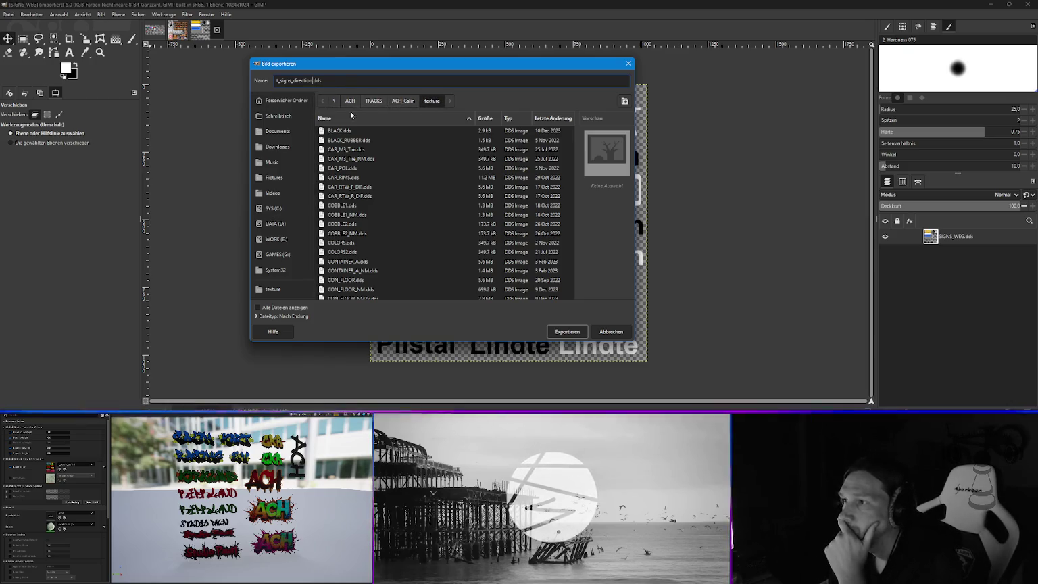
pyautogui.moveTo(314, 80); pyautogui.dragTo(336, 85)
pyautogui.write('png')
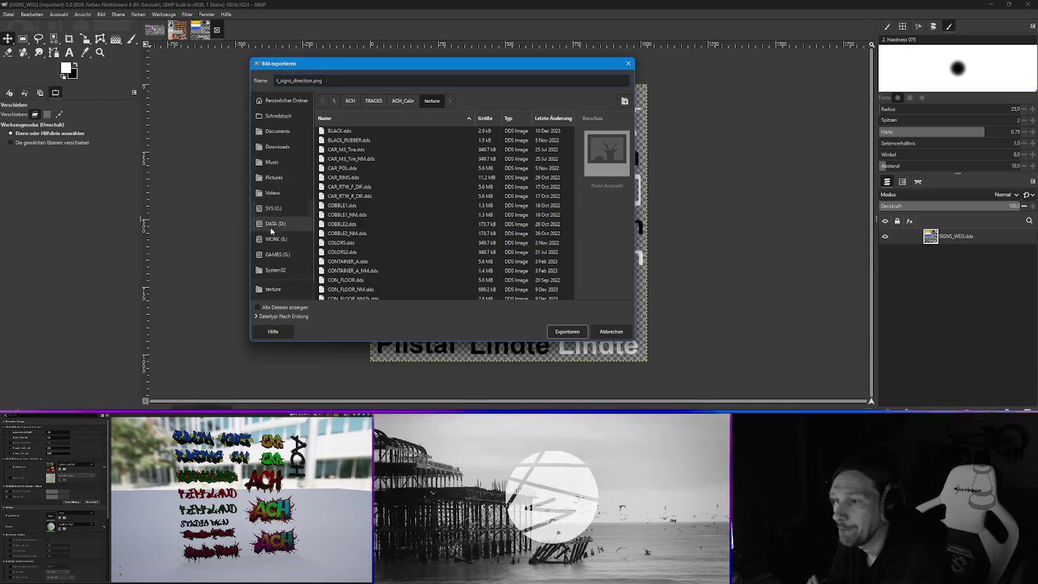
# - Export it into WORK (E:) > Unreal Engine > UE_Textures
pyautogui.click(274, 238)
pyautogui.doubleClick(349, 211)
pyautogui.doubleClick(341, 168)
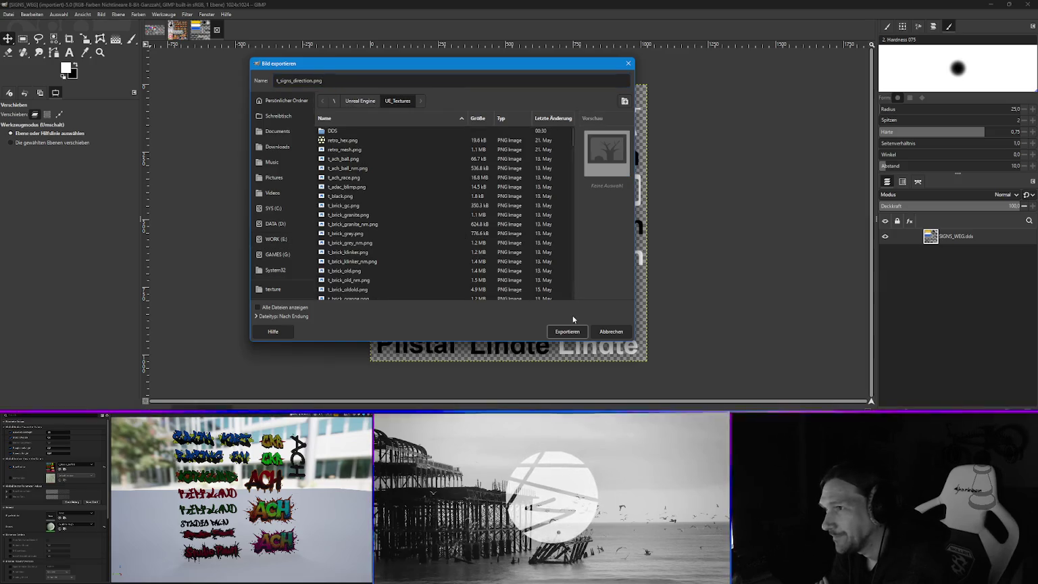
pyautogui.click(566, 331)
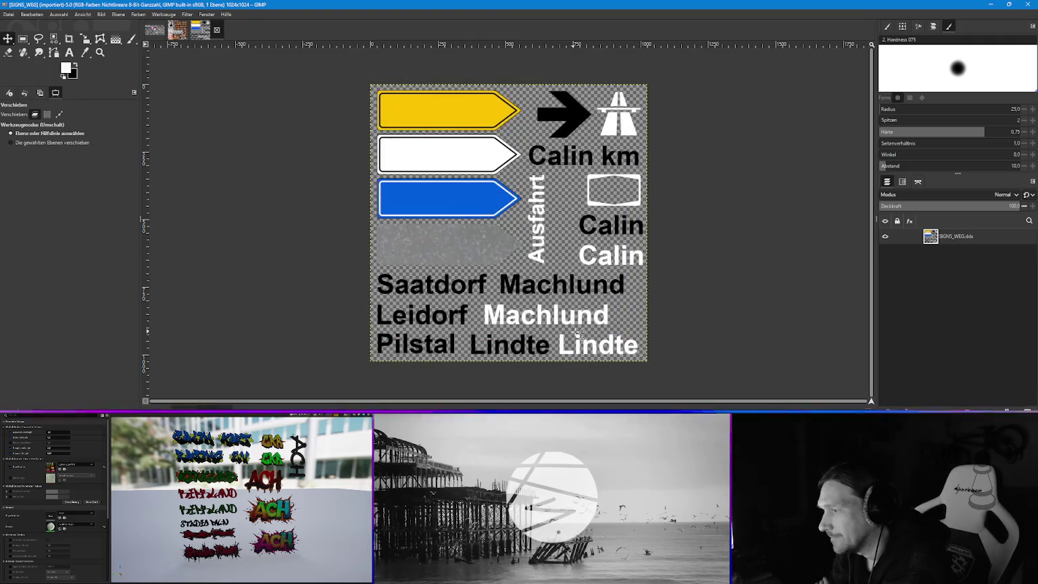
# - Confirm the PNG export, close both exported sign images, and return to File Explorer
pyautogui.click(108, 215)
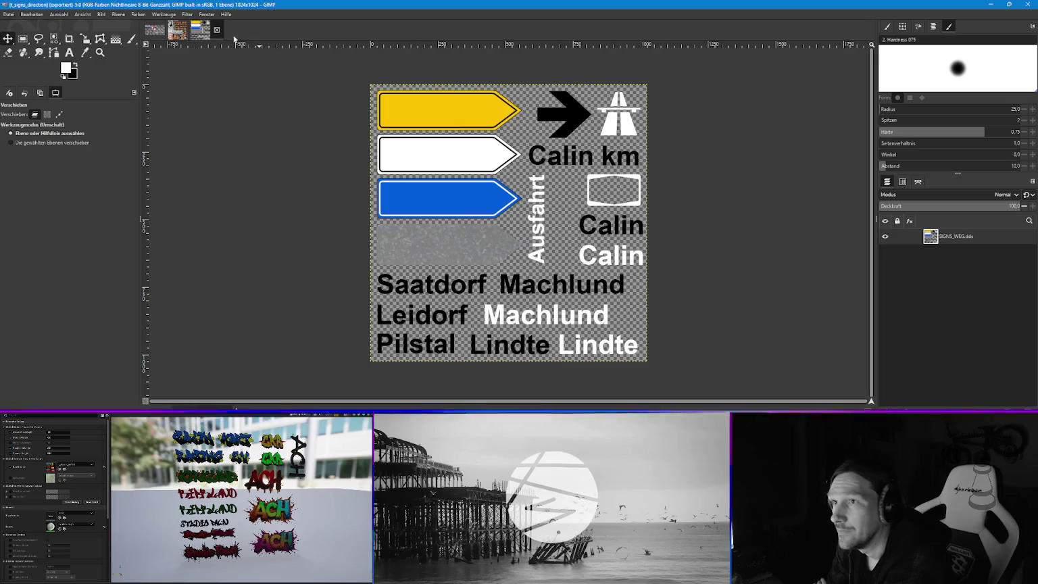
pyautogui.click(216, 31)
pyautogui.click(194, 30)
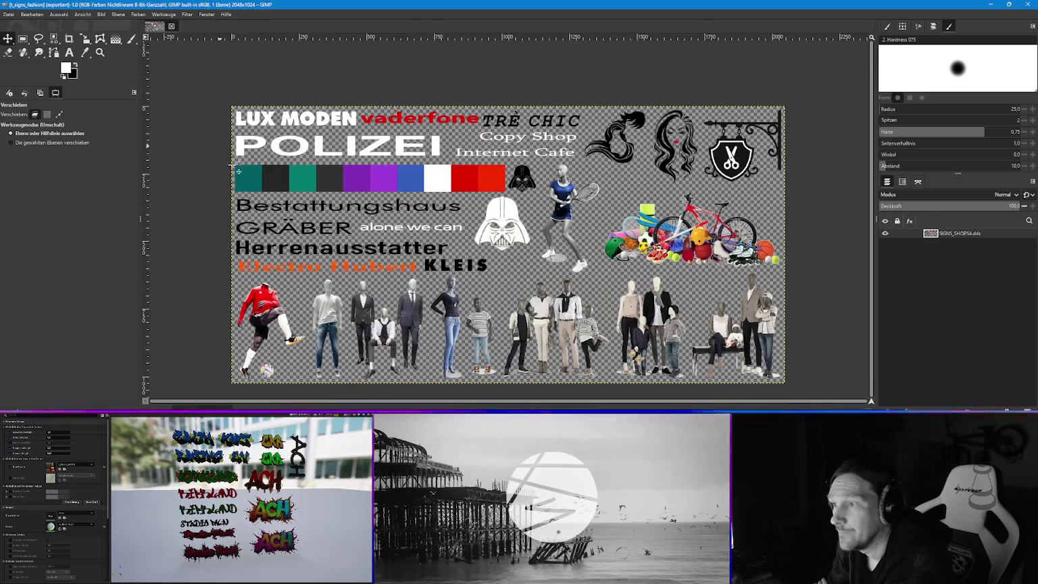
pyautogui.hotkey('alt', 'Tab')
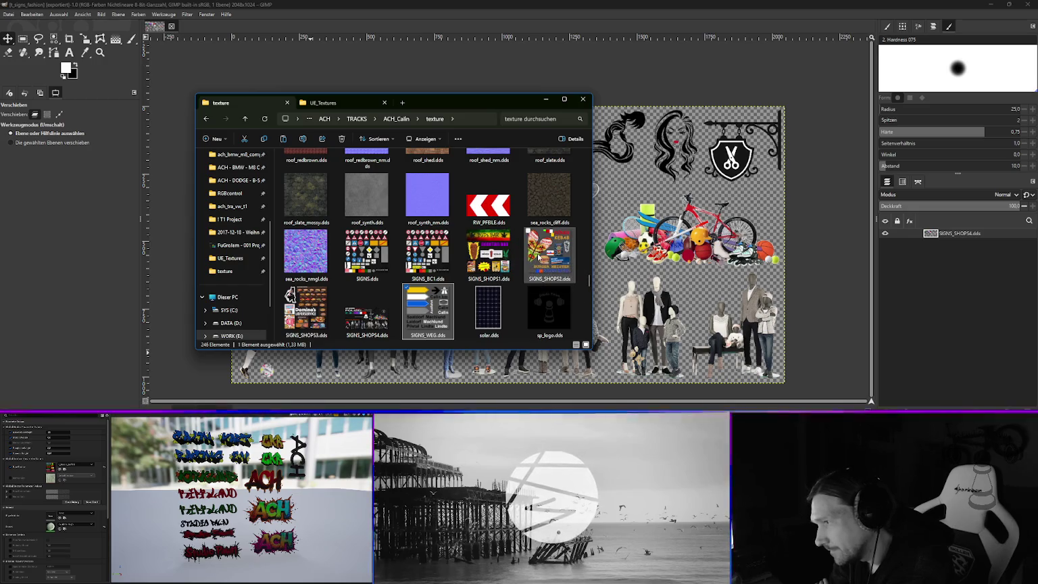
# - Open SIGNS_SHOPS1.dds and SIGNS_SHOPS2.dds in GIMP, showing SIGNS_SHOPS1
pyautogui.rightClick(486, 254)
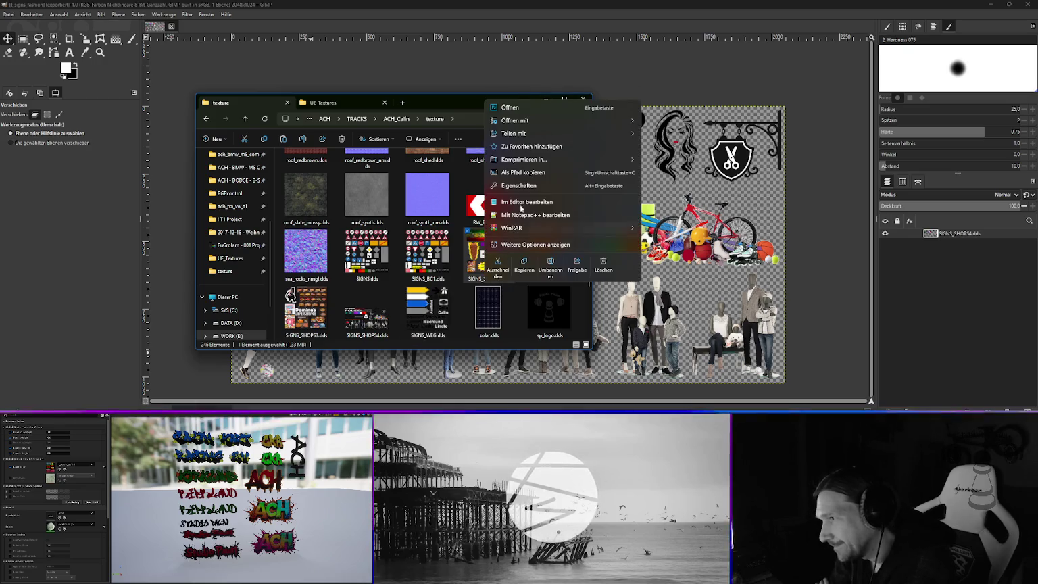
pyautogui.moveTo(521, 127)
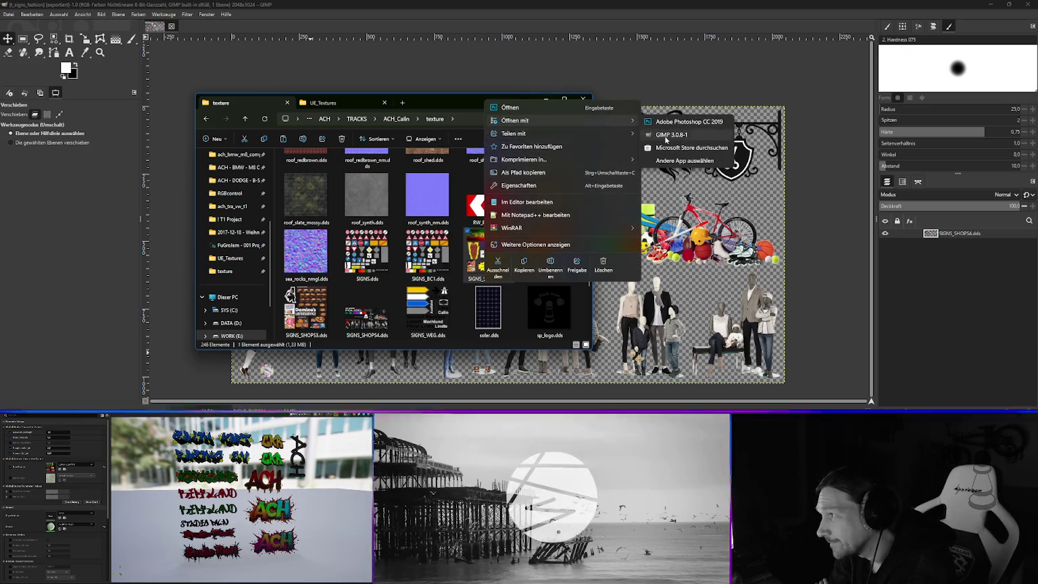
pyautogui.click(669, 135)
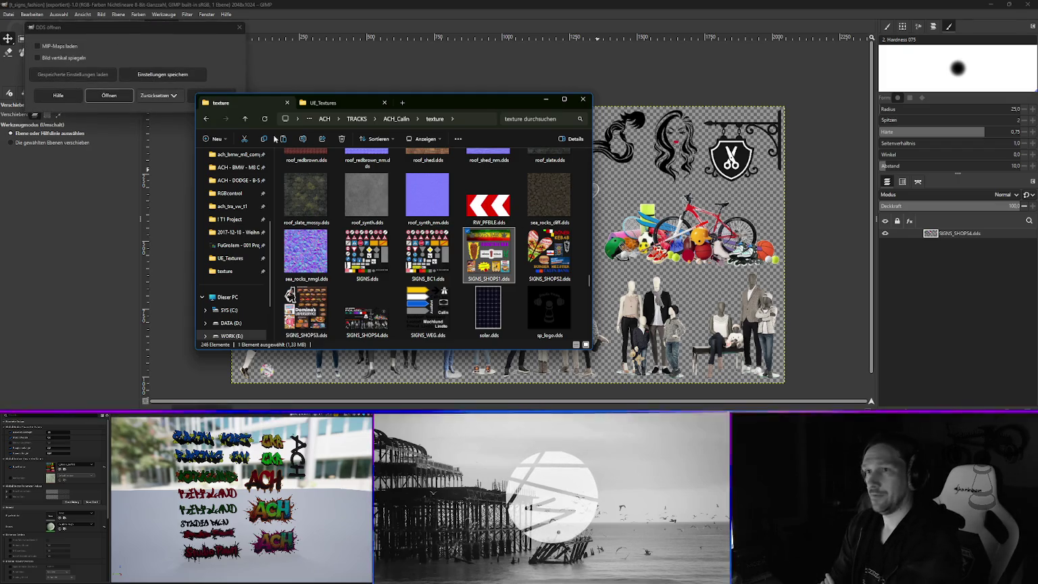
pyautogui.click(109, 96)
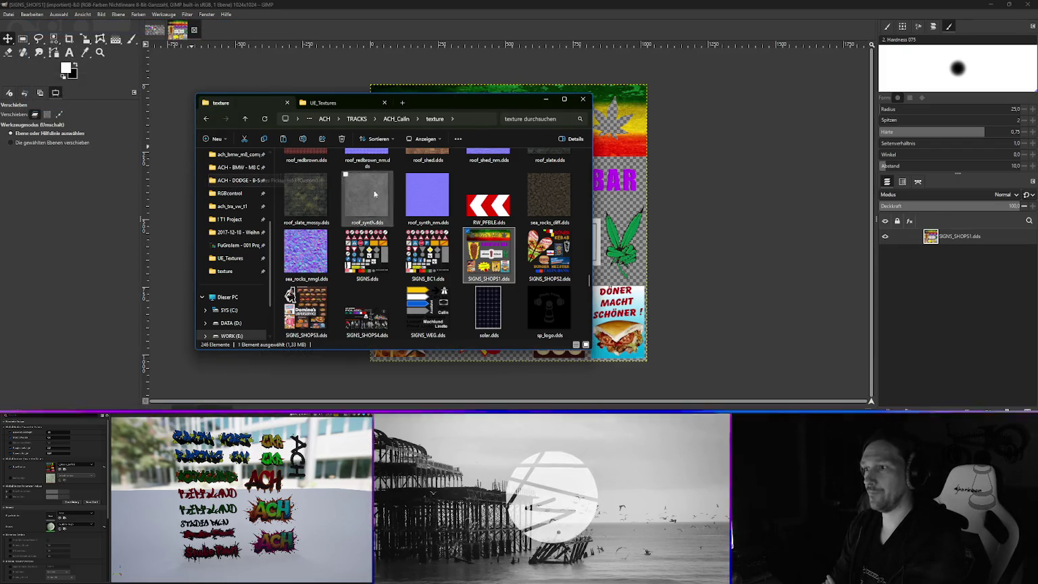
pyautogui.rightClick(564, 270)
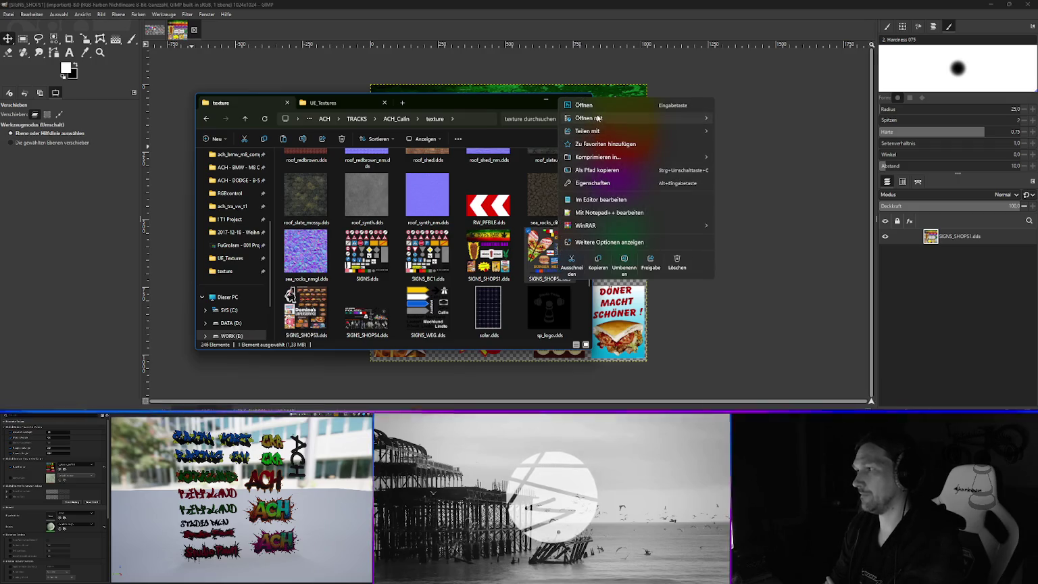
pyautogui.moveTo(598, 118)
pyautogui.click(752, 133)
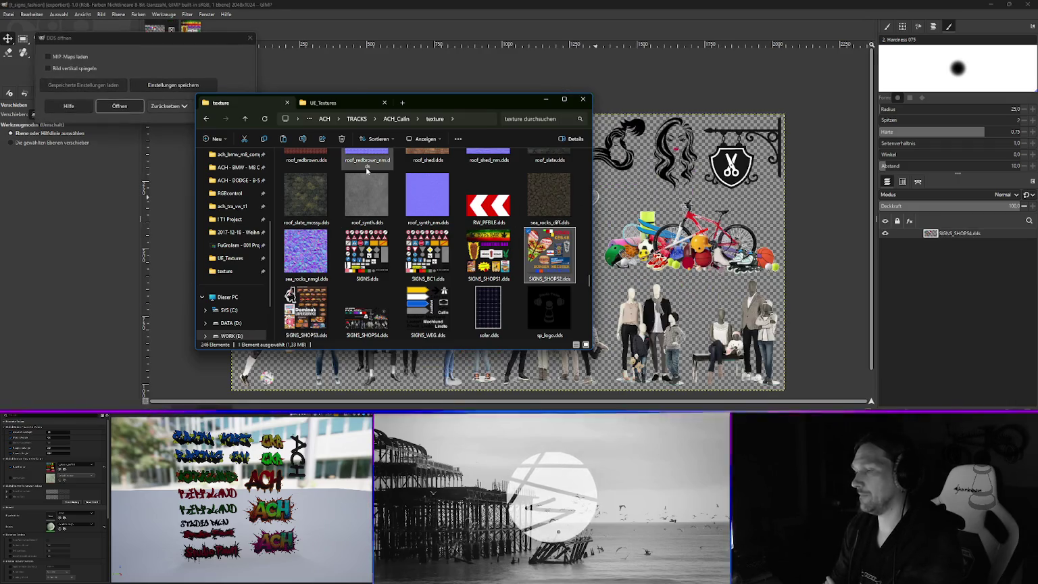
pyautogui.click(121, 107)
pyautogui.click(177, 30)
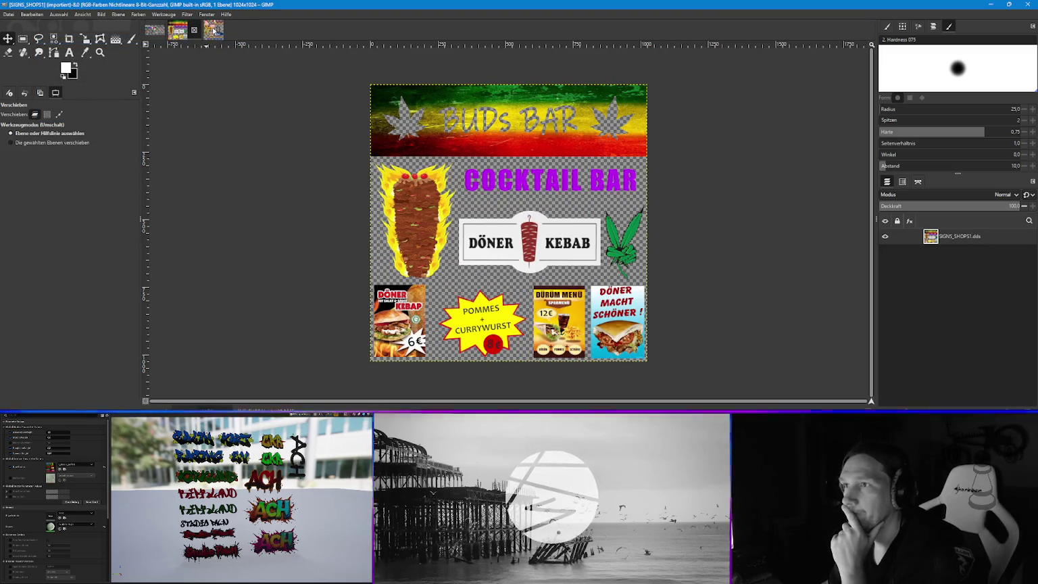
pyautogui.click(206, 31)
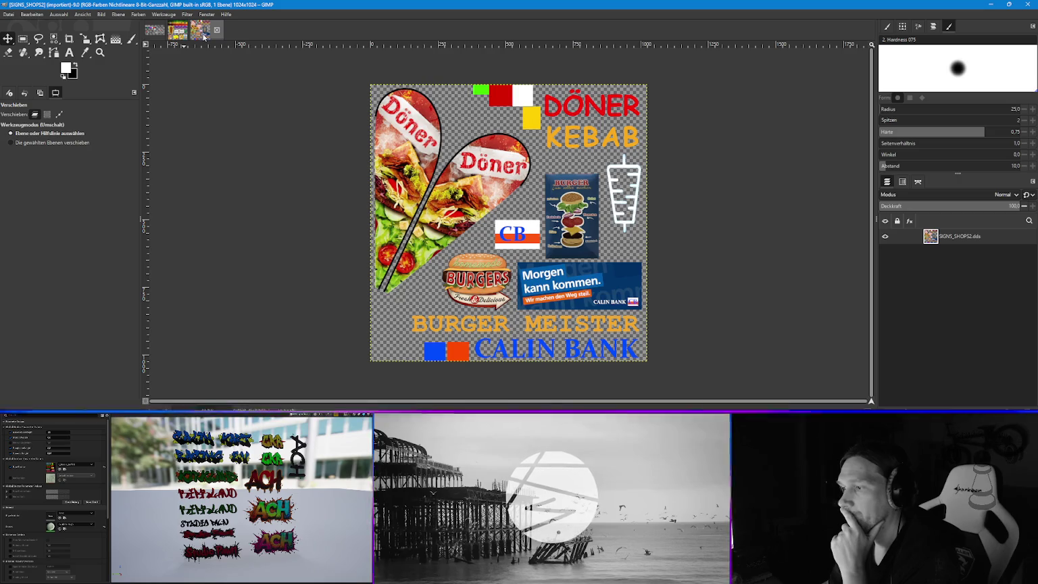
pyautogui.click(180, 32)
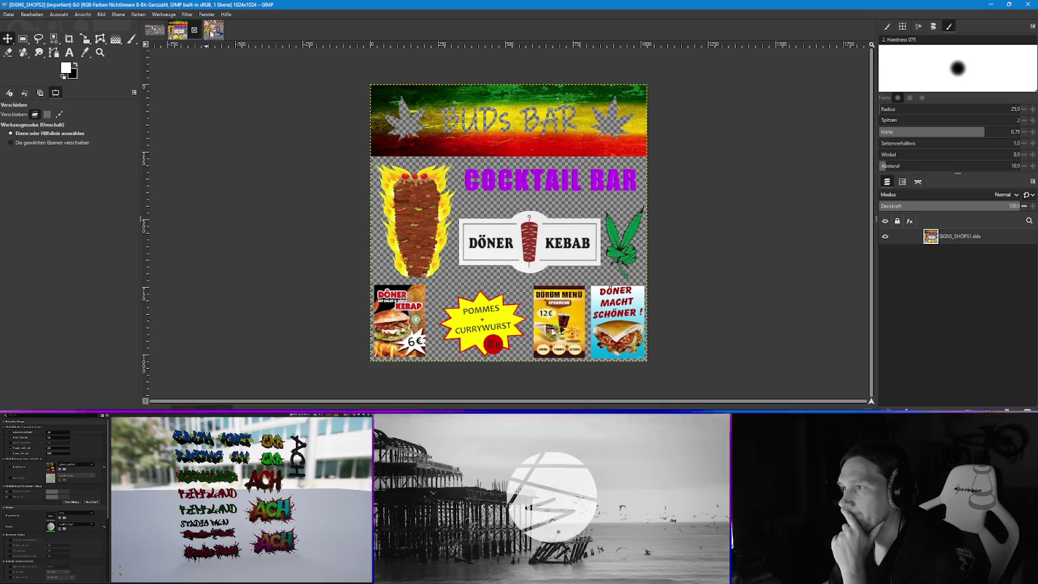
pyautogui.click(210, 33)
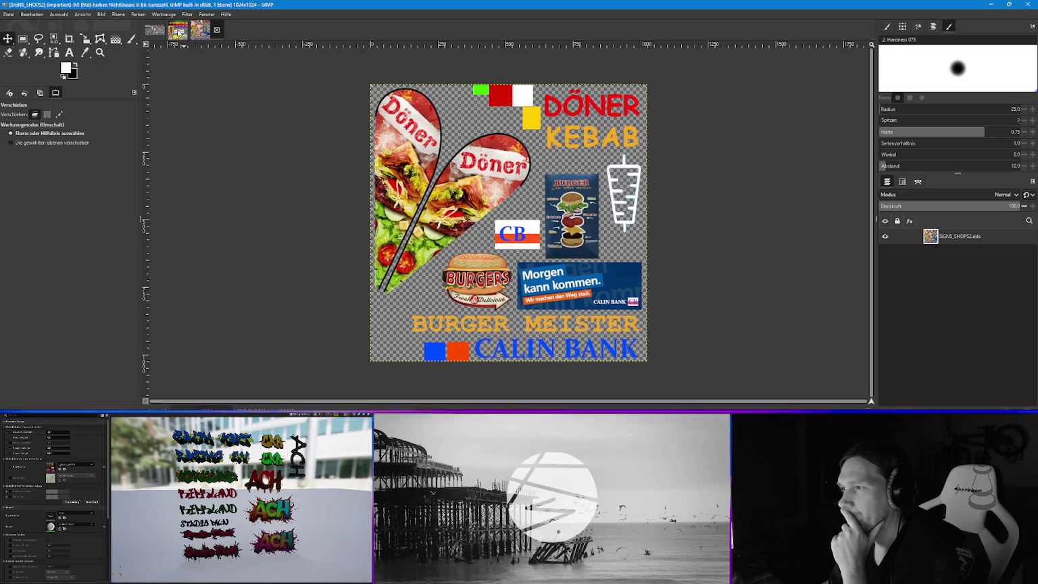
pyautogui.click(177, 30)
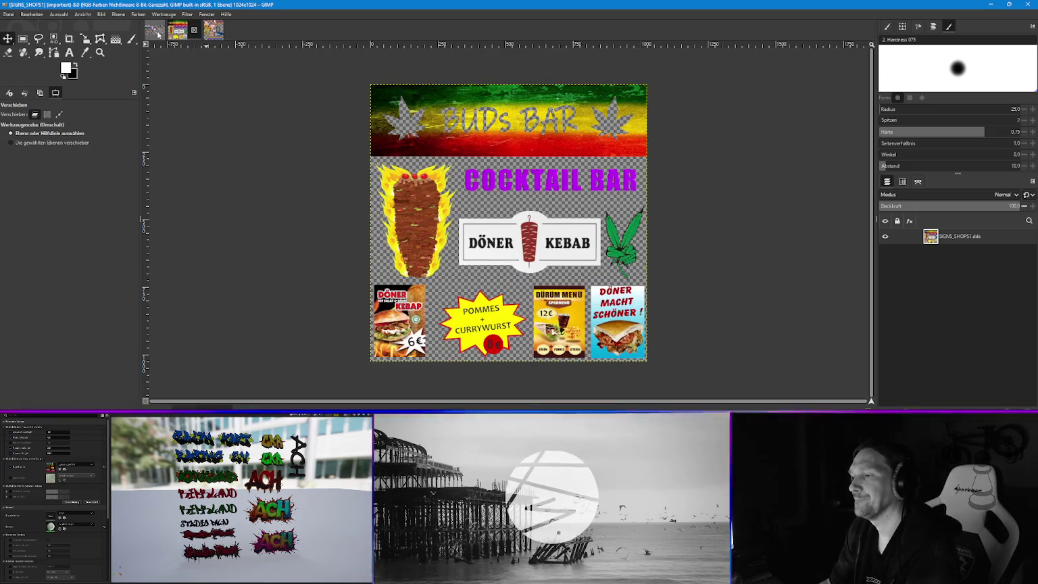
pyautogui.click(9, 15)
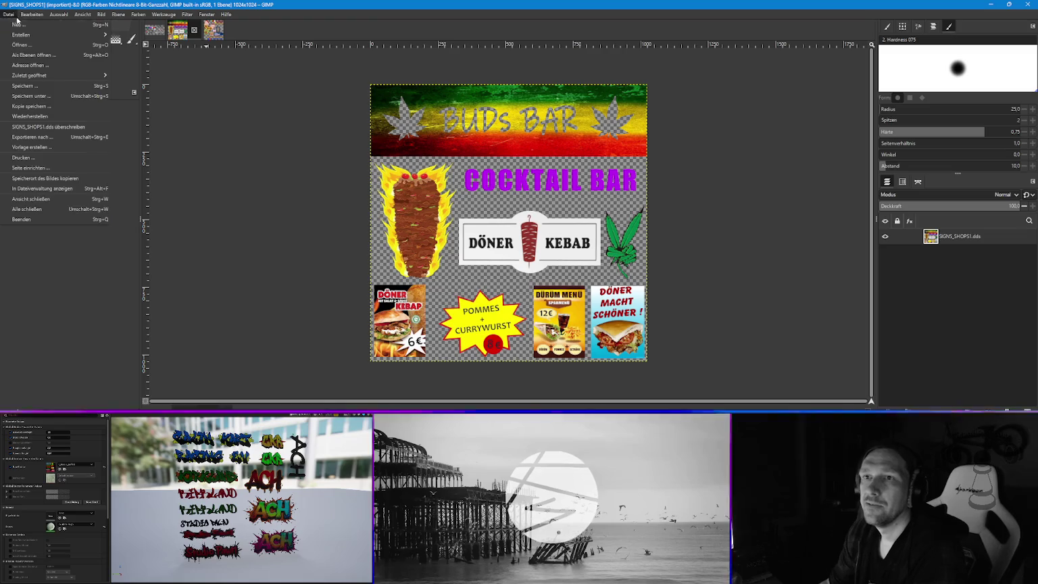
# - Export the Döner Kebab sign sheet as t_signs_doner1.png into UE_Textures as a PNG, then close the image
pyautogui.click(30, 137)
pyautogui.click(300, 78)
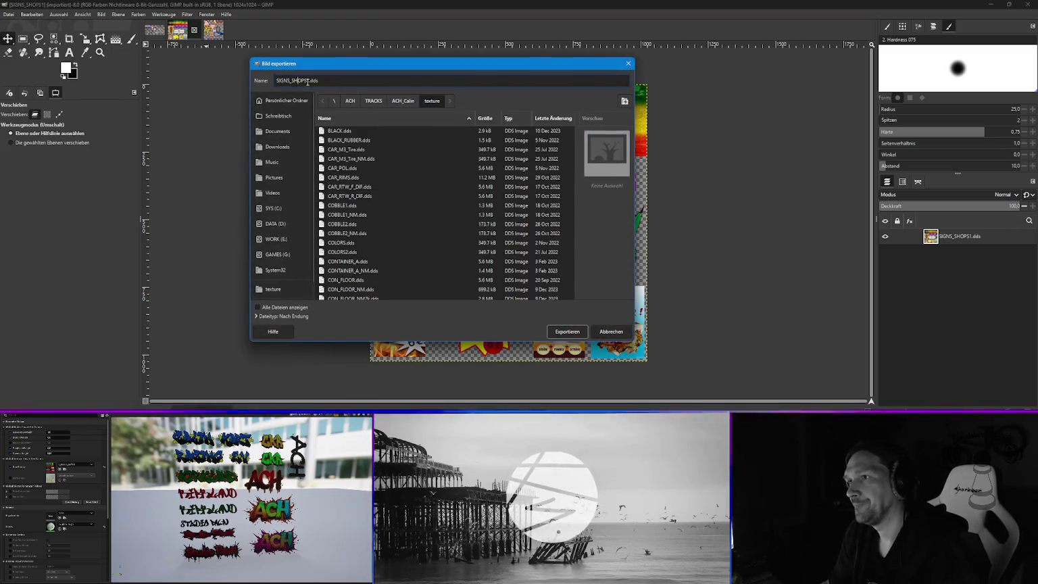
pyautogui.hotkey('ctrl', 'a')
pyautogui.press('BackSpace')
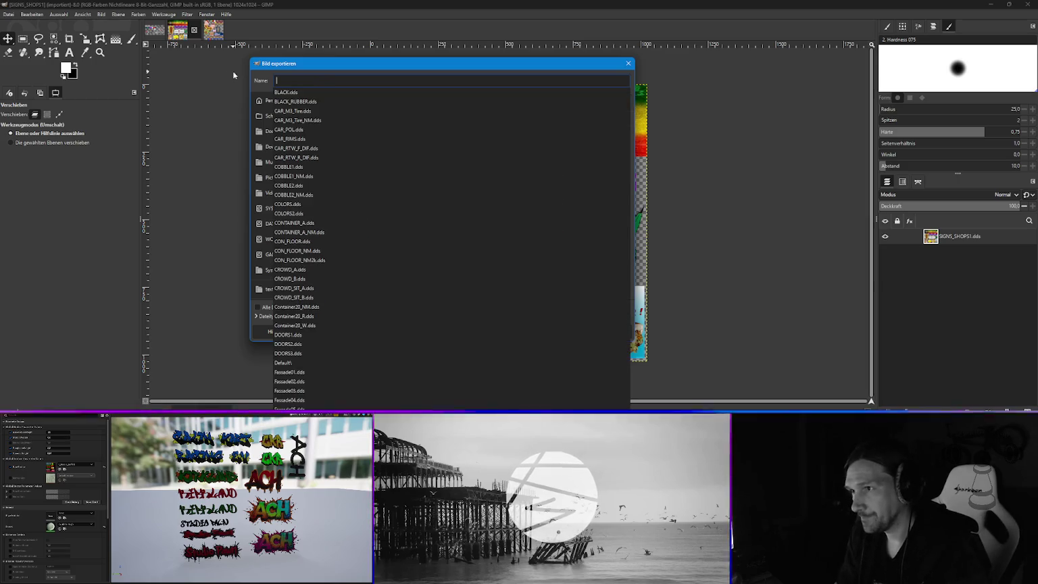
pyautogui.write('t')
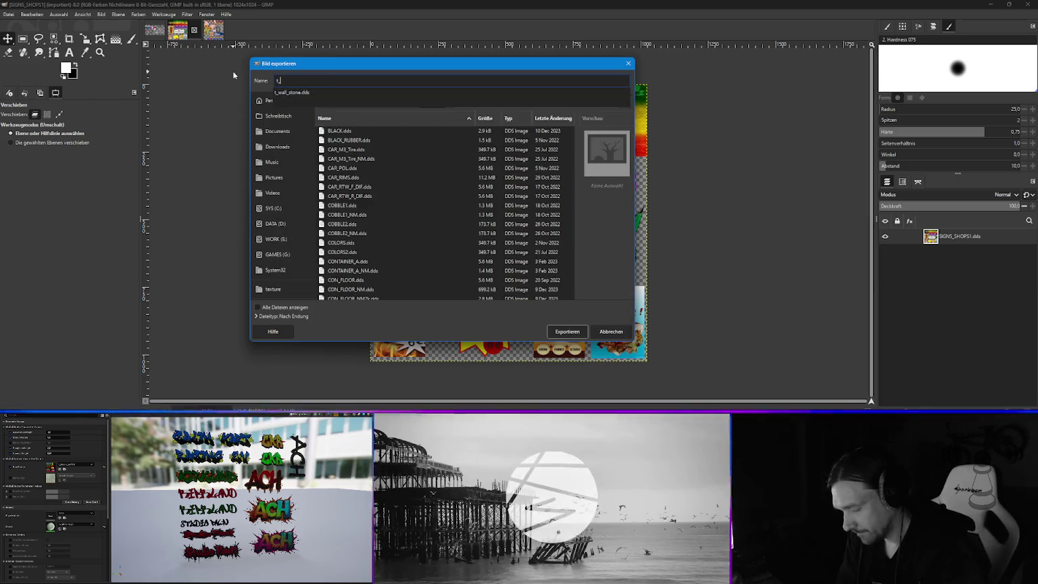
pyautogui.write('_signs')
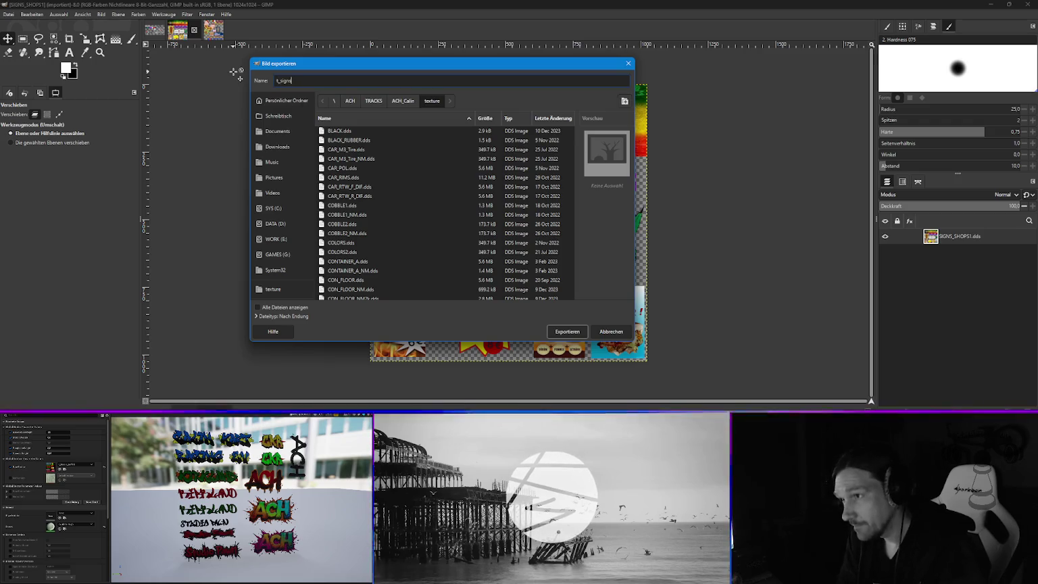
pyautogui.write('_doner')
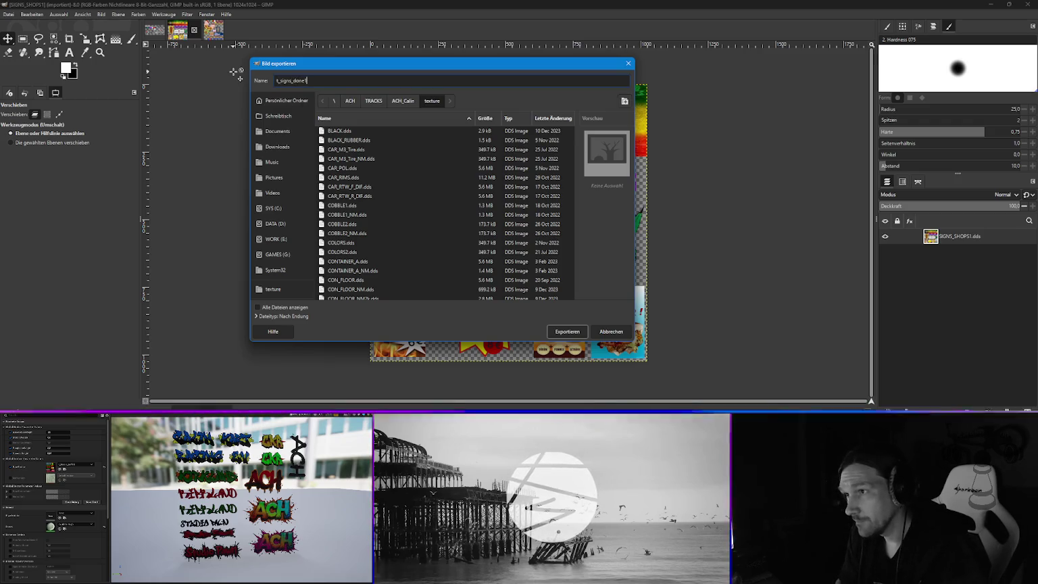
pyautogui.write('1_')
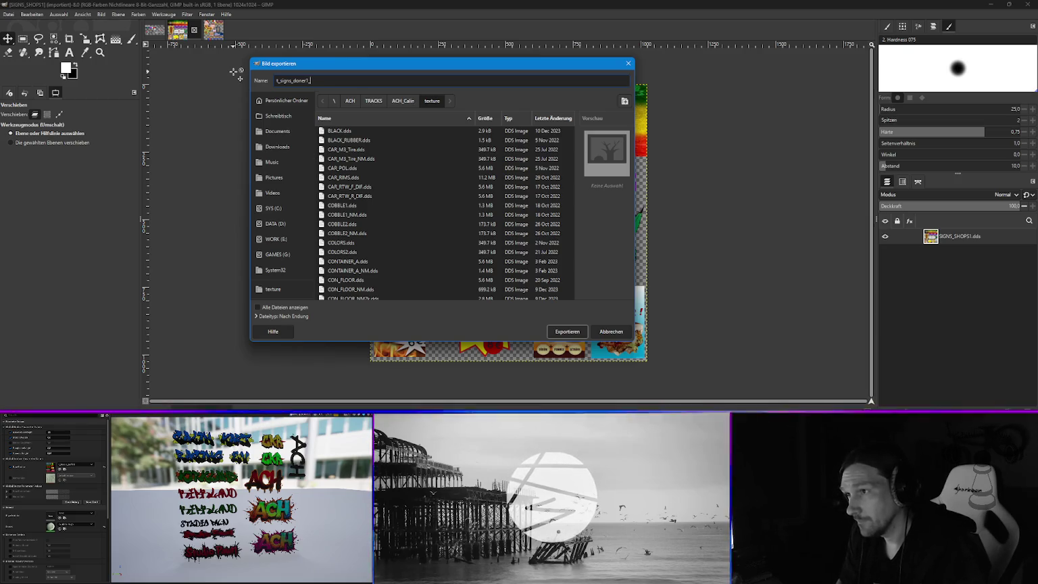
pyautogui.press('BackSpace')
pyautogui.write('.png')
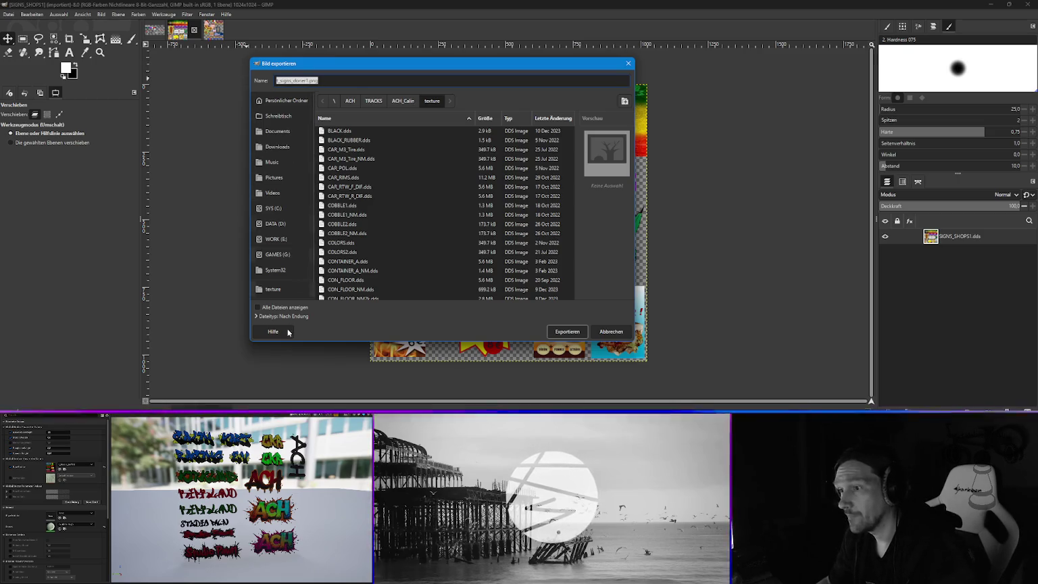
pyautogui.click(275, 239)
pyautogui.doubleClick(350, 215)
pyautogui.doubleClick(349, 168)
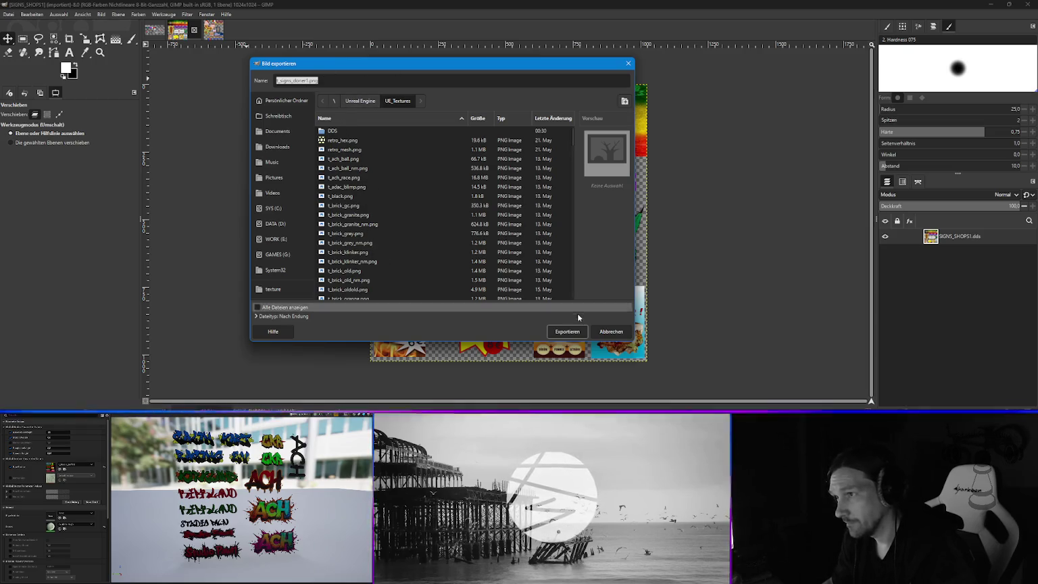
pyautogui.click(567, 331)
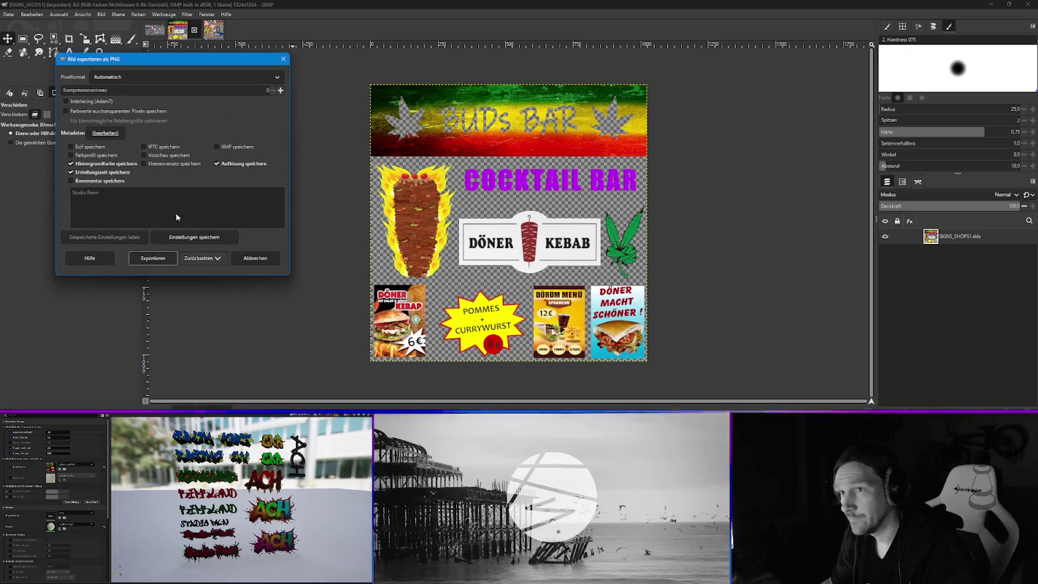
pyautogui.click(153, 258)
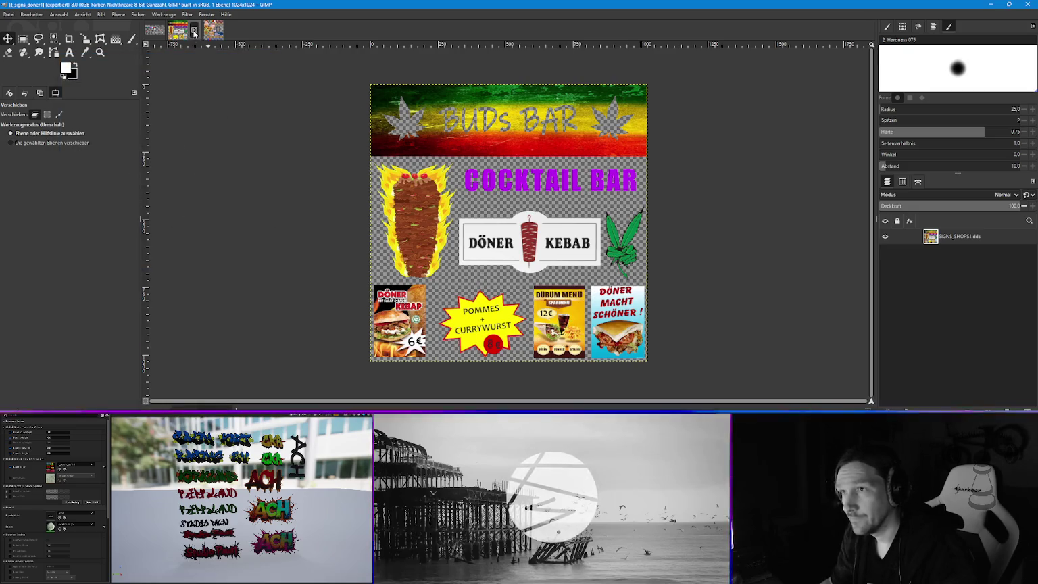
pyautogui.click(194, 33)
# - Start exporting the SIGNS_SHOPS2 sheet under the name t_signs_doner2.png
pyautogui.click(191, 30)
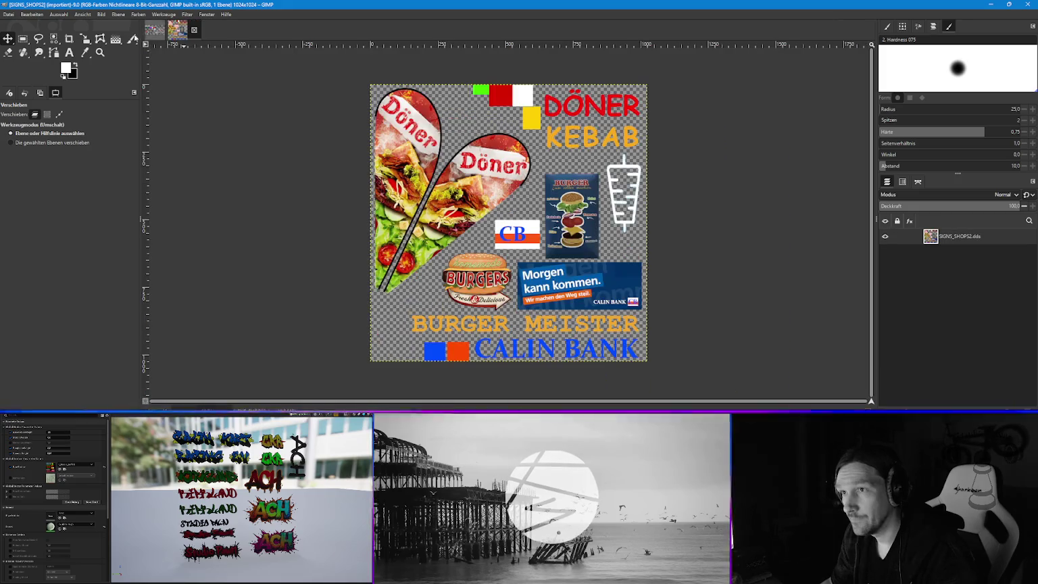
pyautogui.click(8, 15)
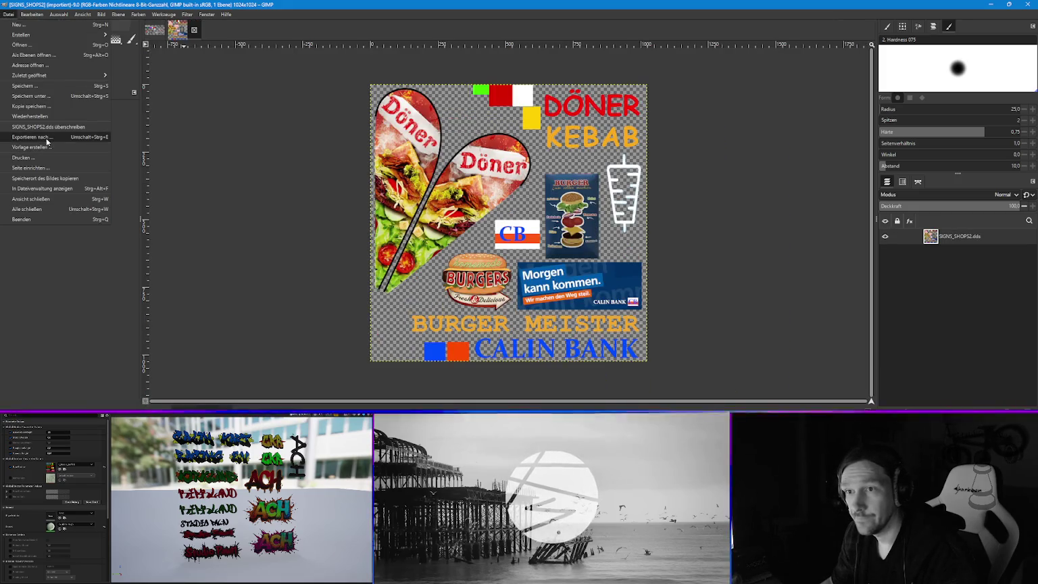
pyautogui.click(41, 137)
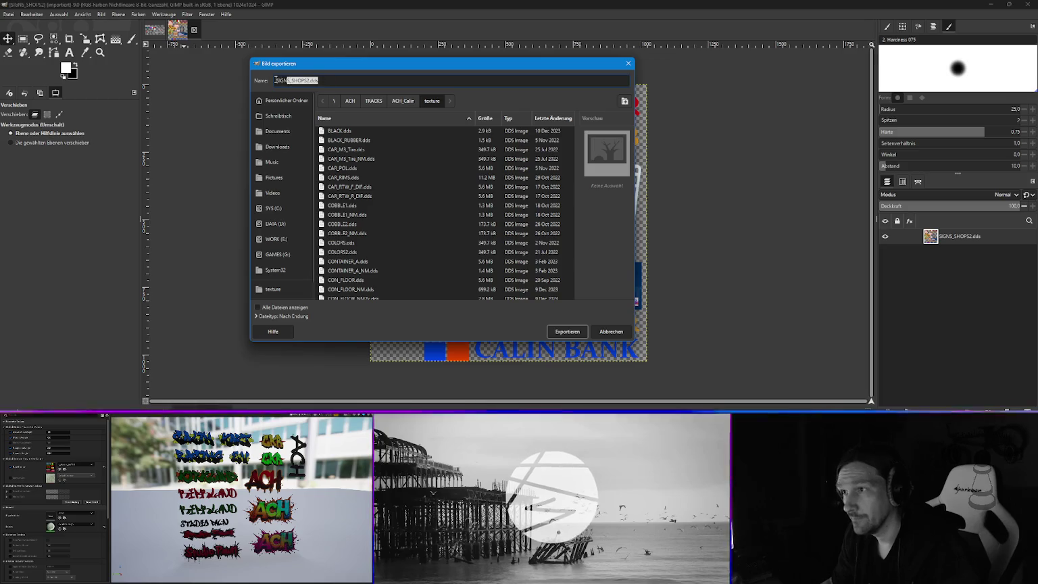
pyautogui.write('t_signs_doner1.png')
pyautogui.click(309, 81)
pyautogui.write('2')
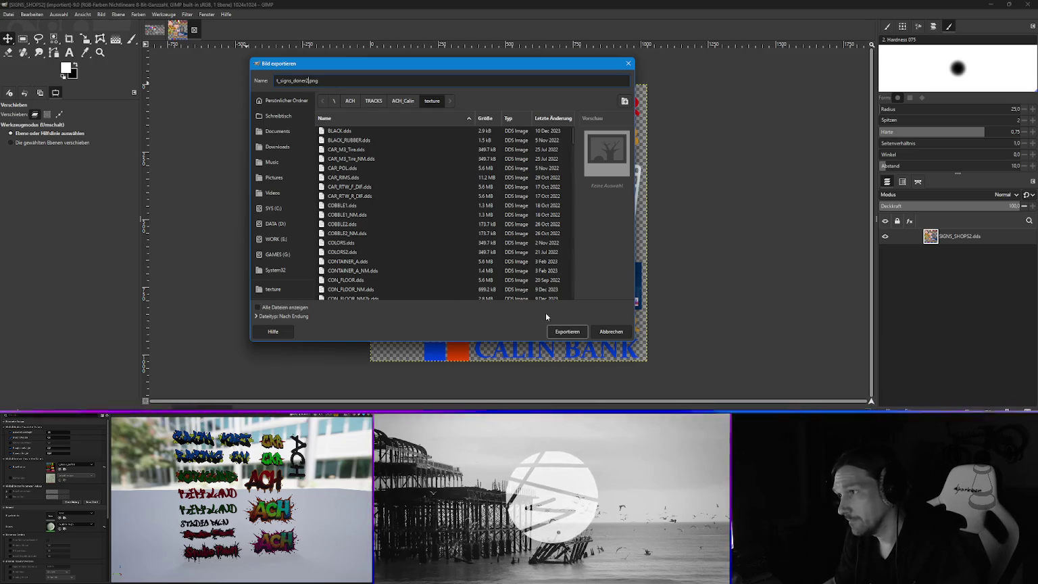
# - Save it as a PNG into WORK (E:) > Unreal Engine > UE_Textures, then close both images
pyautogui.click(275, 240)
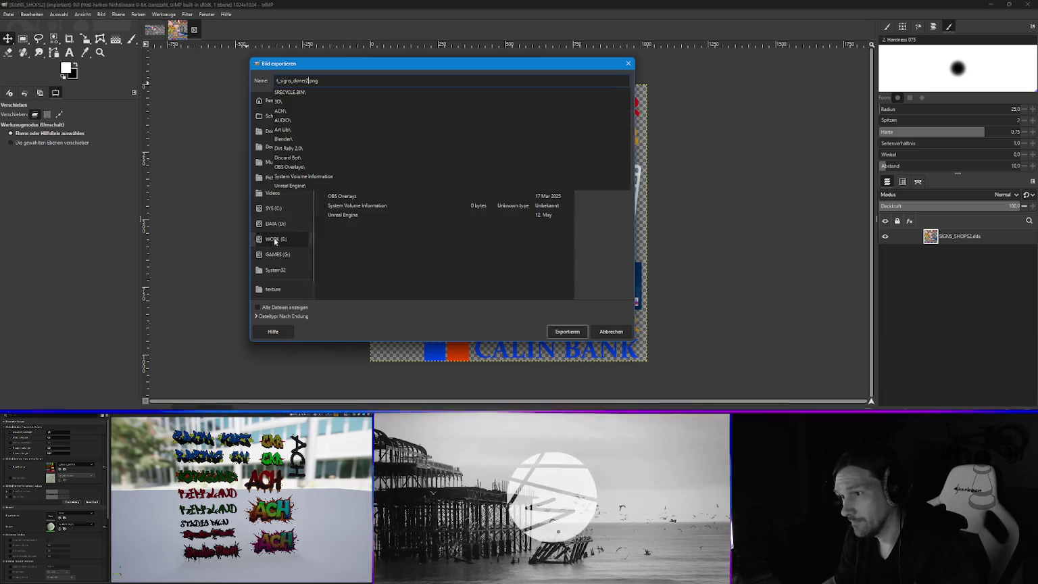
pyautogui.doubleClick(330, 214)
pyautogui.doubleClick(342, 168)
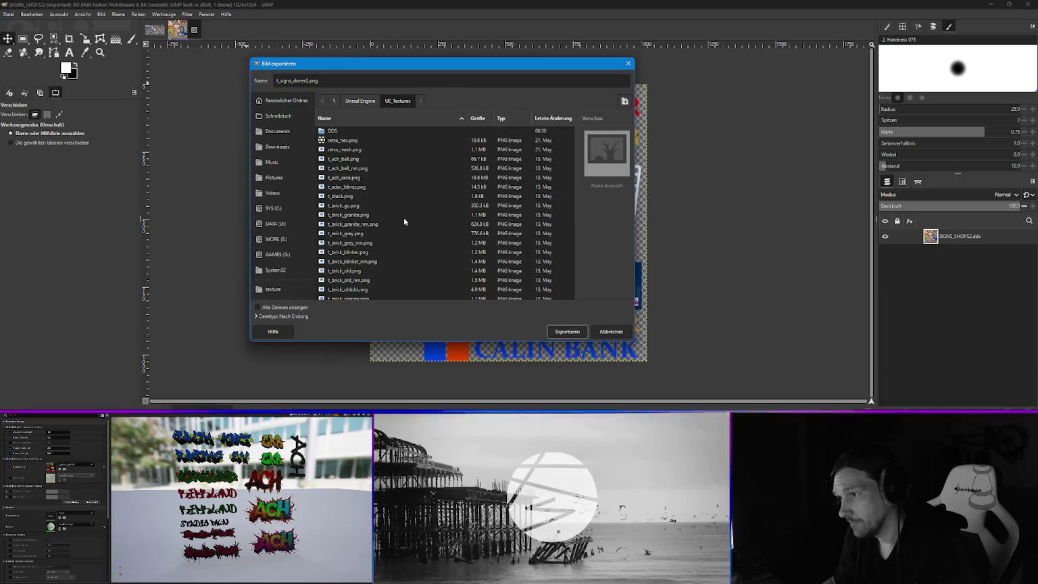
pyautogui.click(567, 331)
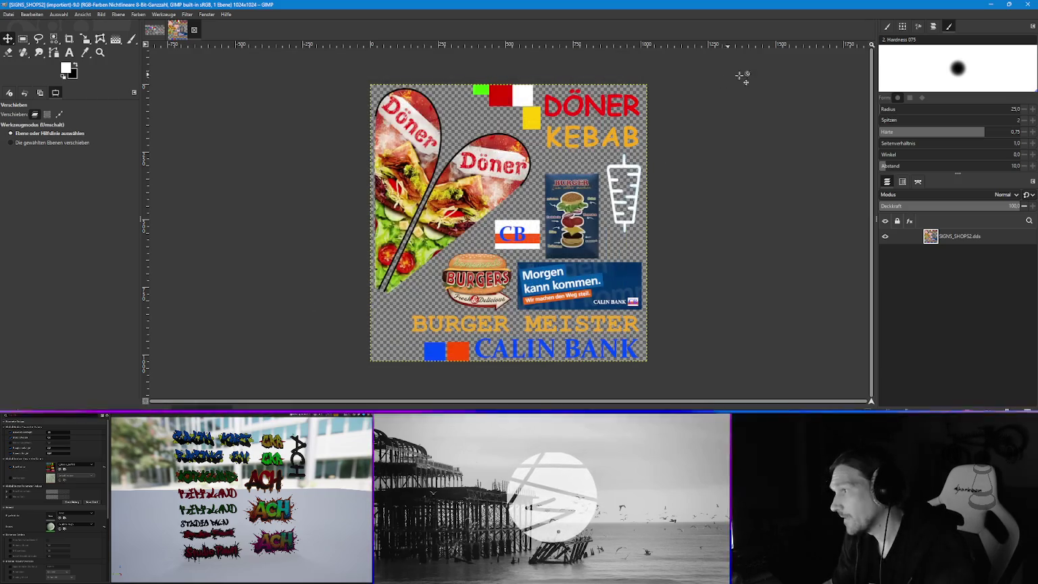
pyautogui.click(173, 280)
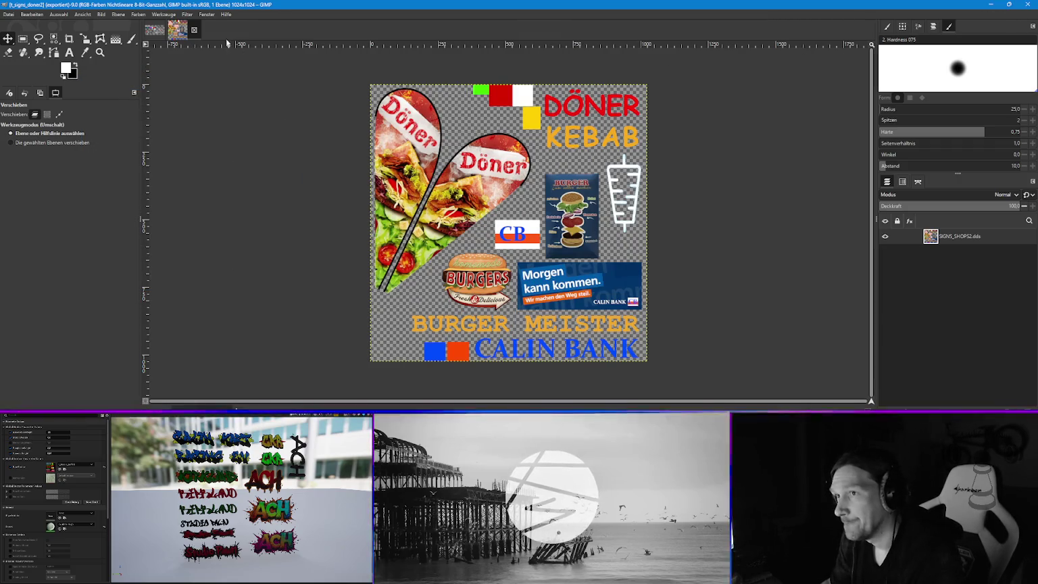
pyautogui.click(195, 32)
pyautogui.click(173, 29)
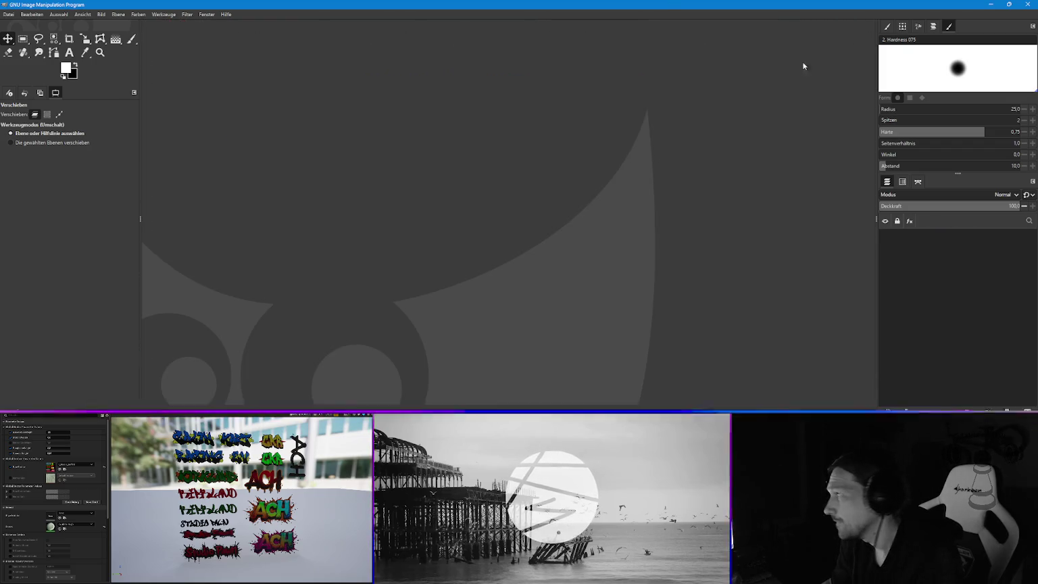
# - Close GIMP and Explorer, check Element 5's material list, and show all material instances in the Content Drawer
pyautogui.click(1027, 8)
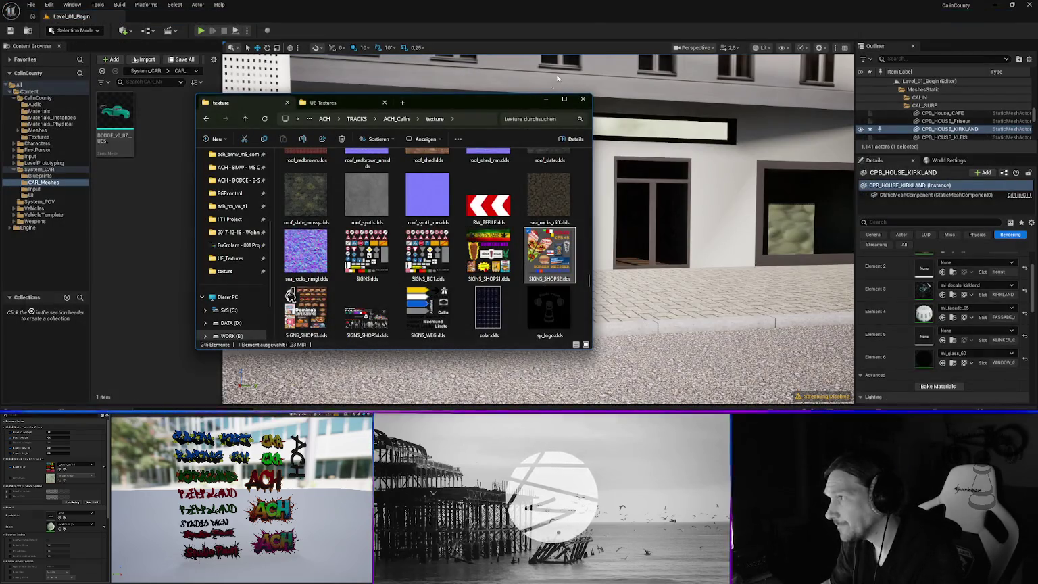
pyautogui.hotkey('alt', 'F4')
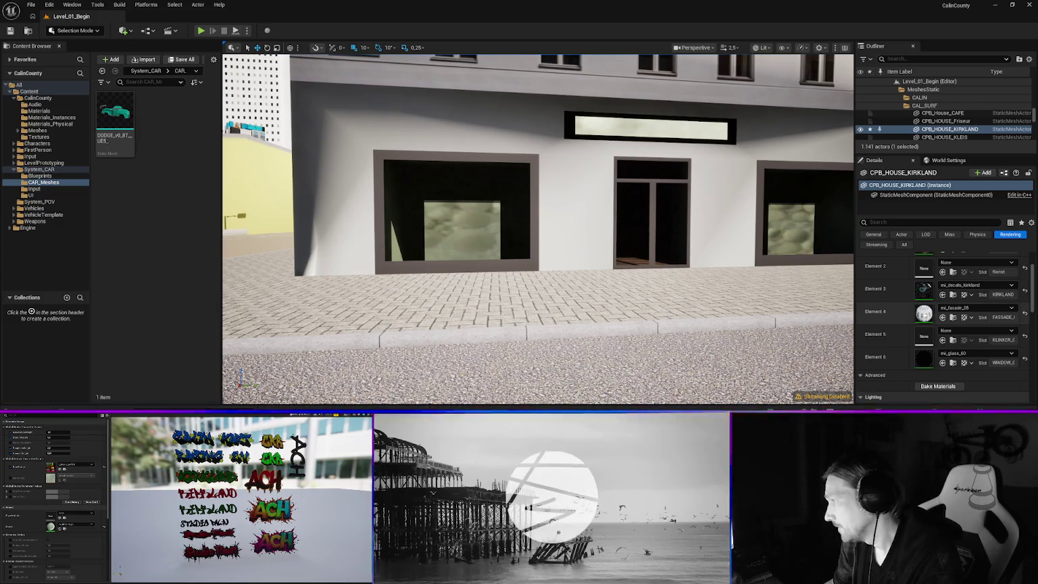
pyautogui.click(990, 331)
pyautogui.click(923, 338)
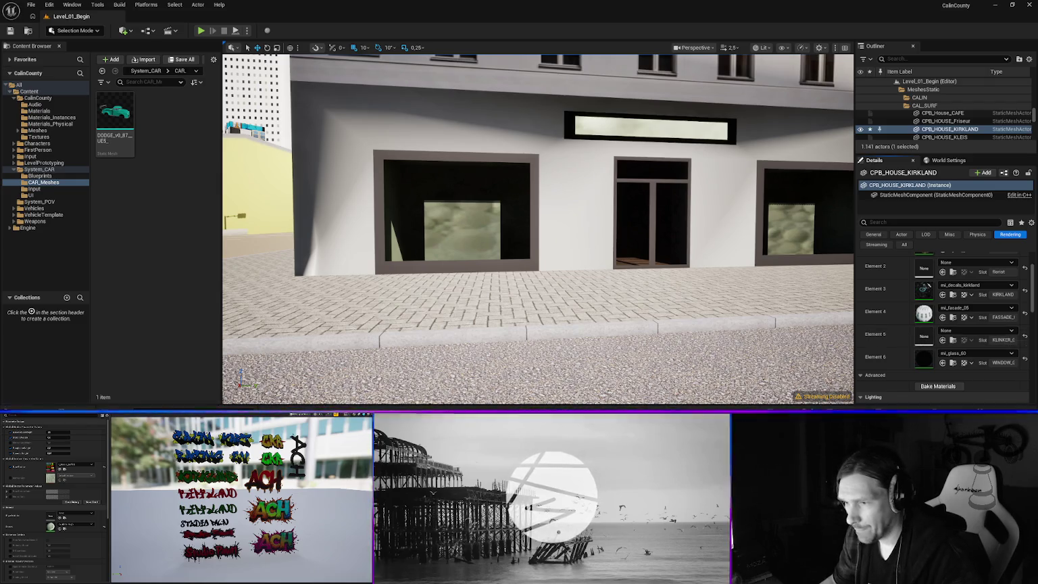
pyautogui.hotkey('ctrl', 'space')
pyautogui.click(160, 278)
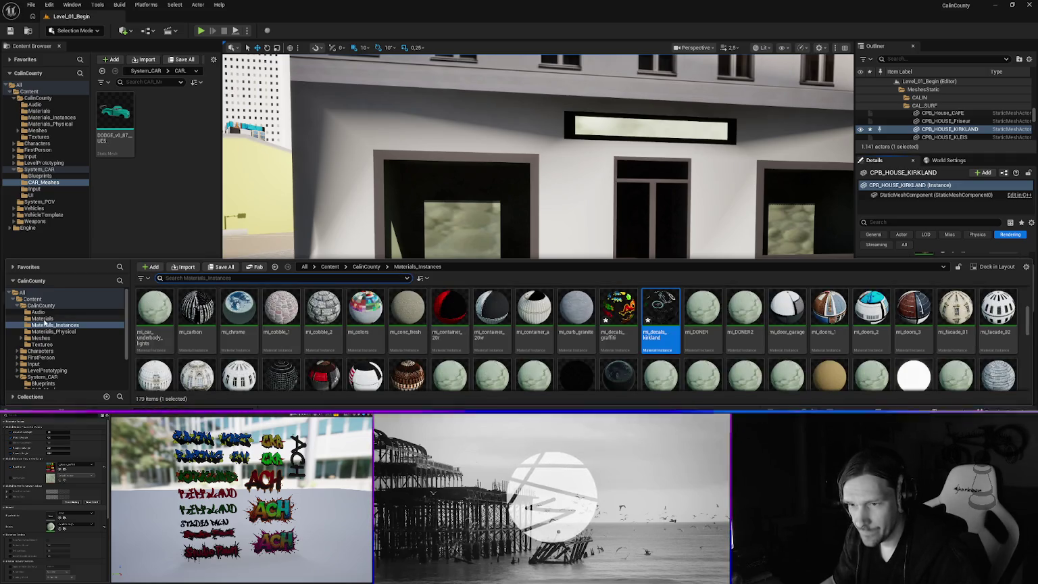
# - Search the content for 'brick' and review the brick textures and material instances
pyautogui.click(200, 277)
pyautogui.write('brick')
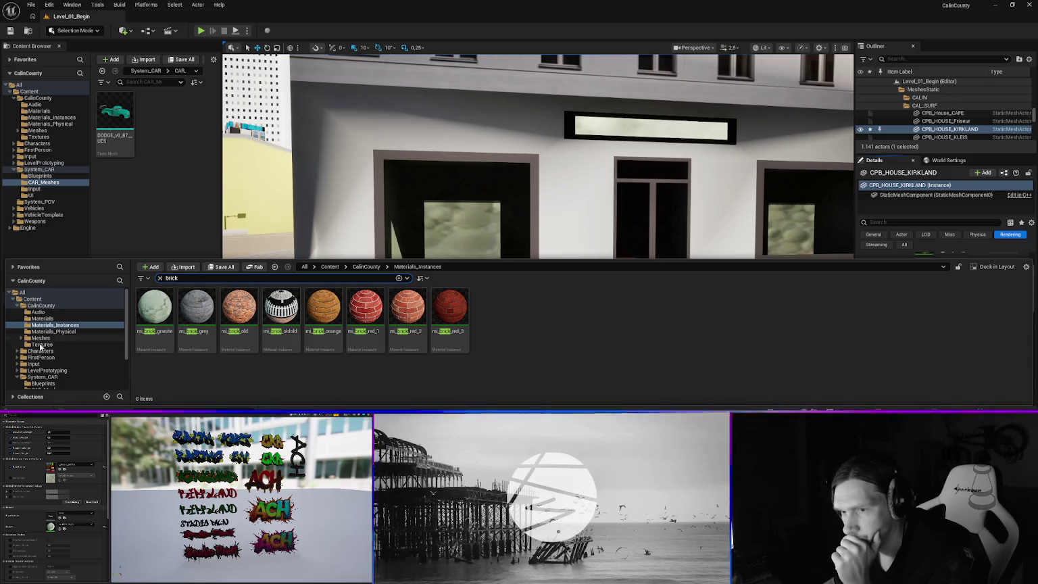
pyautogui.click(119, 343)
pyautogui.click(192, 279)
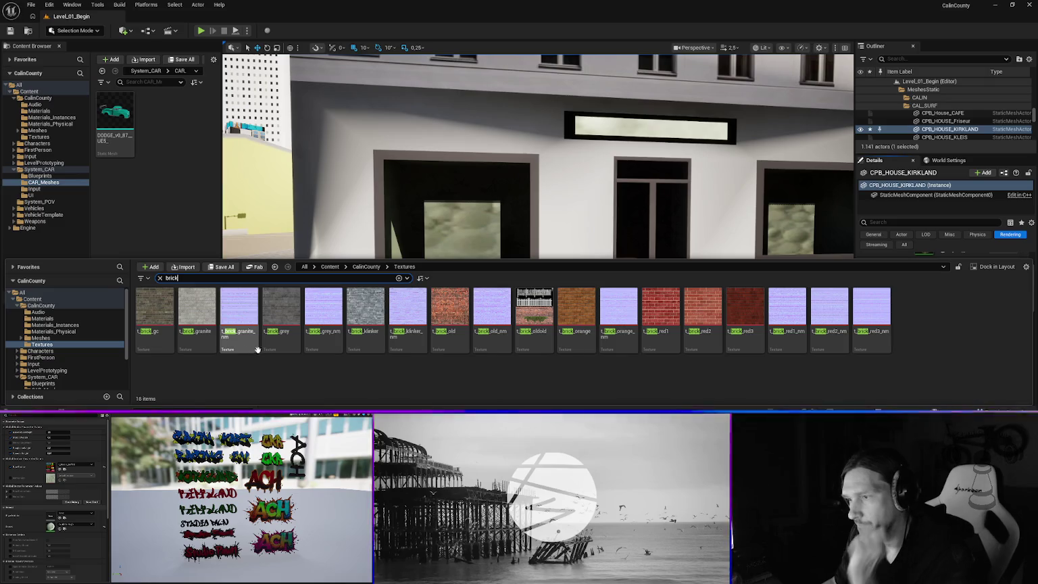
pyautogui.moveTo(365, 321)
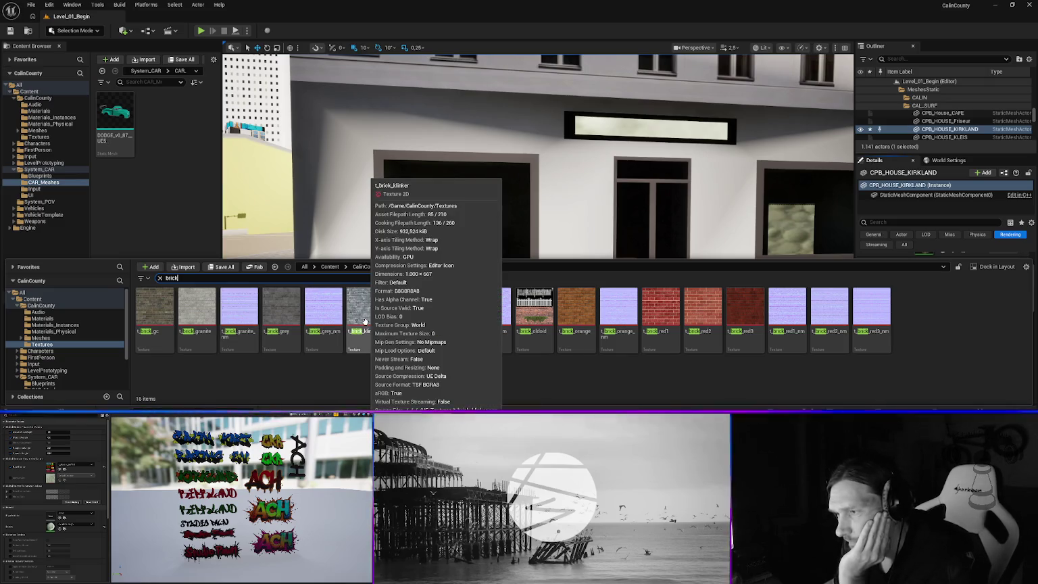
pyautogui.click(68, 327)
# - Rename the mi_KLINKER_GREY1 material instance to mi_brick_klinker
pyautogui.click(218, 279)
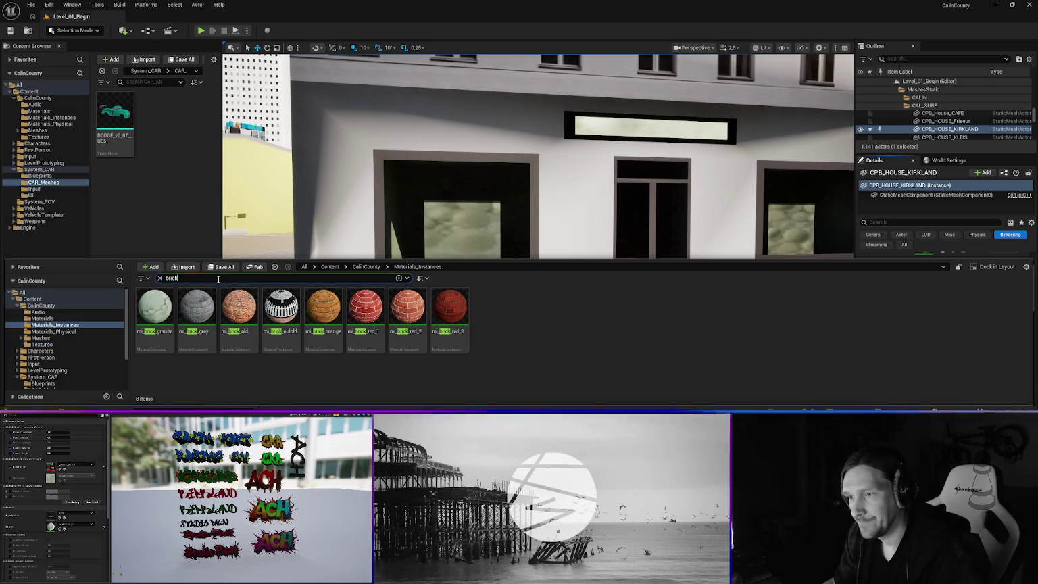
pyautogui.write('klinker')
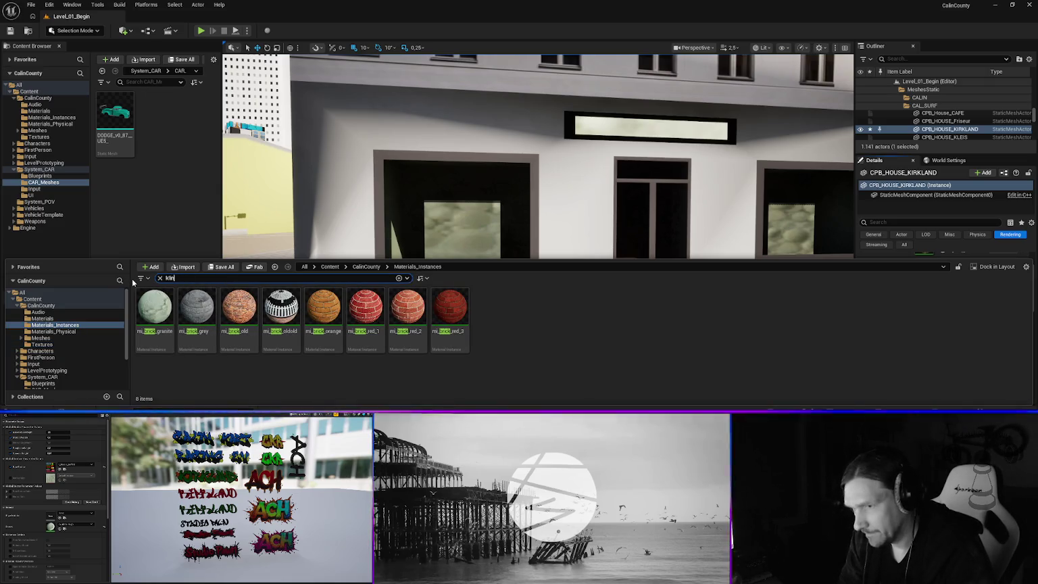
pyautogui.click(155, 312)
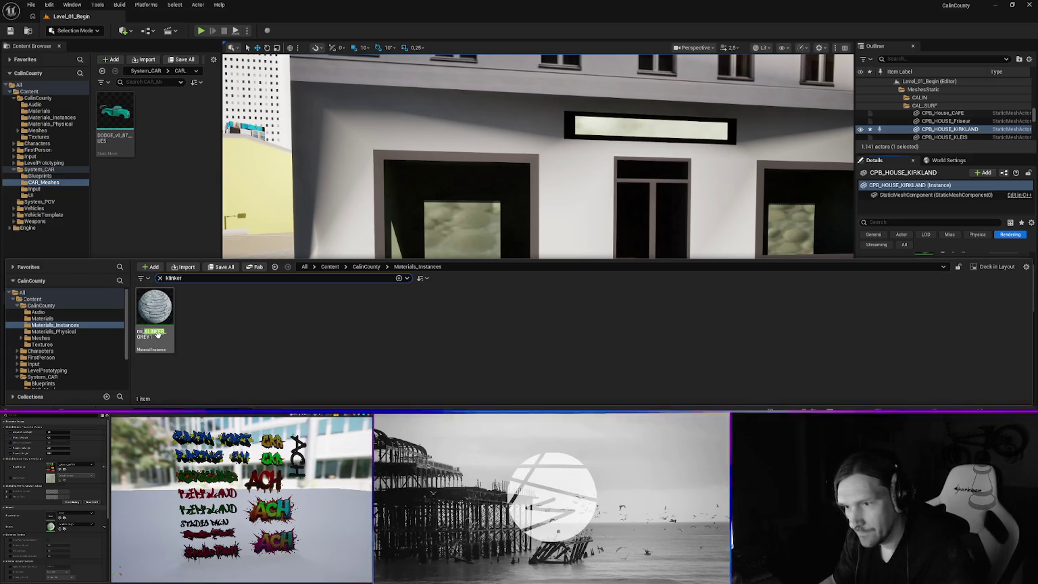
pyautogui.press('F2')
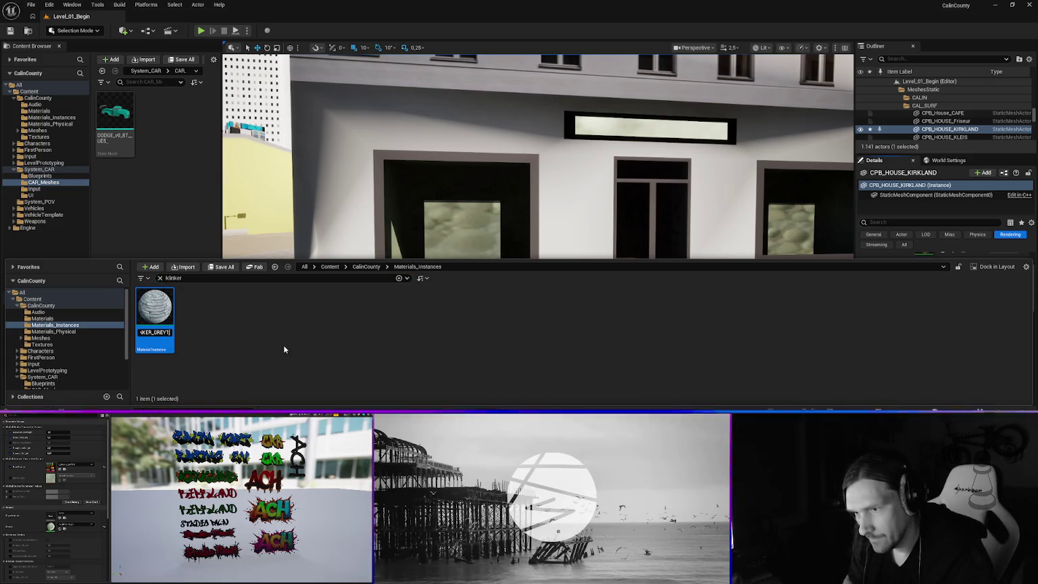
pyautogui.write('mi')
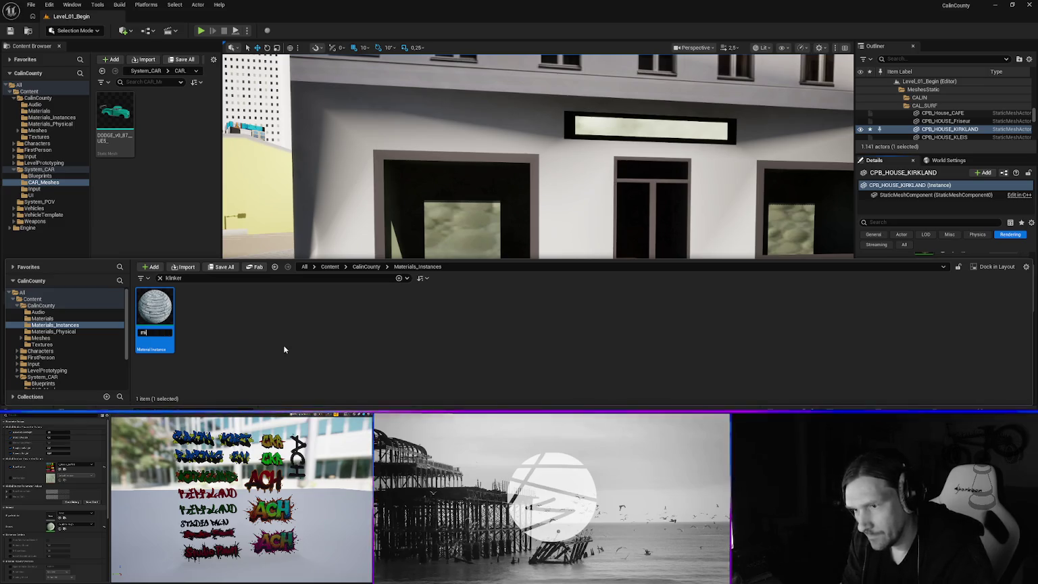
pyautogui.write('_brick')
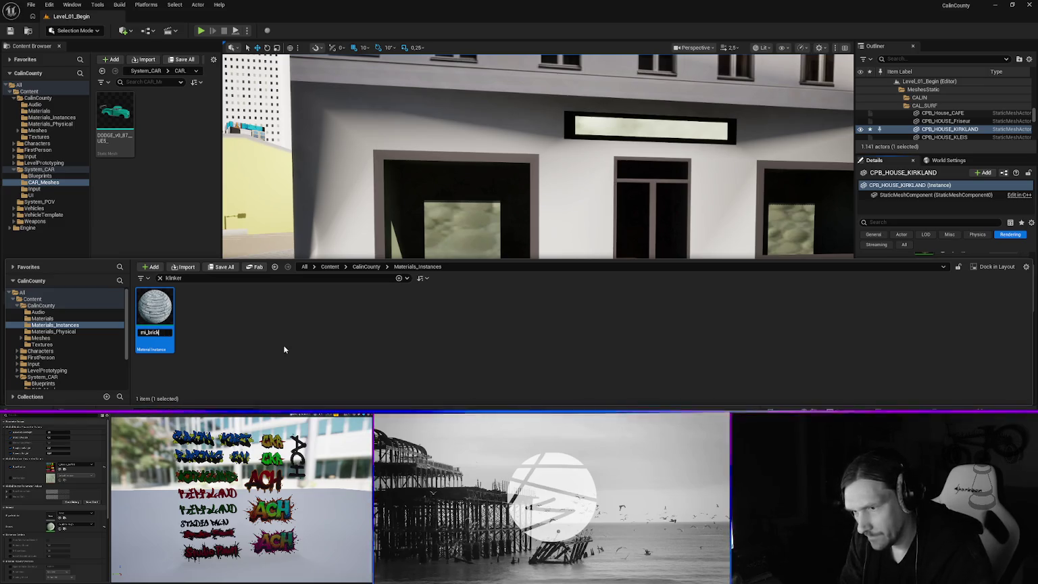
pyautogui.write('_k')
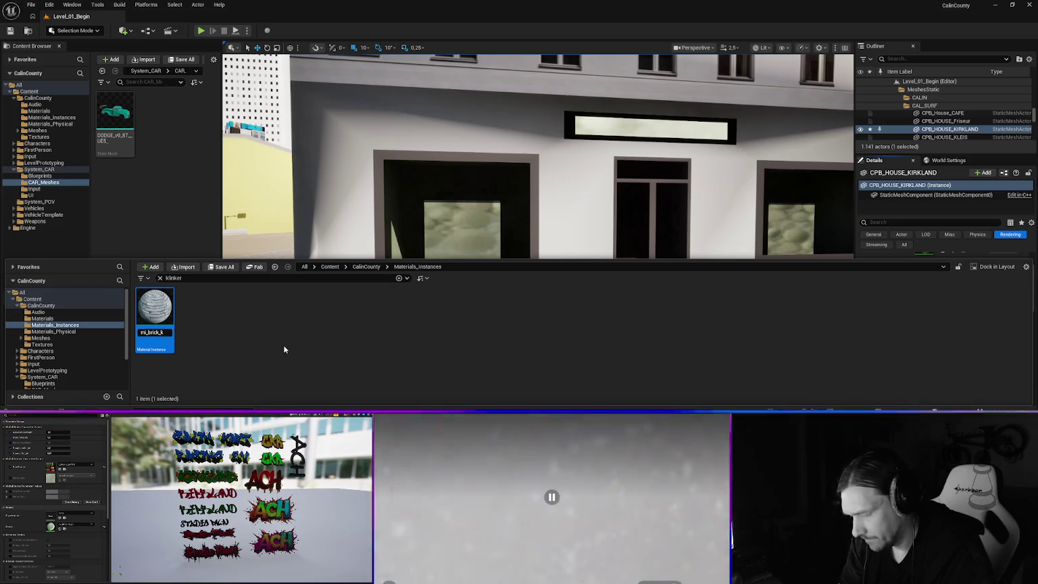
pyautogui.write('linker')
pyautogui.press('Return')
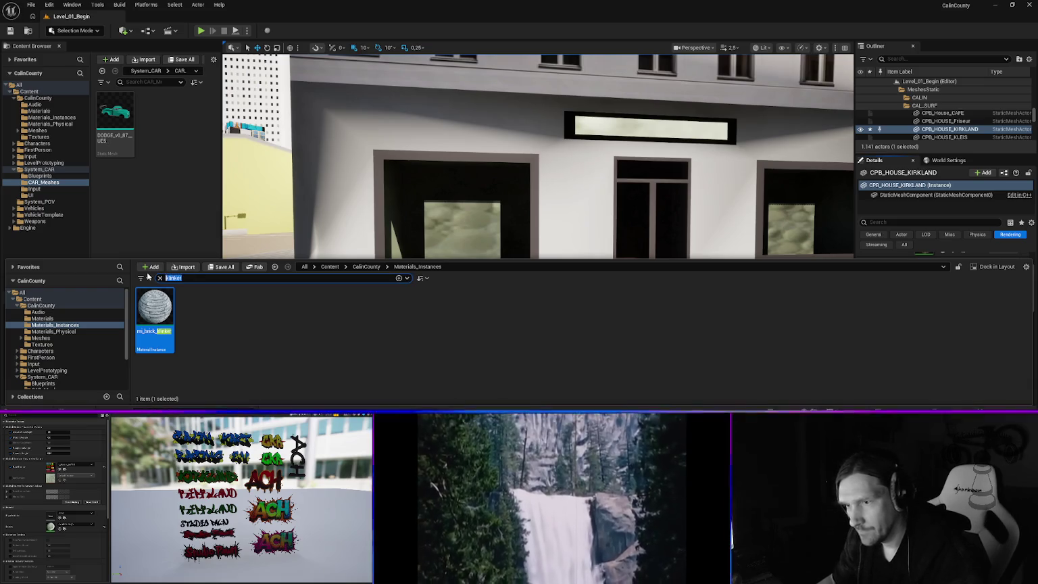
pyautogui.write('brick')
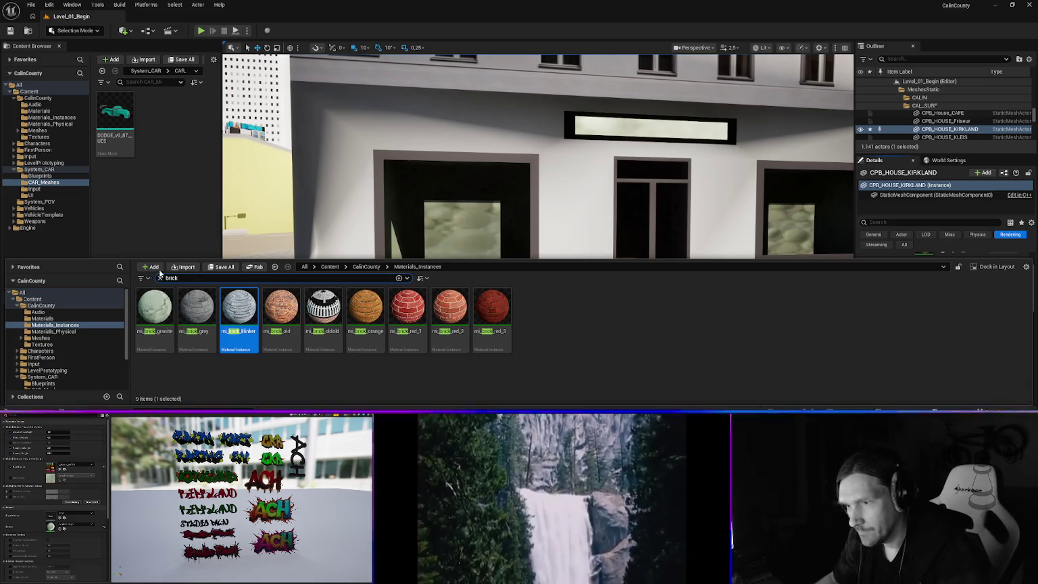
pyautogui.click(885, 212)
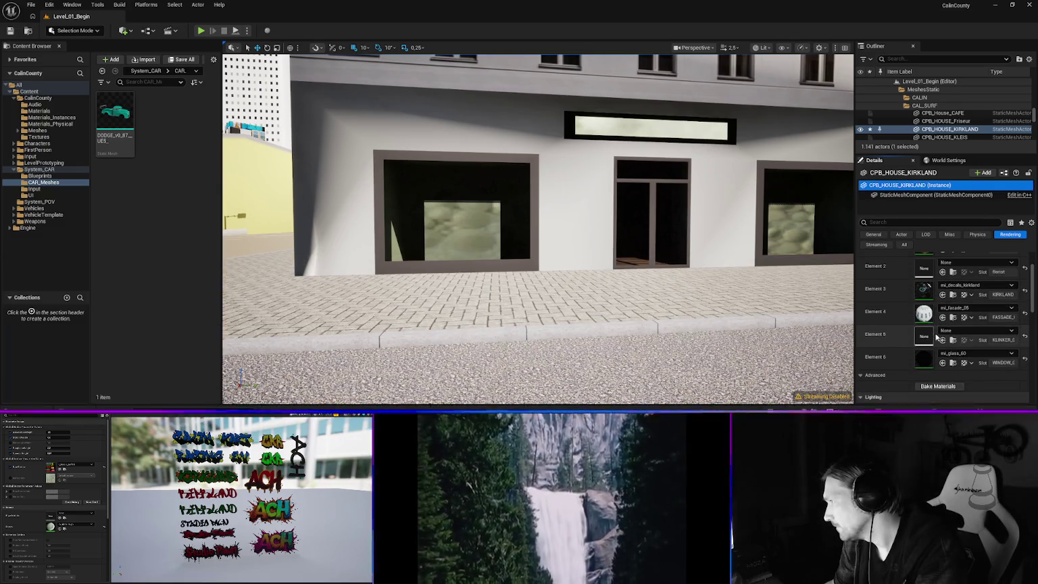
# - Assign mi_brick_klinker to the Kirkland house's Element 5 and fly around the storefront to check it
pyautogui.click(969, 329)
pyautogui.write('klink')
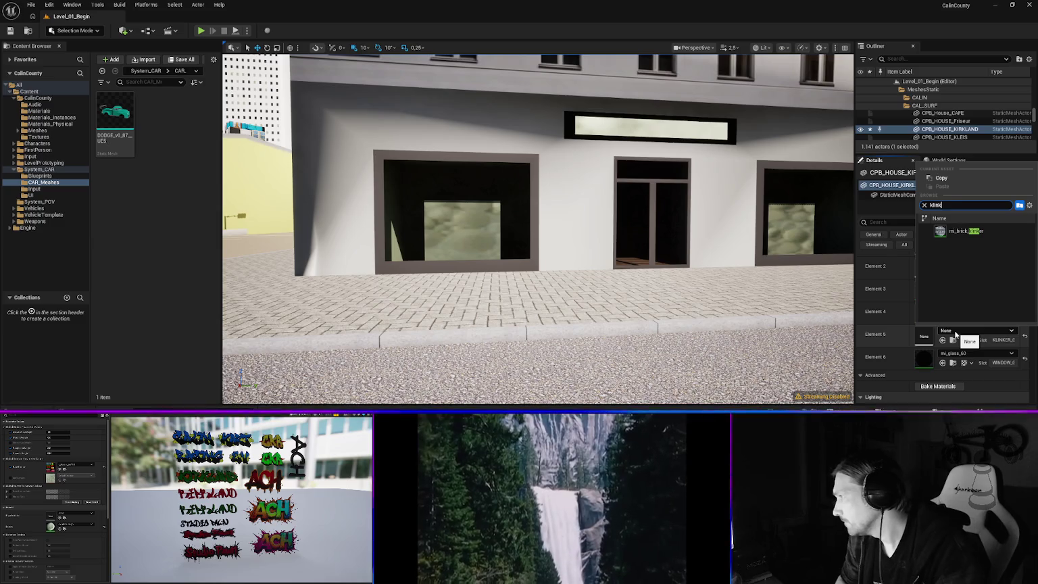
pyautogui.click(965, 231)
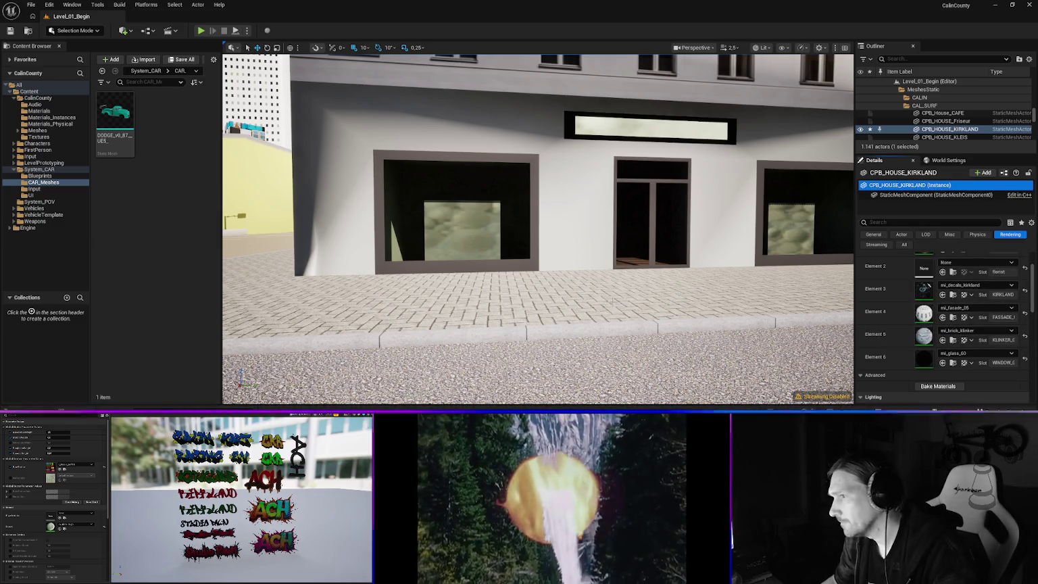
pyautogui.press('w')
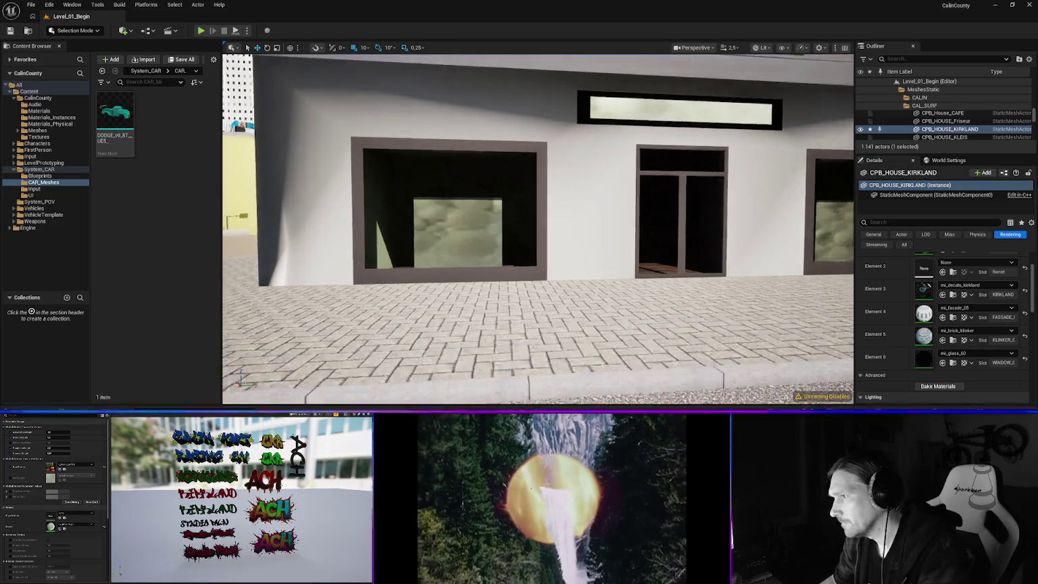
pyautogui.press('w')
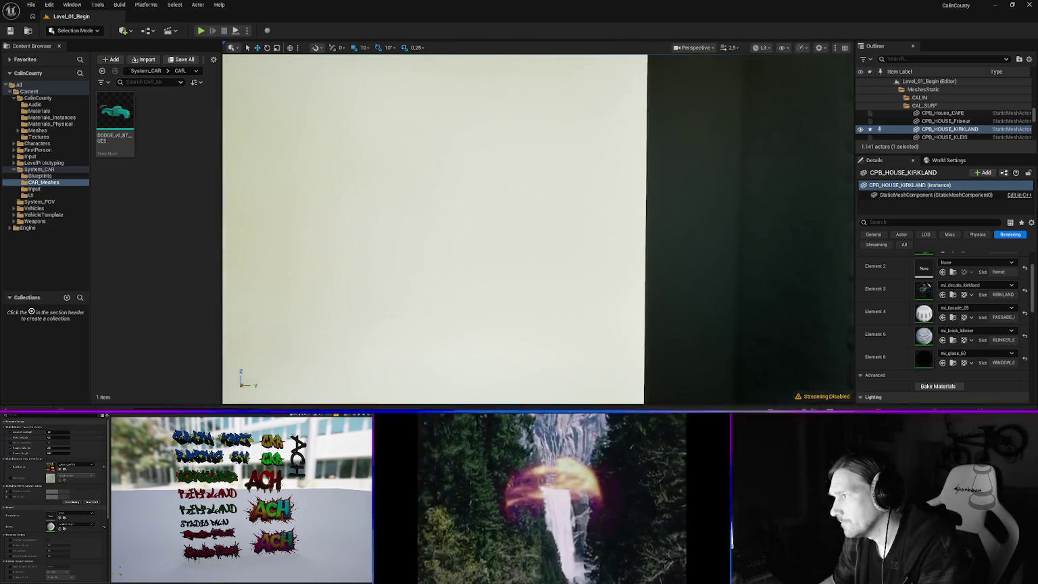
pyautogui.press('s')
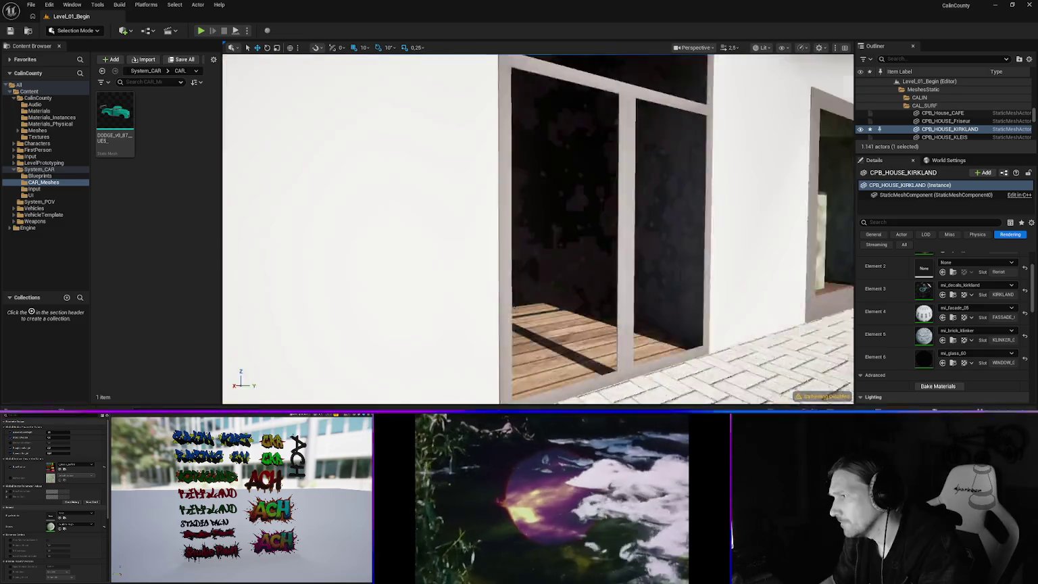
pyautogui.press('w')
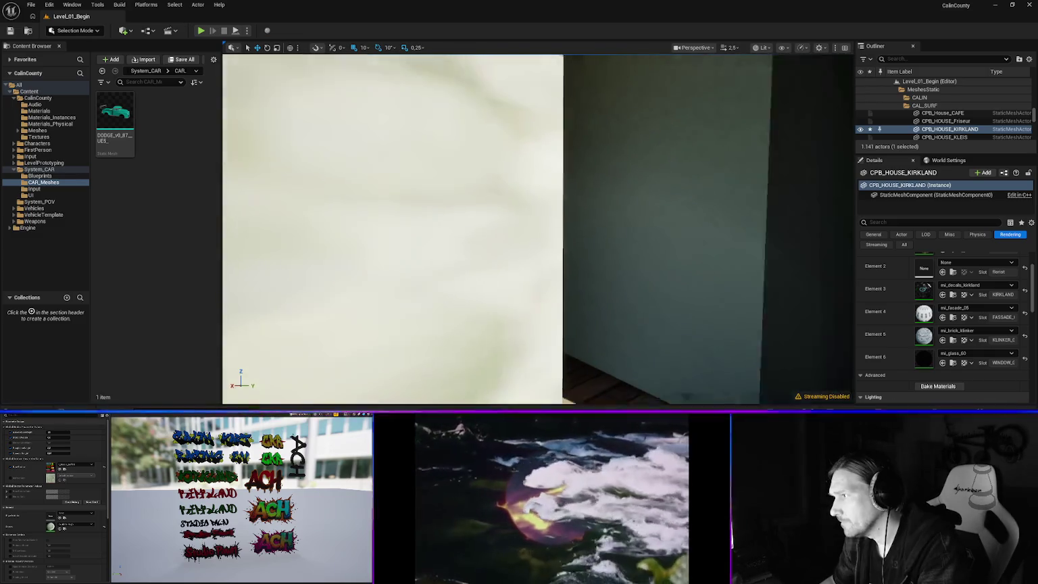
pyautogui.press('s')
pyautogui.press('s')
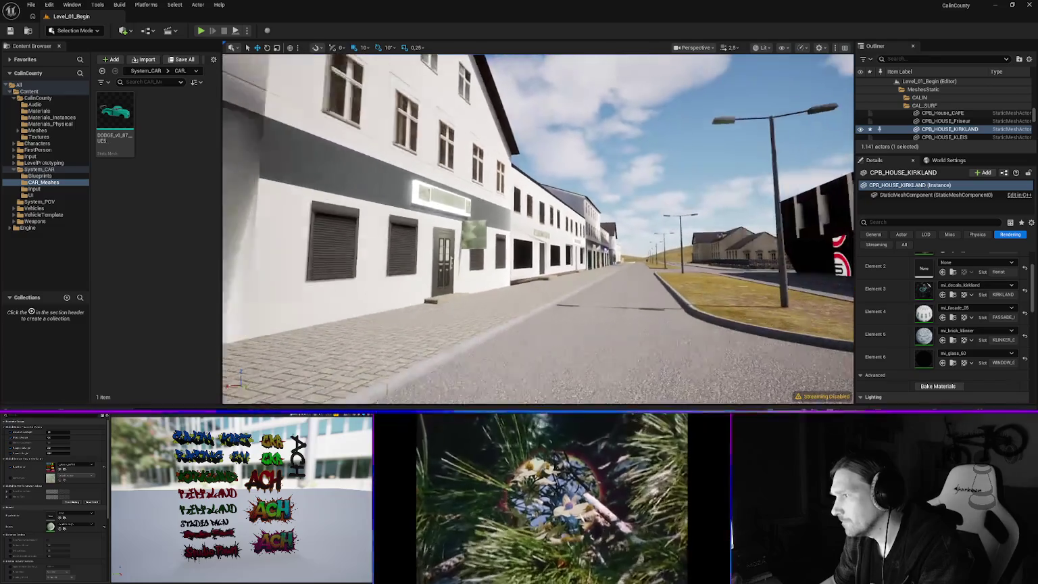
pyautogui.press('w')
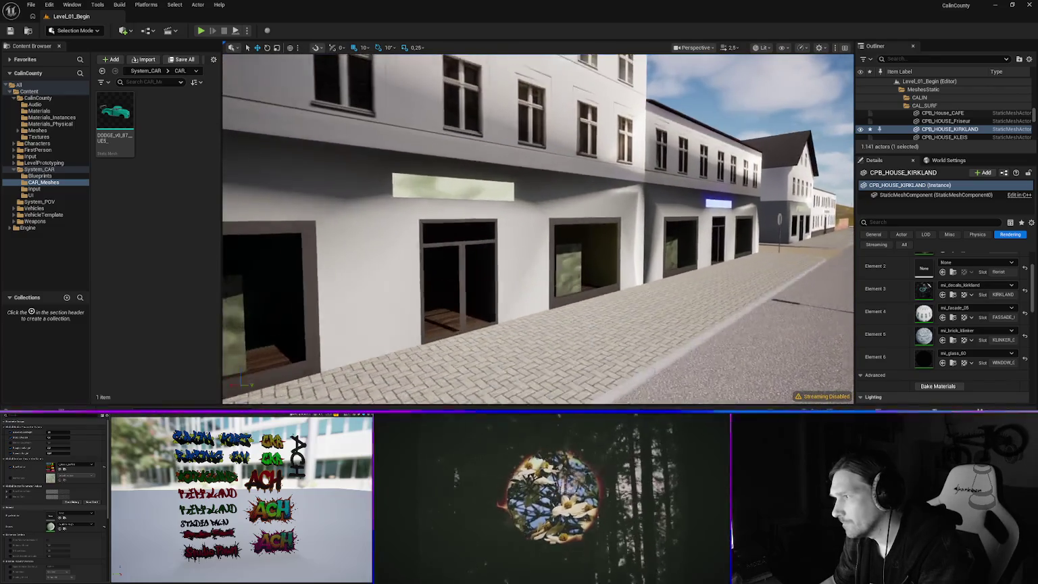
pyautogui.press('s')
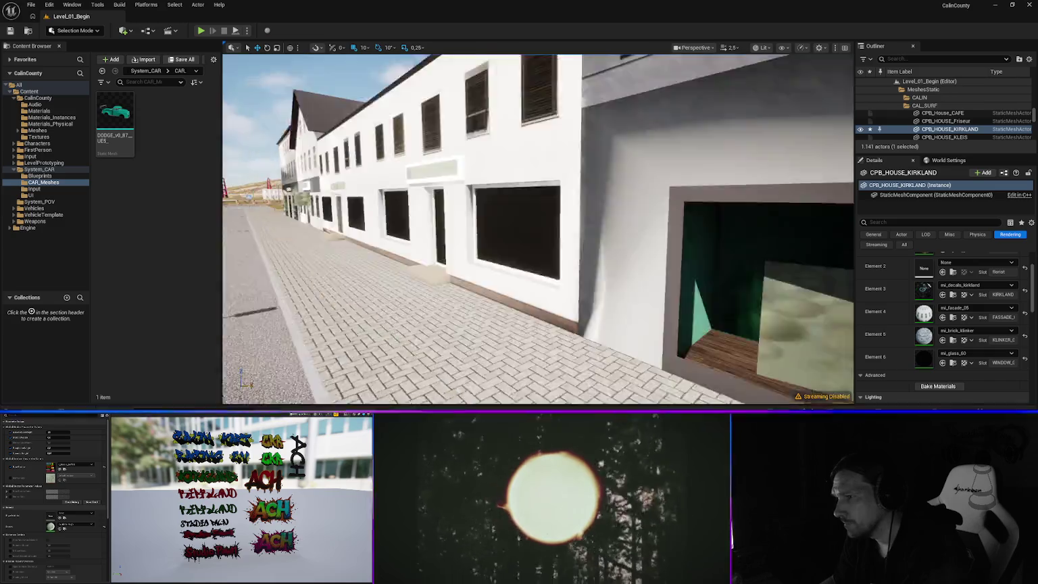
pyautogui.press('w')
pyautogui.press('w')
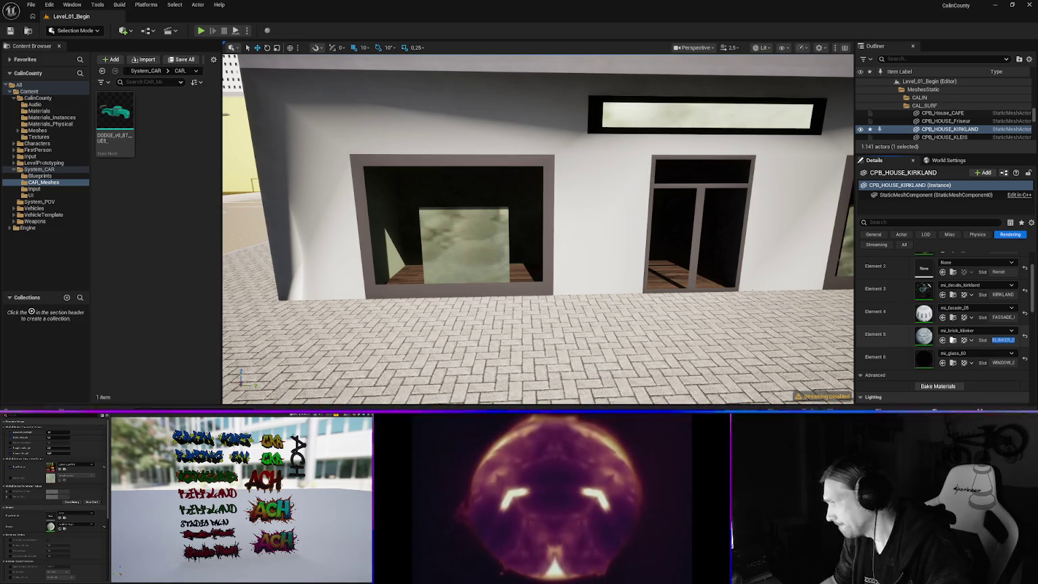
# - In Material Utilities slot mode, add a KLINKER_GREY slot mapped to mi_brick_klinker
pyautogui.click(97, 4)
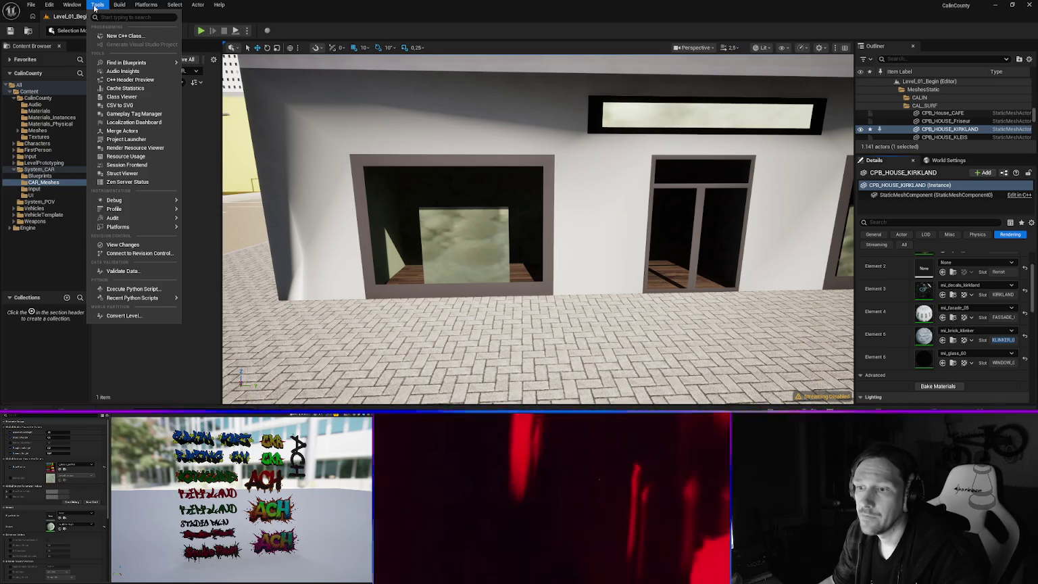
pyautogui.click(72, 5)
pyautogui.click(73, 5)
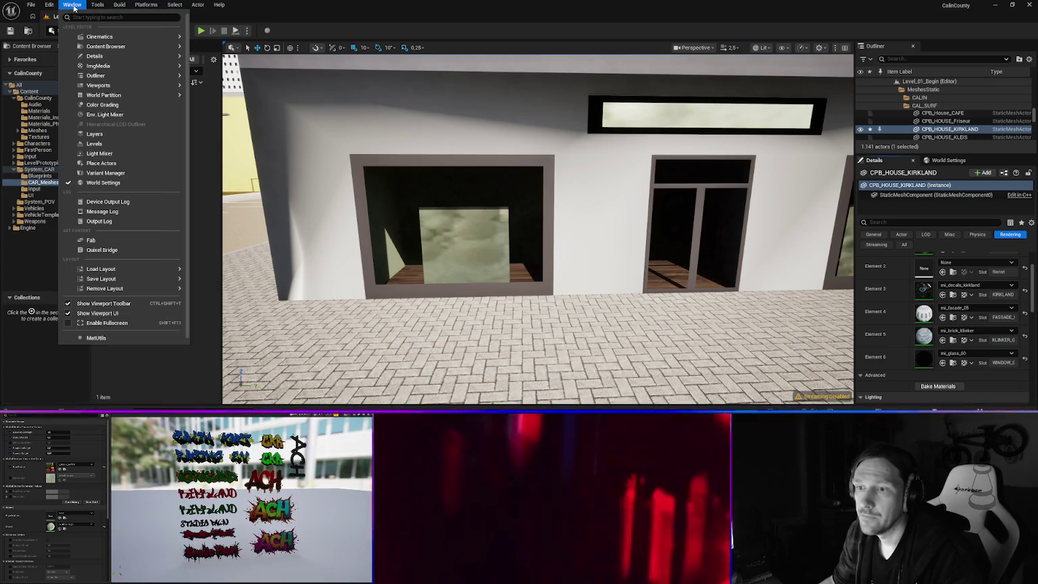
pyautogui.click(97, 337)
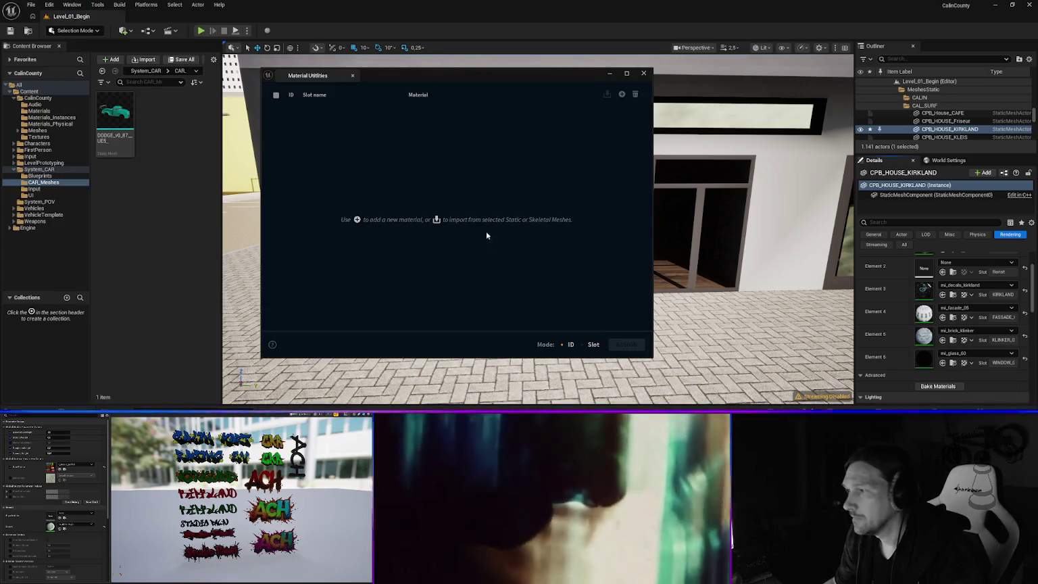
pyautogui.moveTo(446, 75)
pyautogui.mouseDown()
pyautogui.moveTo(520, 100)
pyautogui.moveTo(495, 100)
pyautogui.mouseUp()
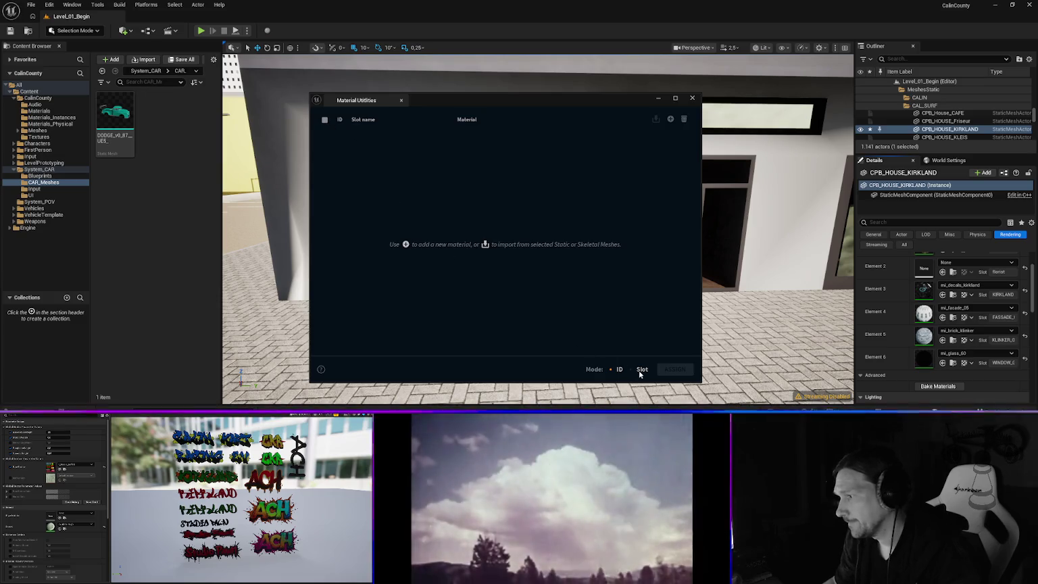
pyautogui.click(640, 369)
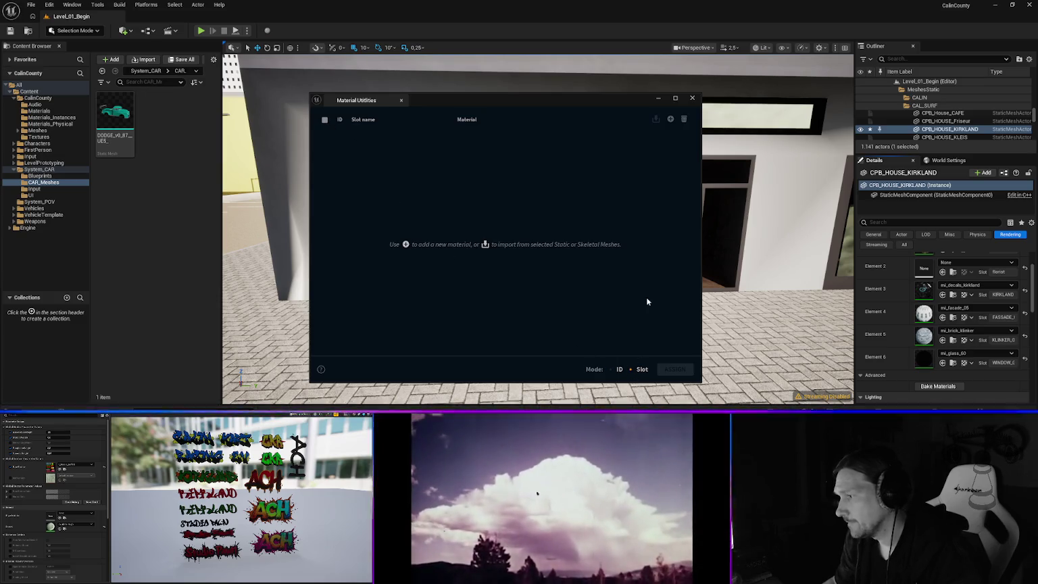
pyautogui.click(670, 120)
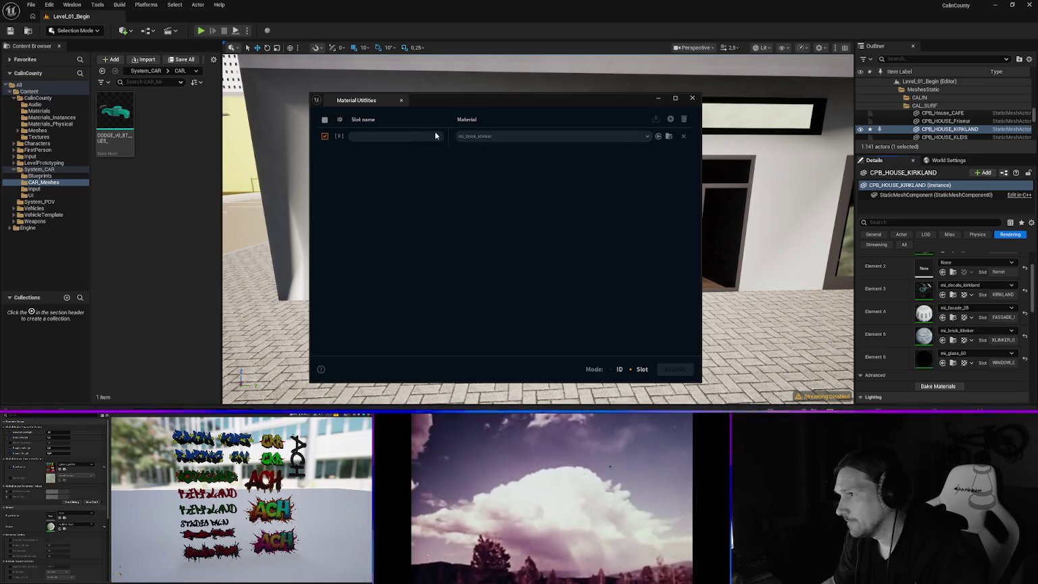
pyautogui.write('KLINKER_GREY')
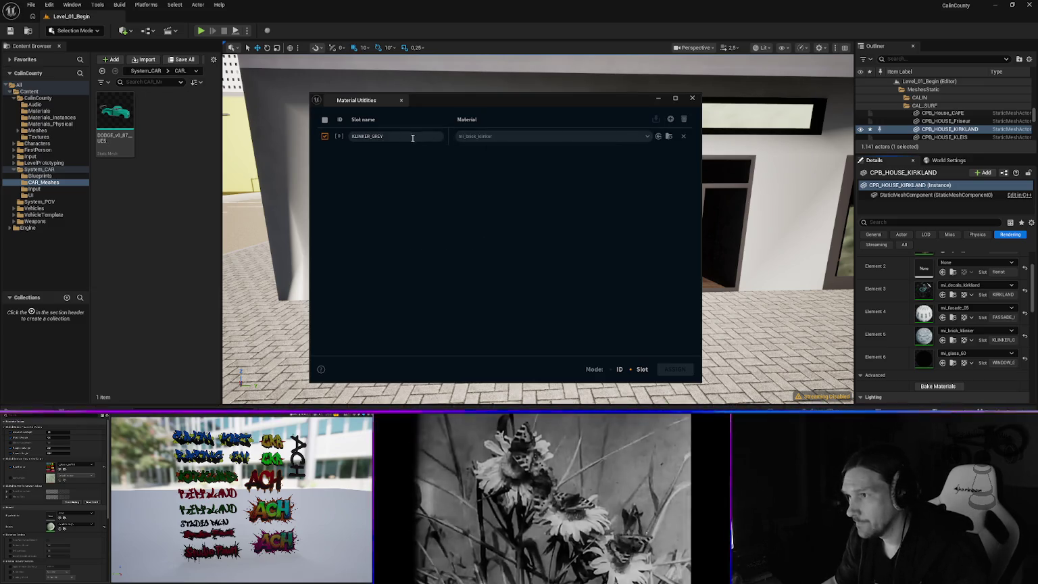
pyautogui.click(504, 134)
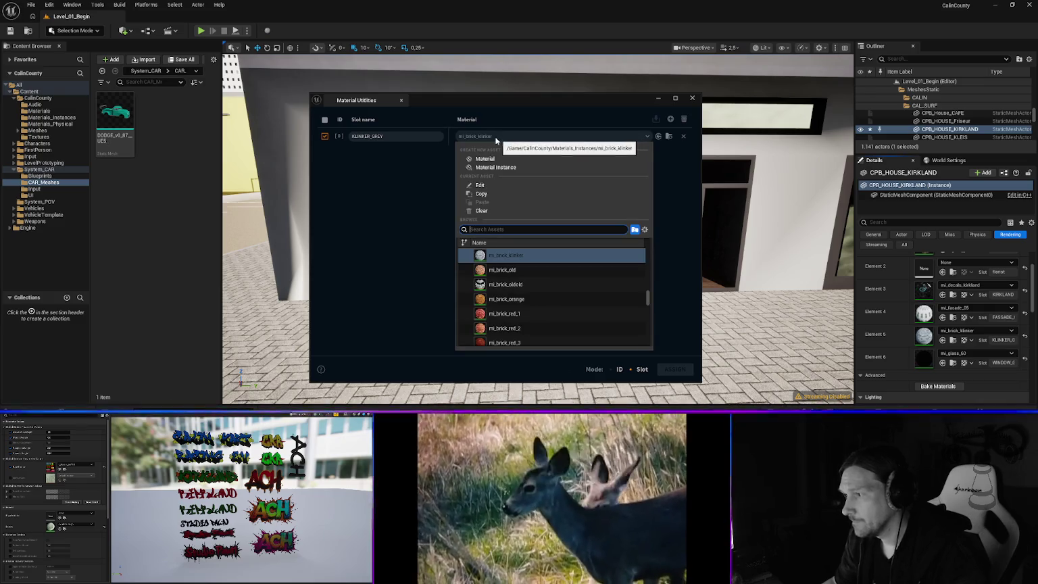
pyautogui.click(488, 136)
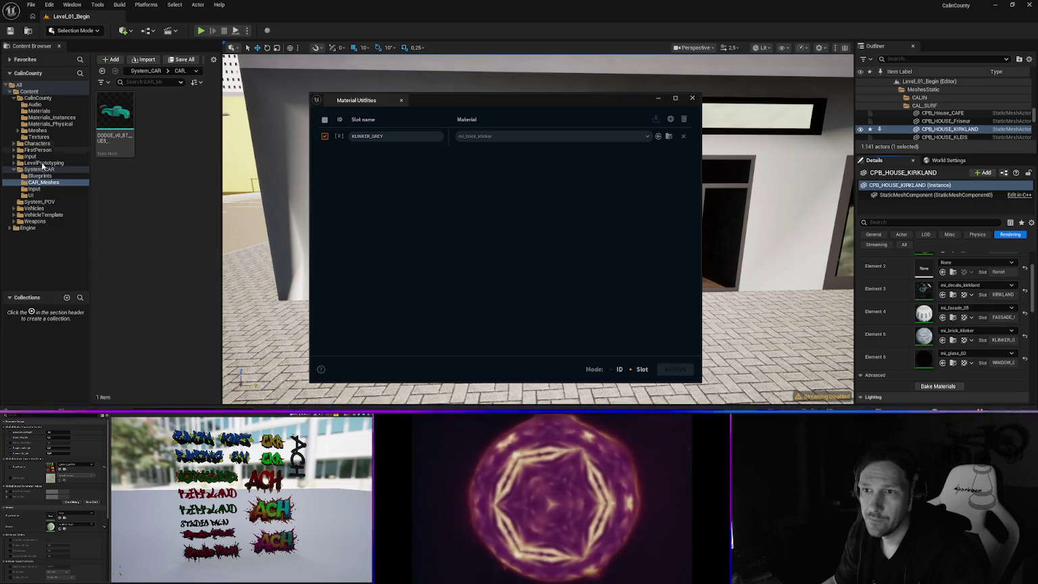
# - Select every mesh in Meshes/calin_main and bring up the save-all list
pyautogui.click(35, 131)
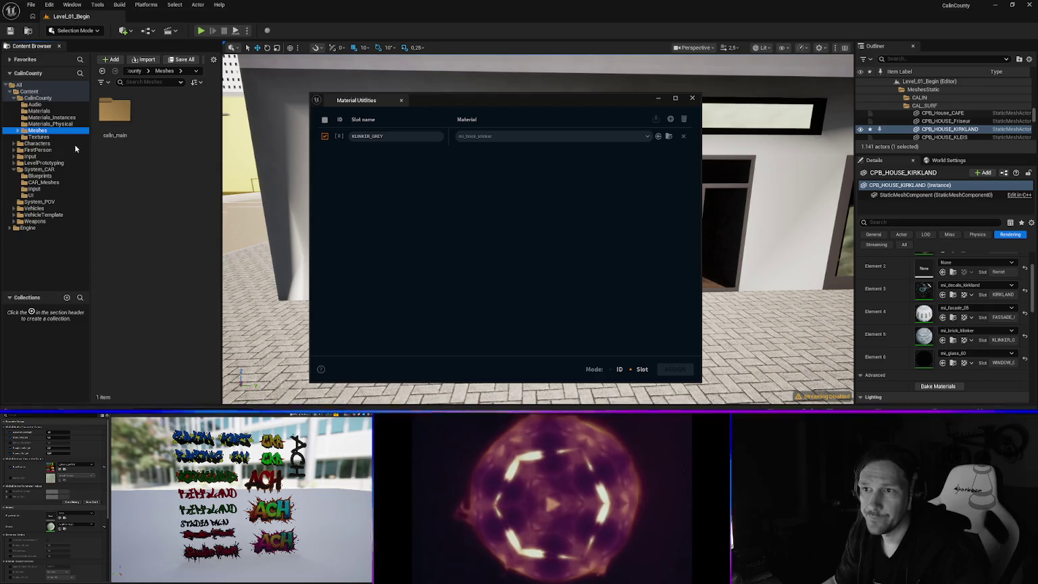
pyautogui.click(118, 119)
pyautogui.doubleClick(118, 118)
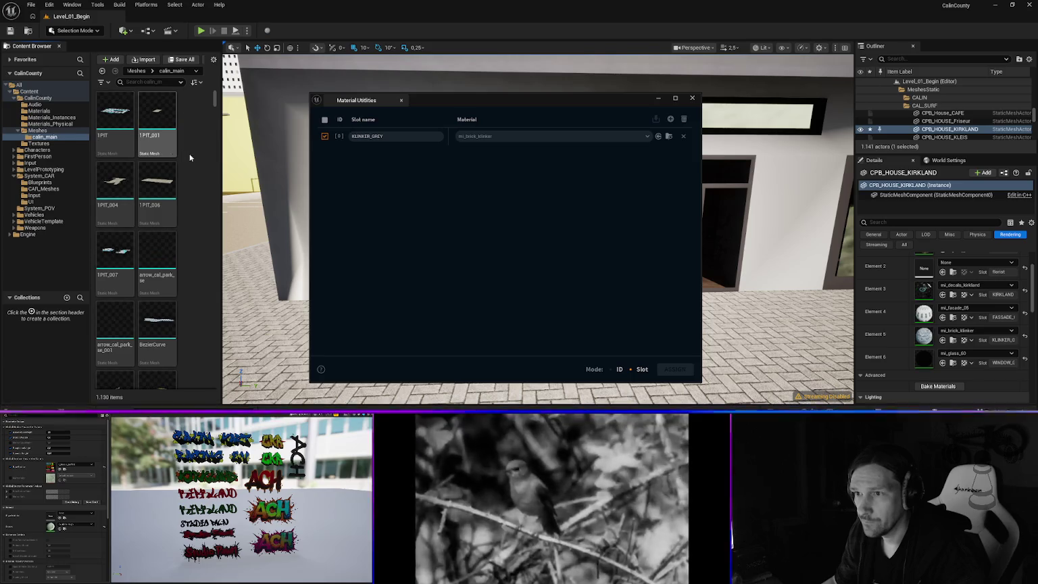
pyautogui.hotkey('ctrl', 'a')
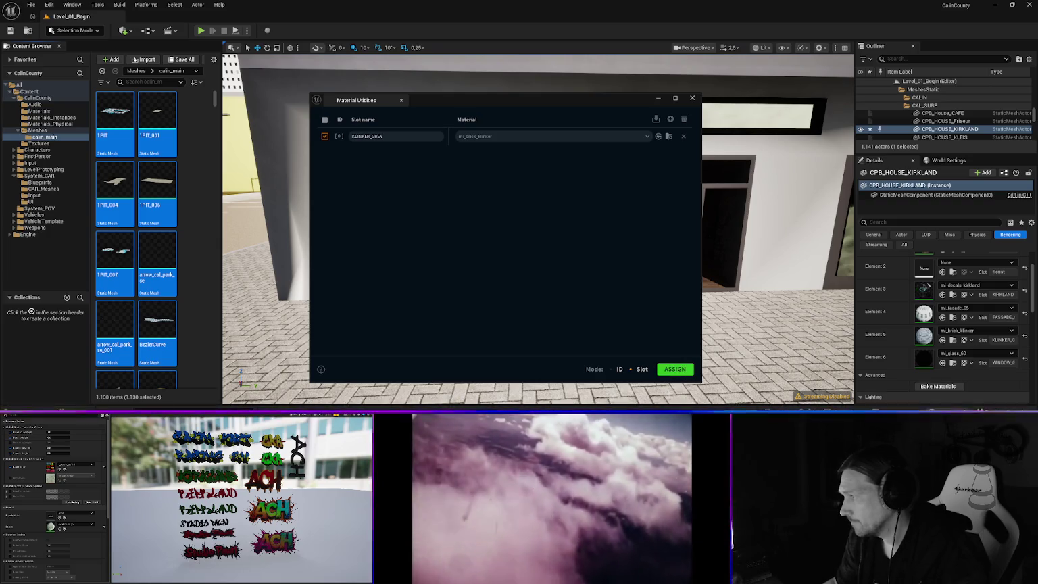
pyautogui.hotkey('ctrl', 'shift', 's')
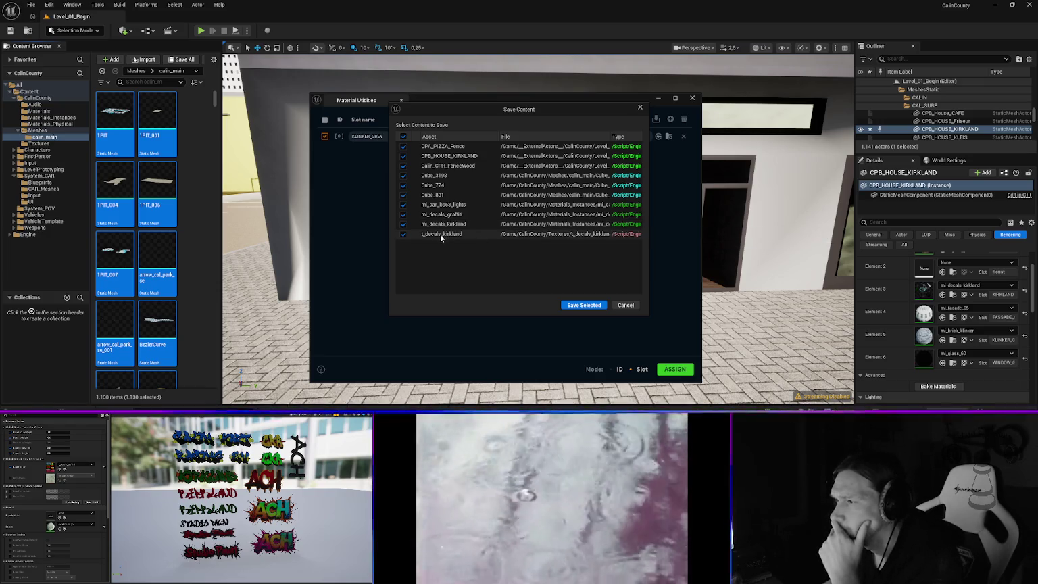
# - Resize the Save Content list to read the asset paths, then save the ten selected assets
pyautogui.moveTo(649, 263); pyautogui.dragTo(772, 265)
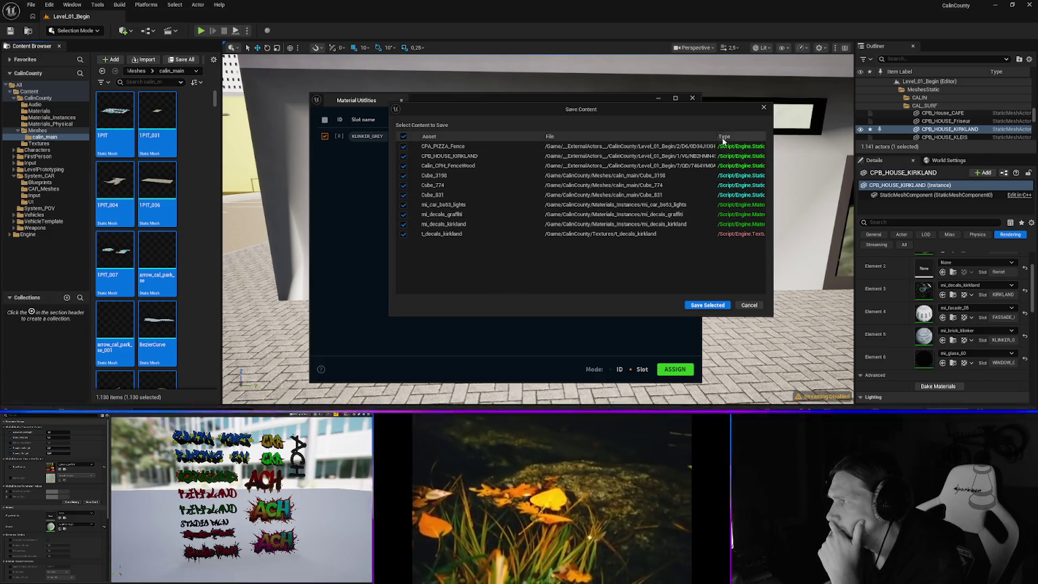
pyautogui.moveTo(716, 136)
pyautogui.mouseDown()
pyautogui.moveTo(738, 136)
pyautogui.moveTo(682, 137)
pyautogui.mouseUp()
pyautogui.moveTo(545, 139); pyautogui.dragTo(492, 136)
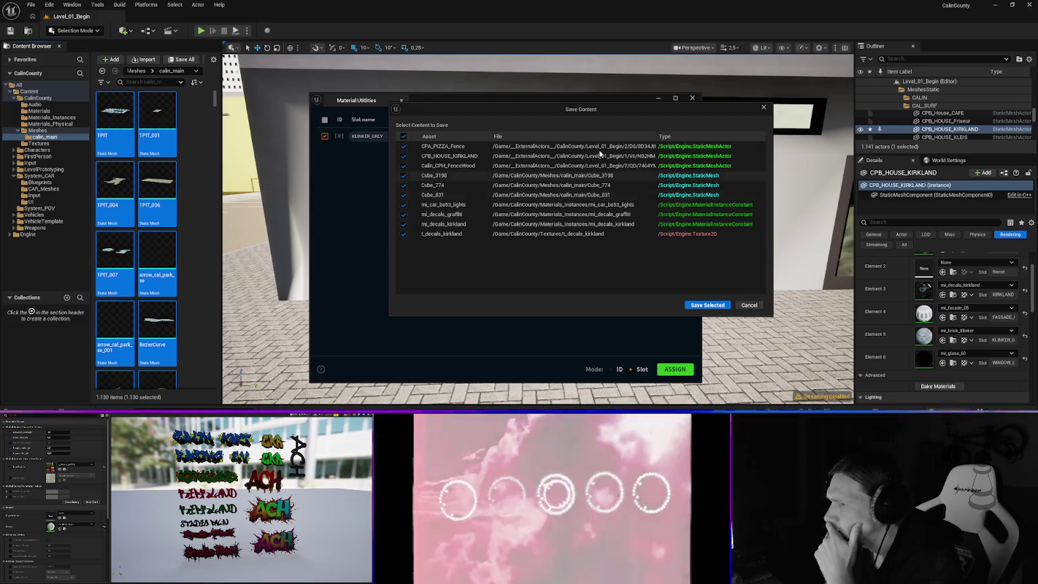
pyautogui.moveTo(479, 110)
pyautogui.mouseDown()
pyautogui.moveTo(549, 141)
pyautogui.moveTo(461, 181)
pyautogui.moveTo(432, 170)
pyautogui.moveTo(499, 96)
pyautogui.moveTo(473, 87)
pyautogui.mouseUp()
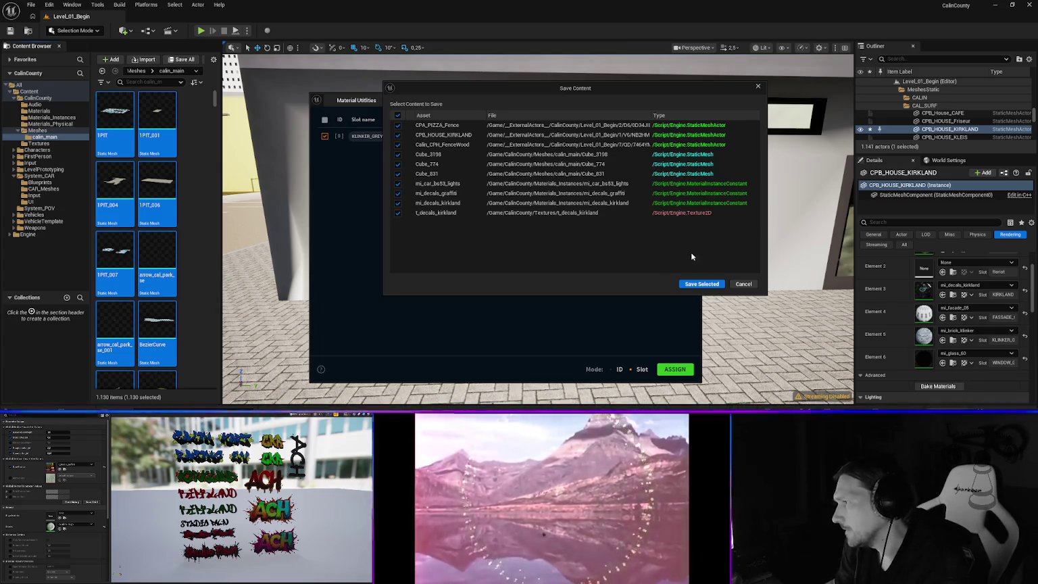
pyautogui.click(701, 284)
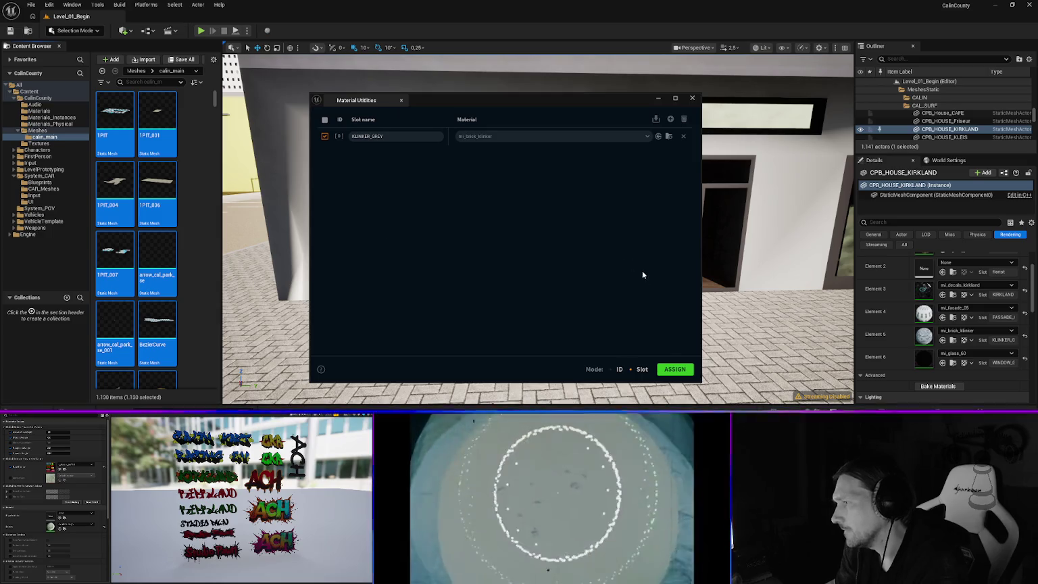
# - Close Material Utilities, fly over the rooftops and select the CPA_MODE_Shops shopfront
pyautogui.click(692, 99)
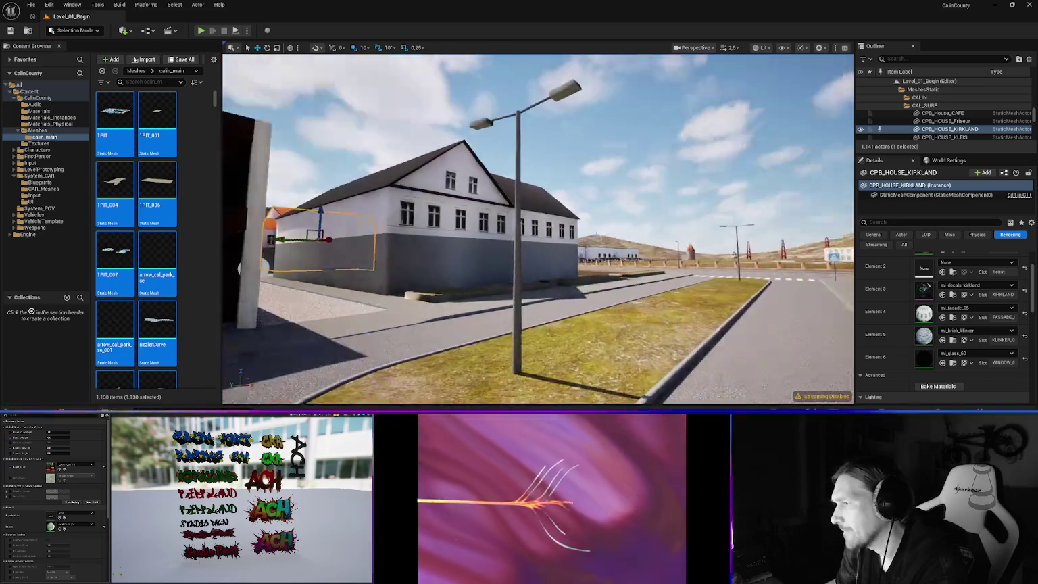
pyautogui.moveTo(676, 284); pyautogui.dragTo(707, 271)
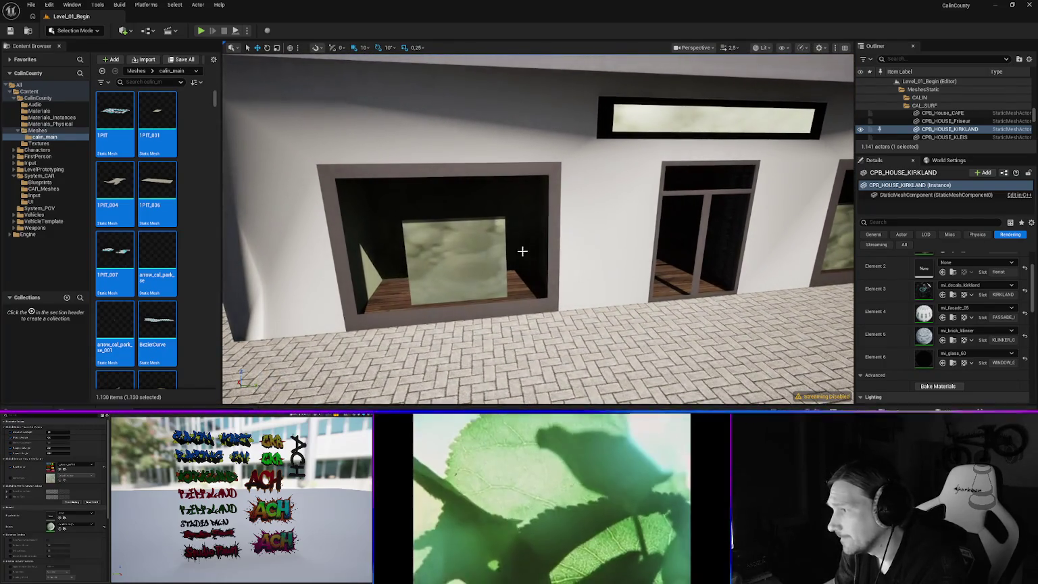
pyautogui.click(555, 263)
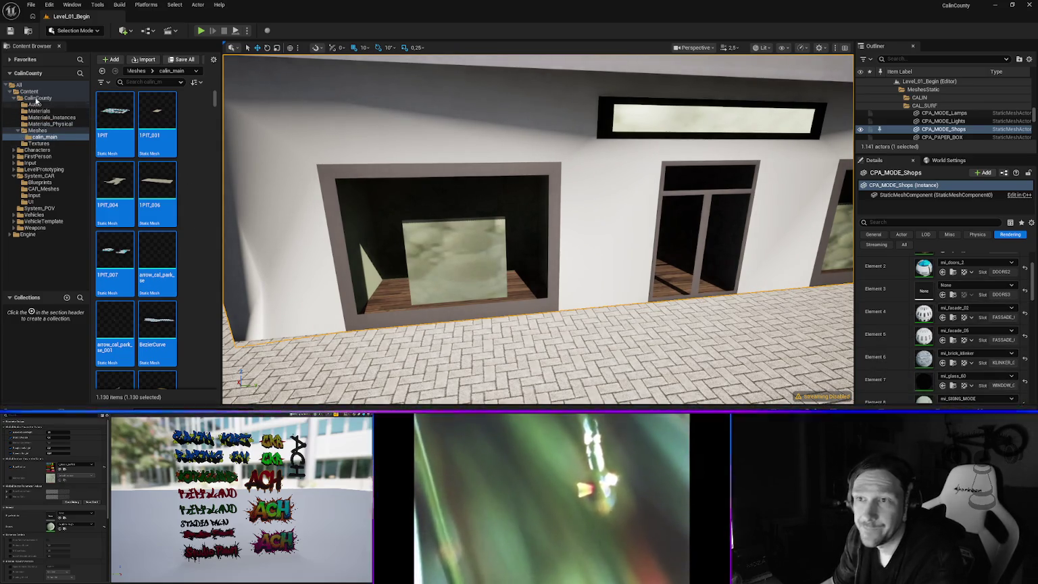
# - Open the Content Drawer on Materials_Instances and select the 'brick' search text
pyautogui.moveTo(222, 264); pyautogui.dragTo(198, 264)
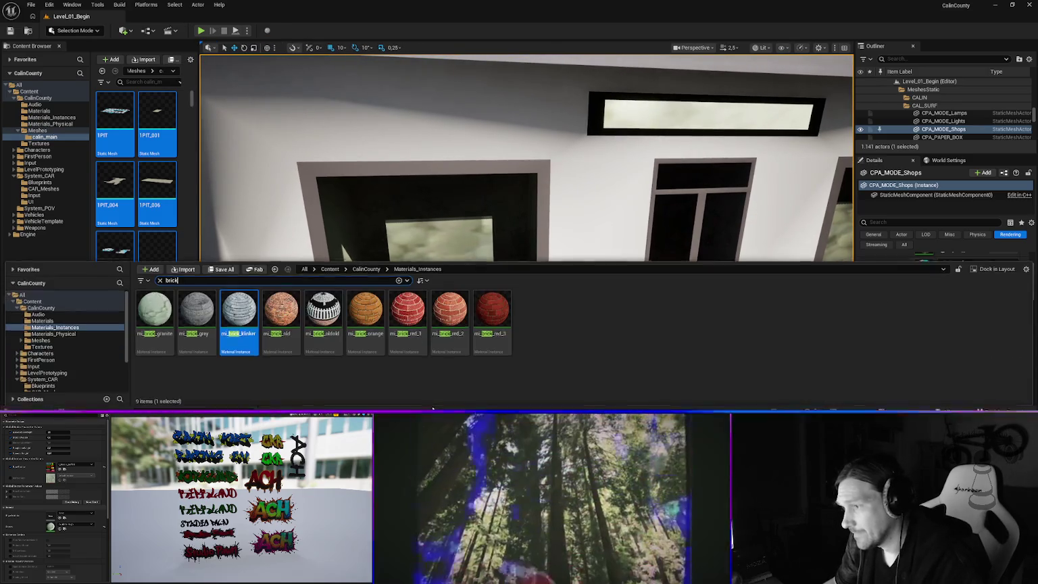
pyautogui.hotkey('ctrl', 'space')
pyautogui.click(174, 279)
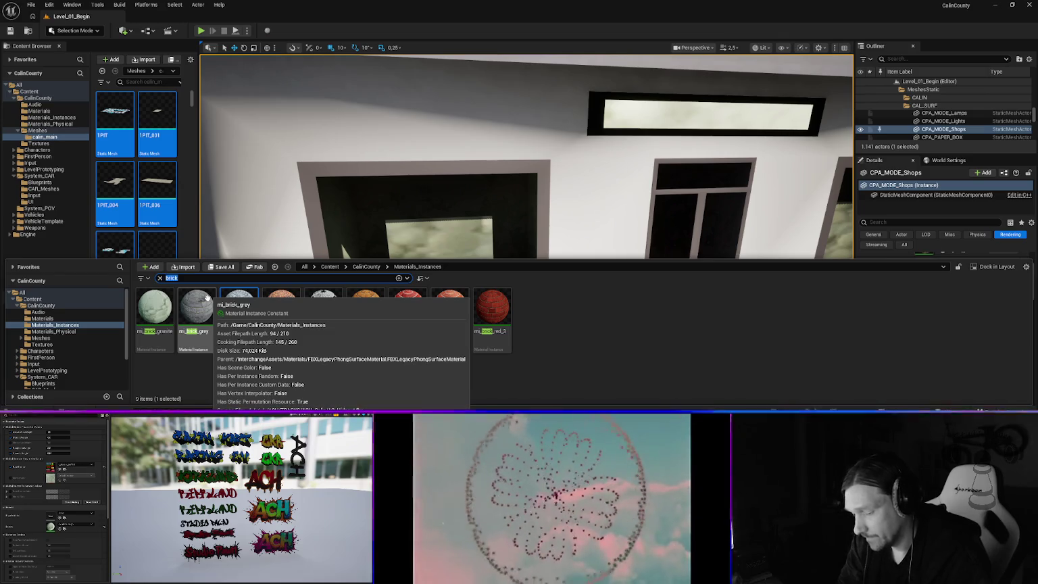
# - Filter the drawer by 'sign' and rename mi_SIGNS_PIZZA to mi_signs_domina
pyautogui.write('sign')
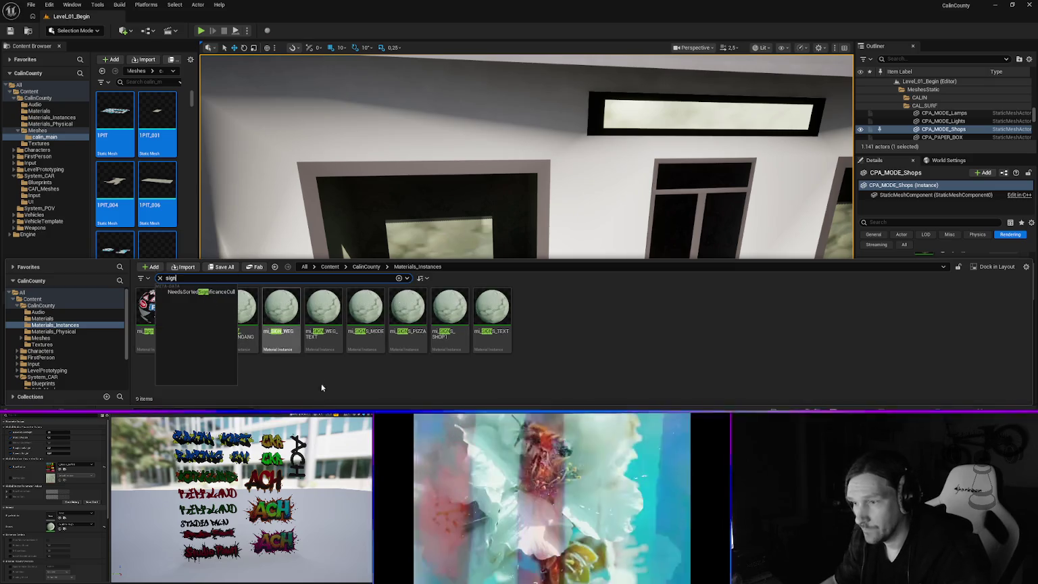
pyautogui.click(319, 380)
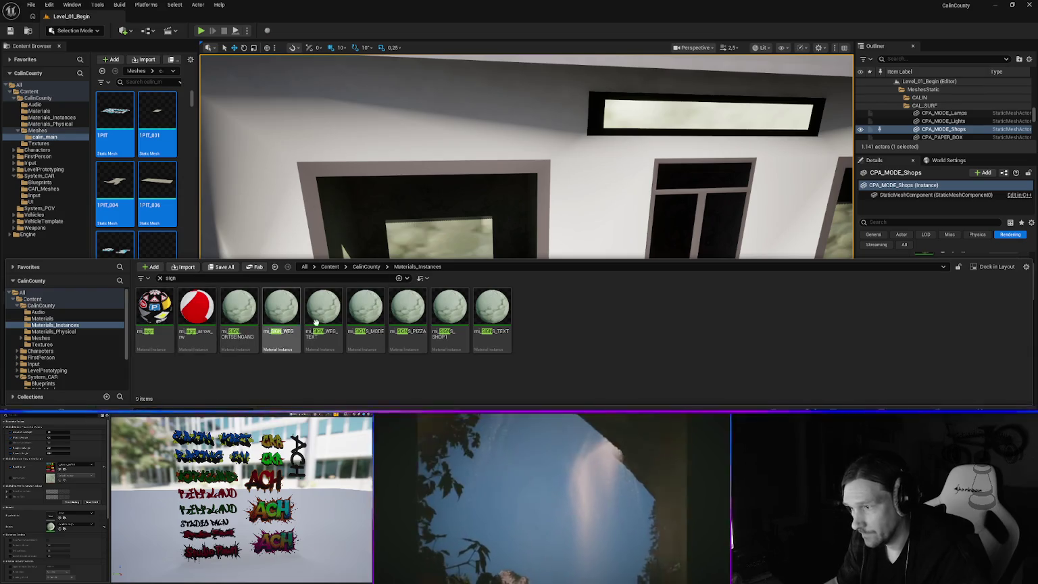
pyautogui.click(412, 323)
pyautogui.click(404, 333)
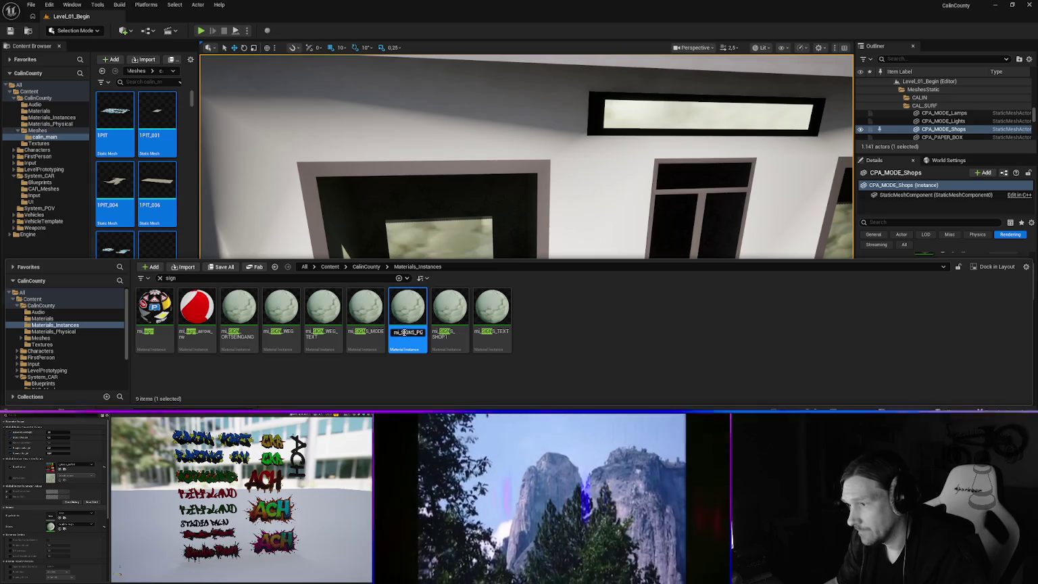
pyautogui.doubleClick(403, 332)
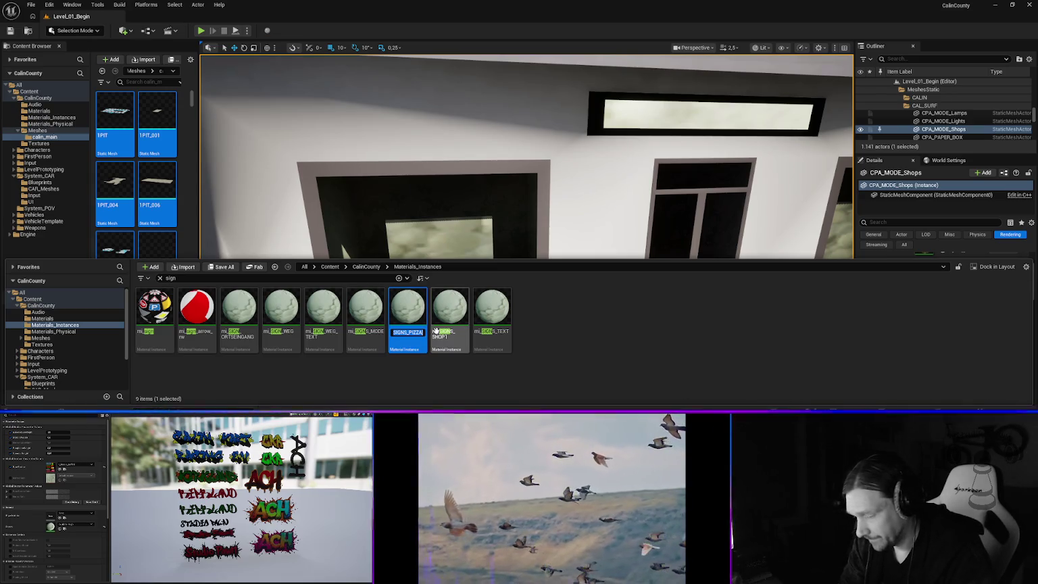
pyautogui.write('mi_signas')
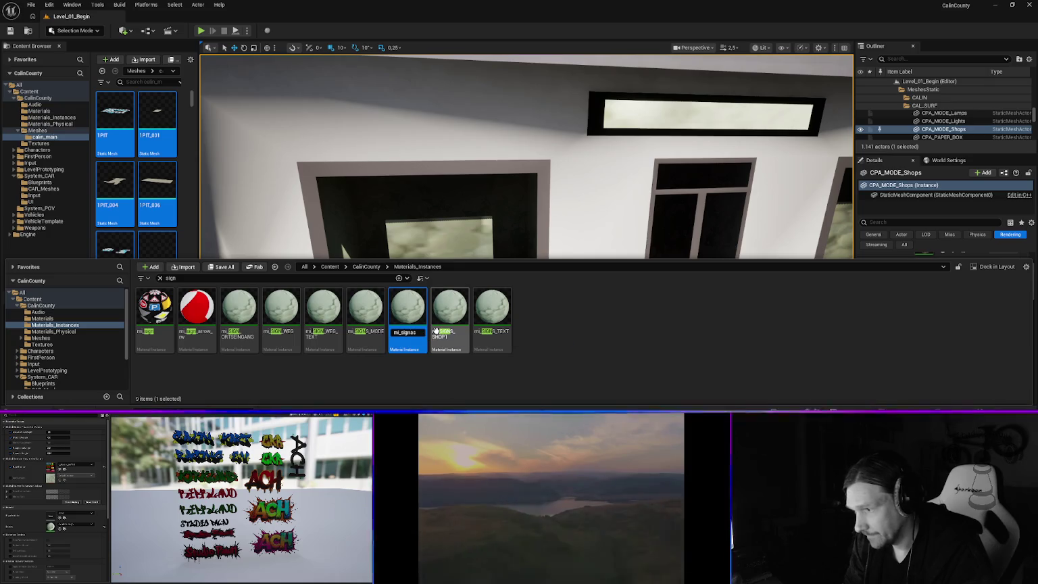
pyautogui.press('BackSpace')
pyautogui.write('s_')
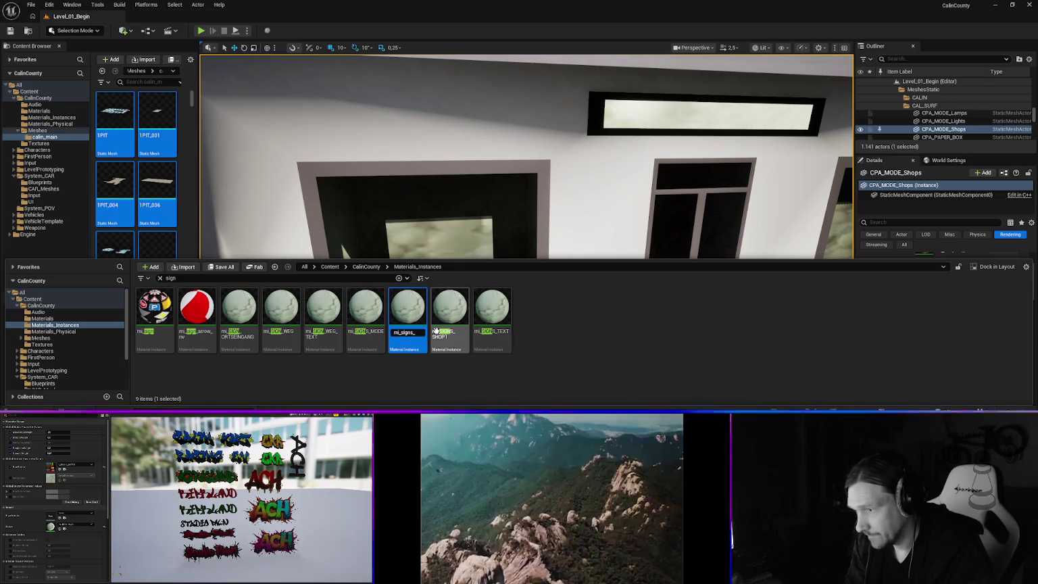
pyautogui.write('domina')
pyautogui.press('Return')
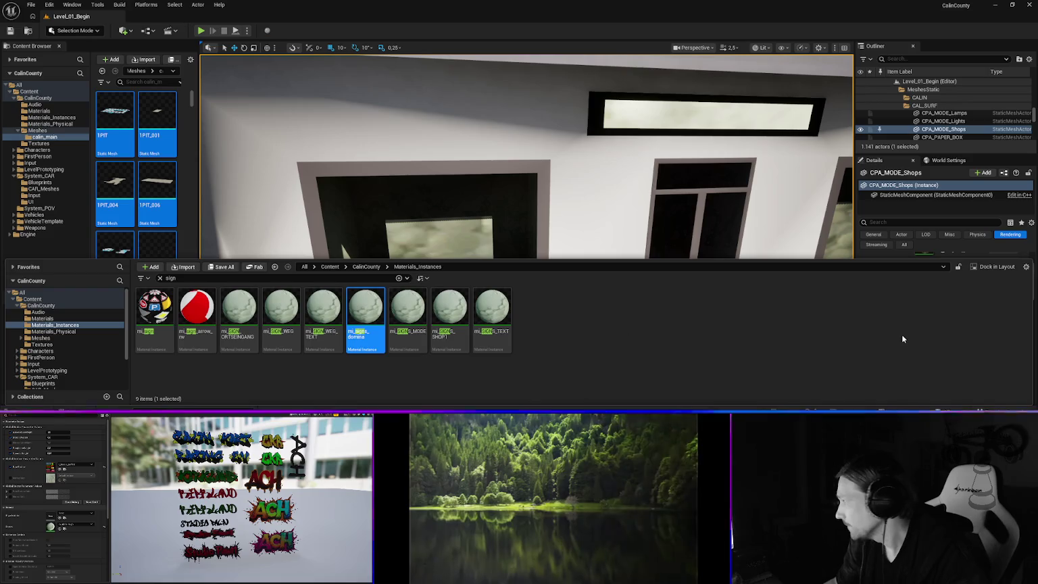
pyautogui.hotkey('ctrl', 'space')
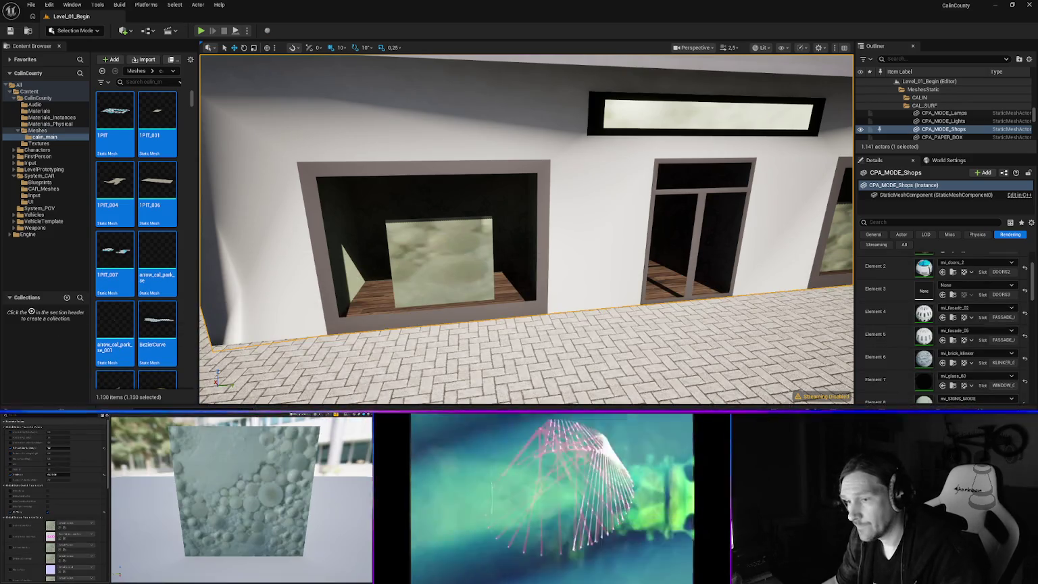
# - Drag the five t_signs PNGs from Explorer's UE_Textures folder into the project's Textures folder
pyautogui.hotkey('alt', 'Tab')
pyautogui.moveTo(335, 101); pyautogui.dragTo(425, 102)
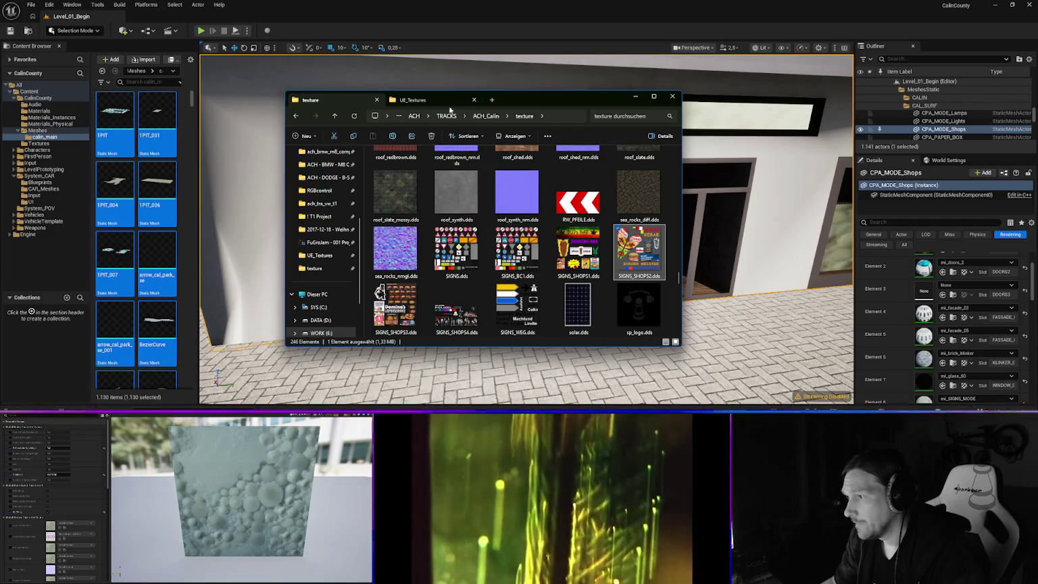
pyautogui.click(414, 100)
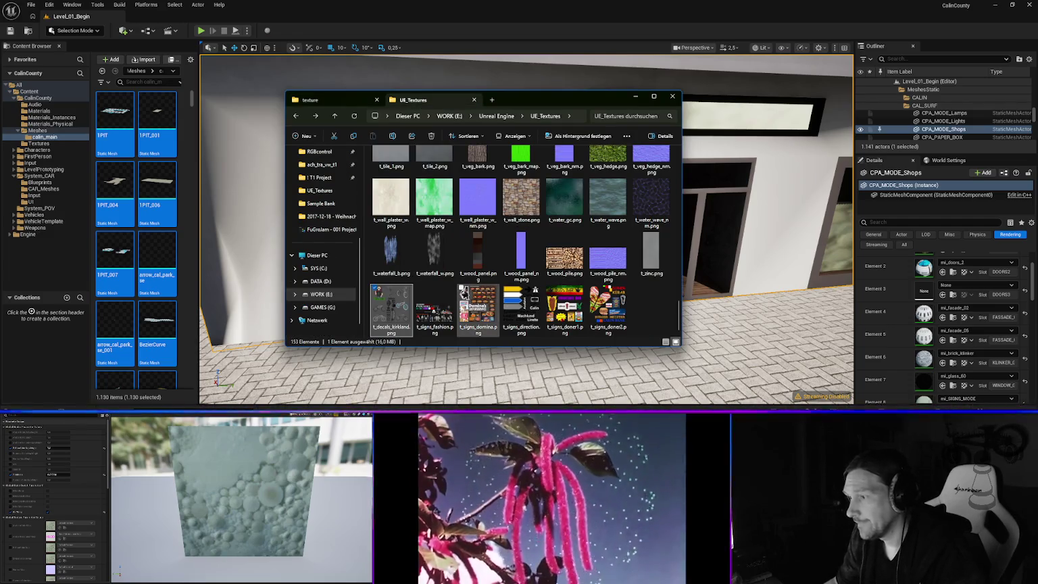
pyautogui.moveTo(645, 318)
pyautogui.mouseDown()
pyautogui.moveTo(439, 327)
pyautogui.moveTo(449, 316)
pyautogui.moveTo(583, 342)
pyautogui.moveTo(477, 307)
pyautogui.moveTo(460, 402)
pyautogui.moveTo(40, 404)
pyautogui.moveTo(246, 324)
pyautogui.mouseUp()
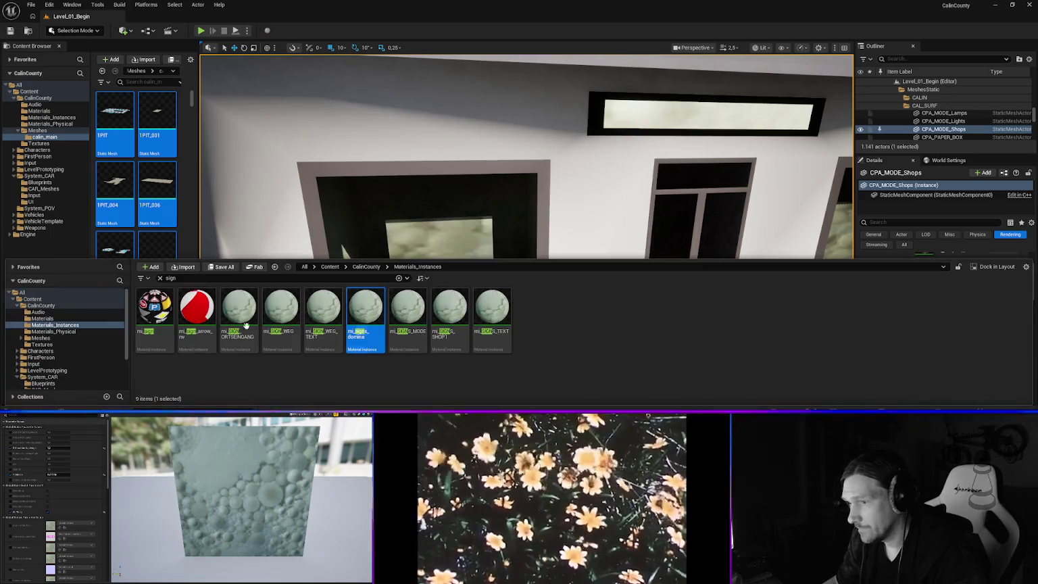
pyautogui.click(42, 344)
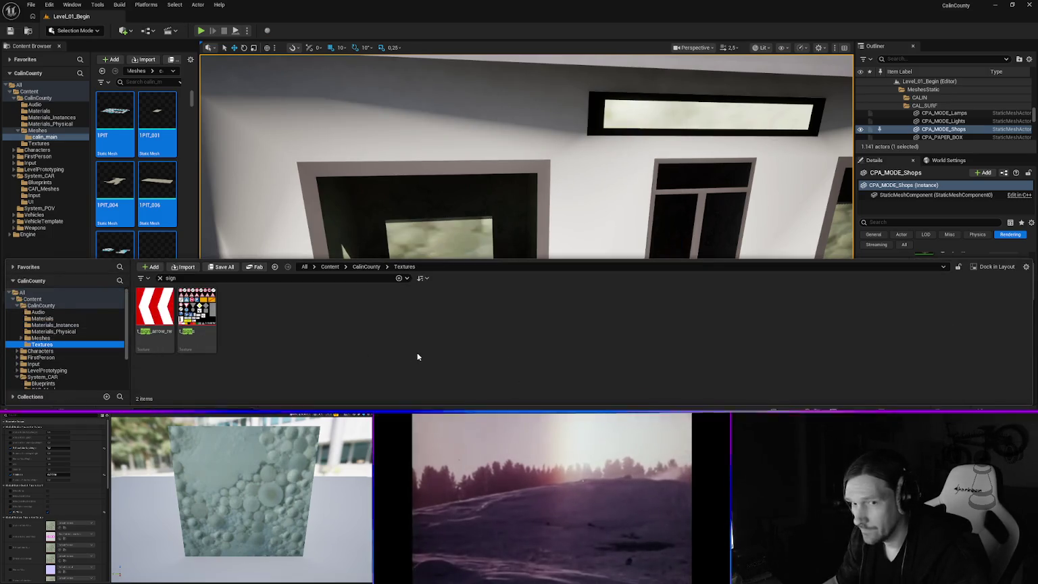
pyautogui.hotkey('alt', 'Tab')
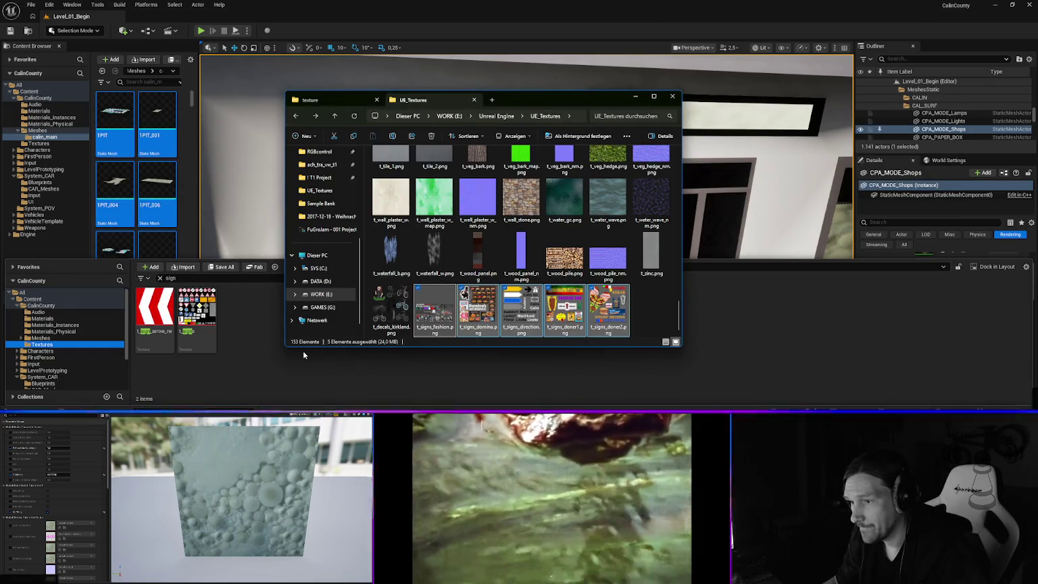
pyautogui.moveTo(302, 350); pyautogui.dragTo(302, 350)
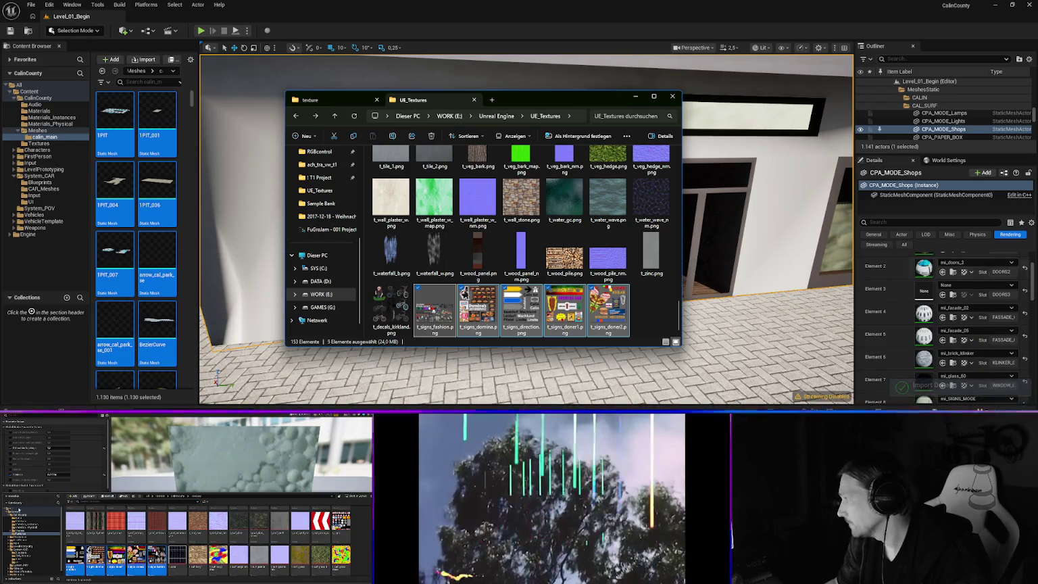
# - Back in Unreal, filter the Textures folder by 'signs'
pyautogui.click(613, 14)
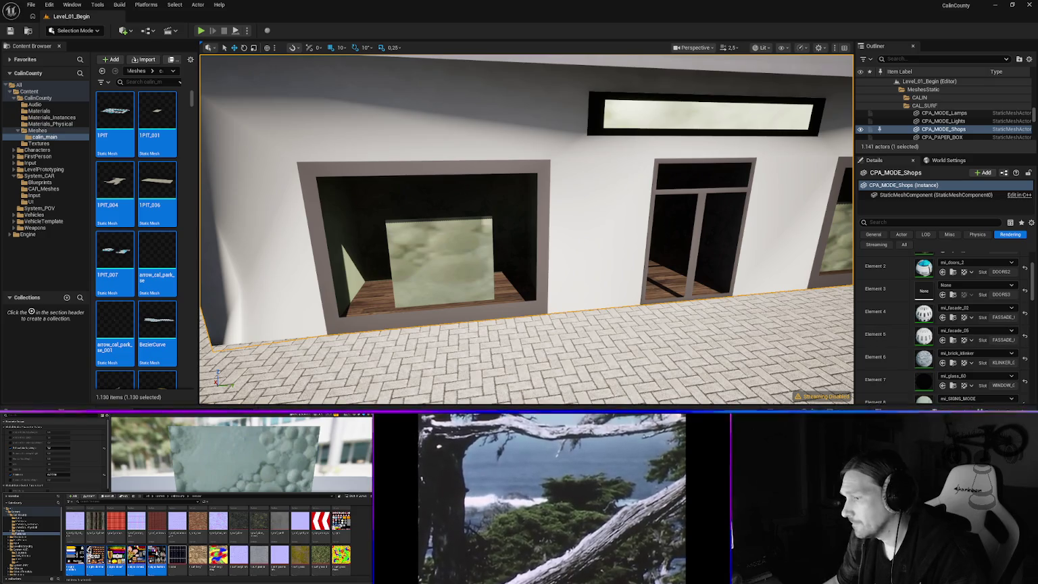
pyautogui.hotkey('ctrl', 'space')
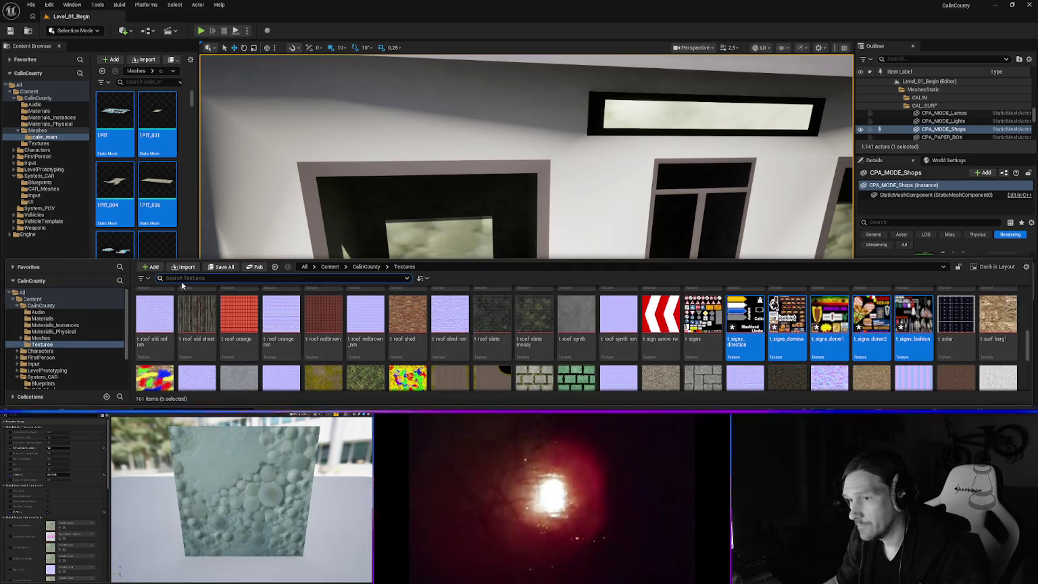
pyautogui.click(184, 279)
pyautogui.write('signs')
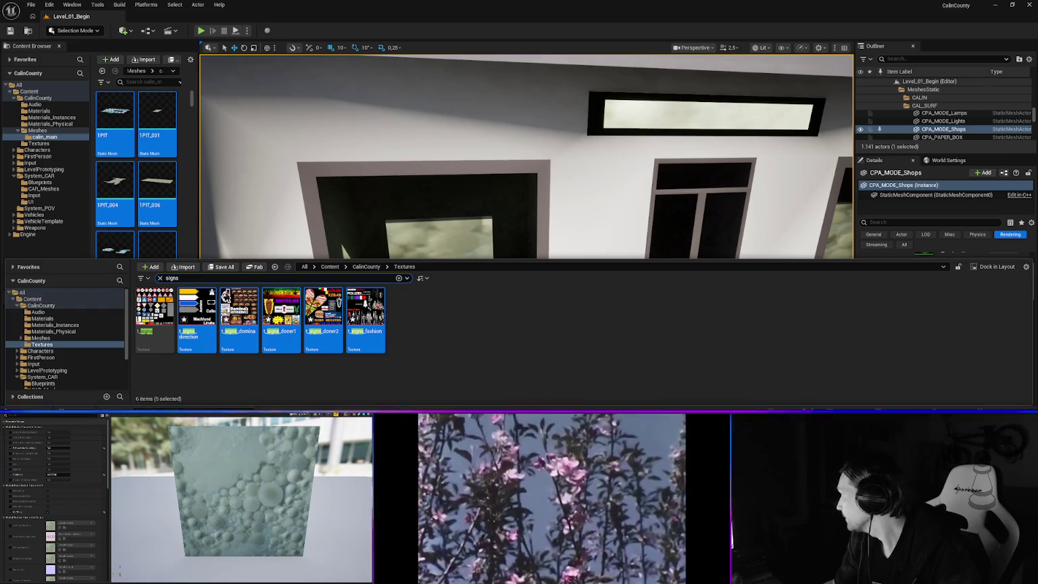
# - Drag t_signs_domina from the 'signs' texture list into the sign material's graph
pyautogui.hotkey('ctrl', 'space')
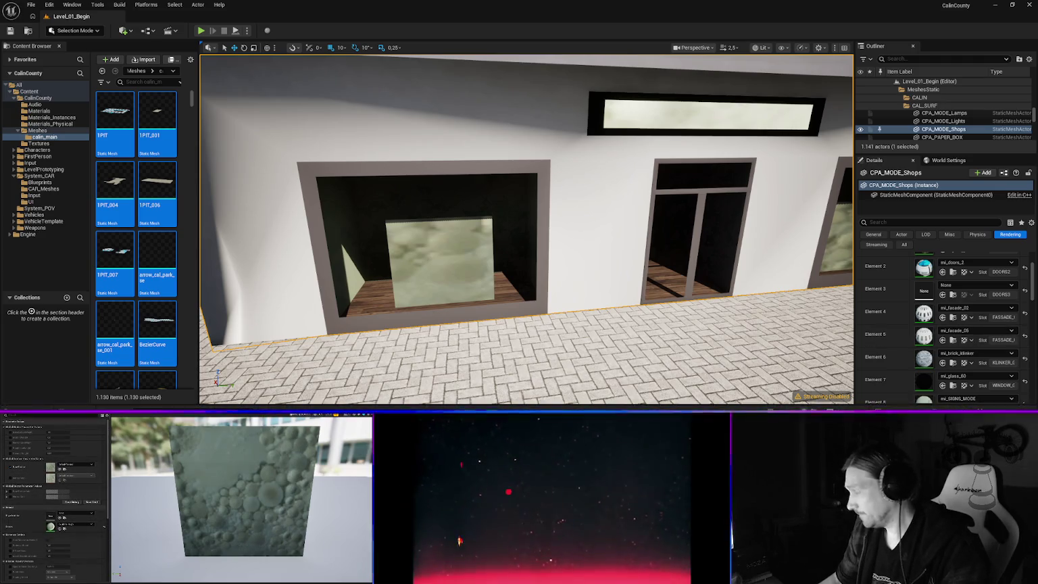
pyautogui.hotkey('ctrl', 'space')
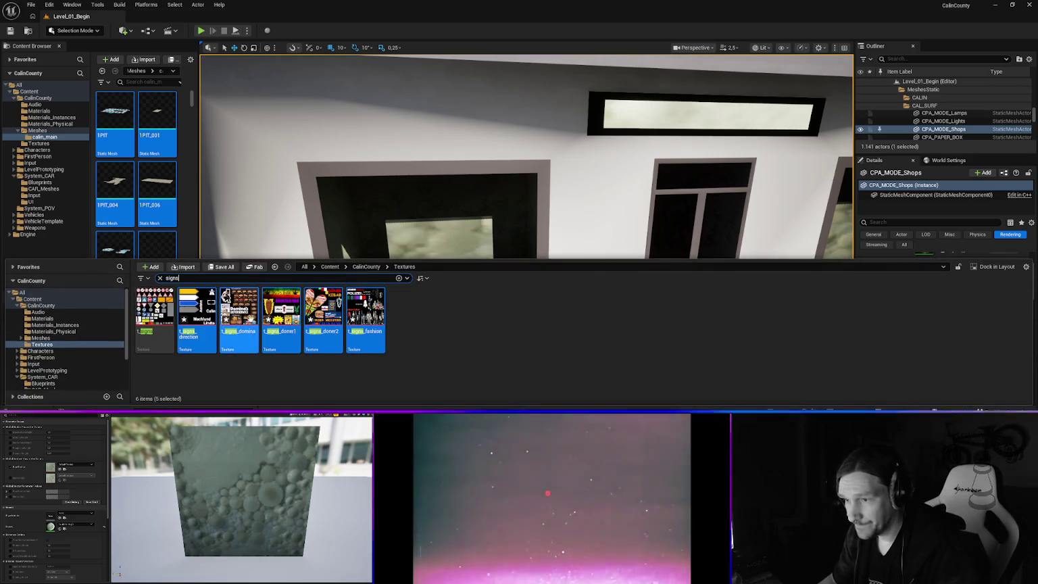
pyautogui.click(239, 314)
pyautogui.moveTo(20, 530); pyautogui.dragTo(60, 466)
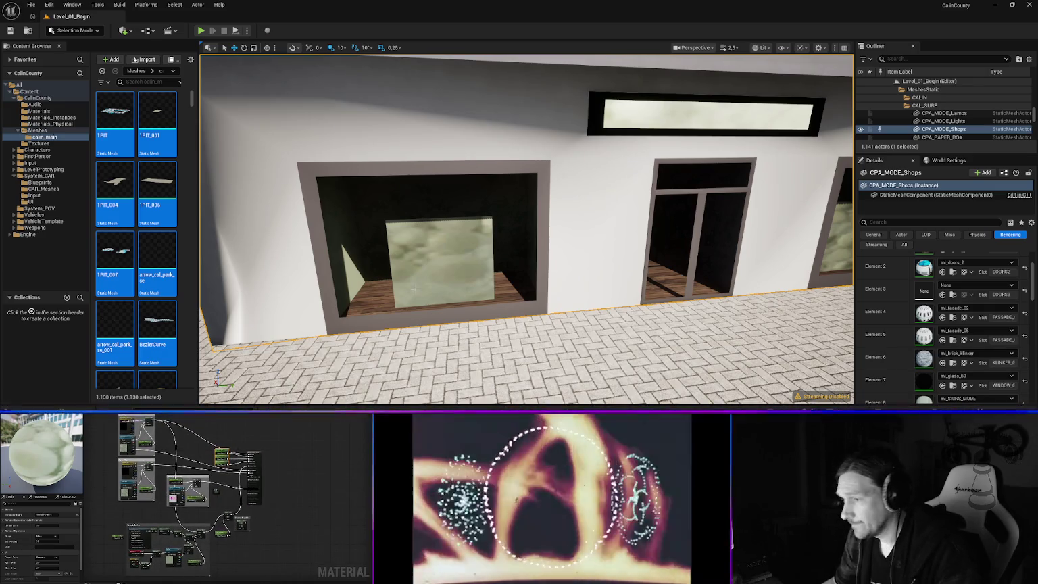
pyautogui.hotkey('ctrl', 'space')
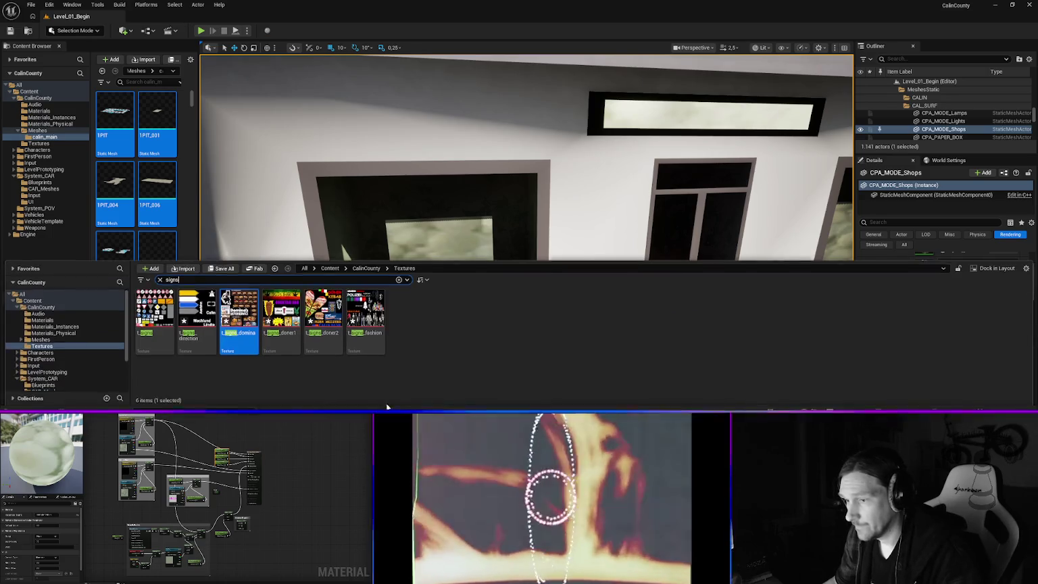
pyautogui.hotkey('ctrl', 'space')
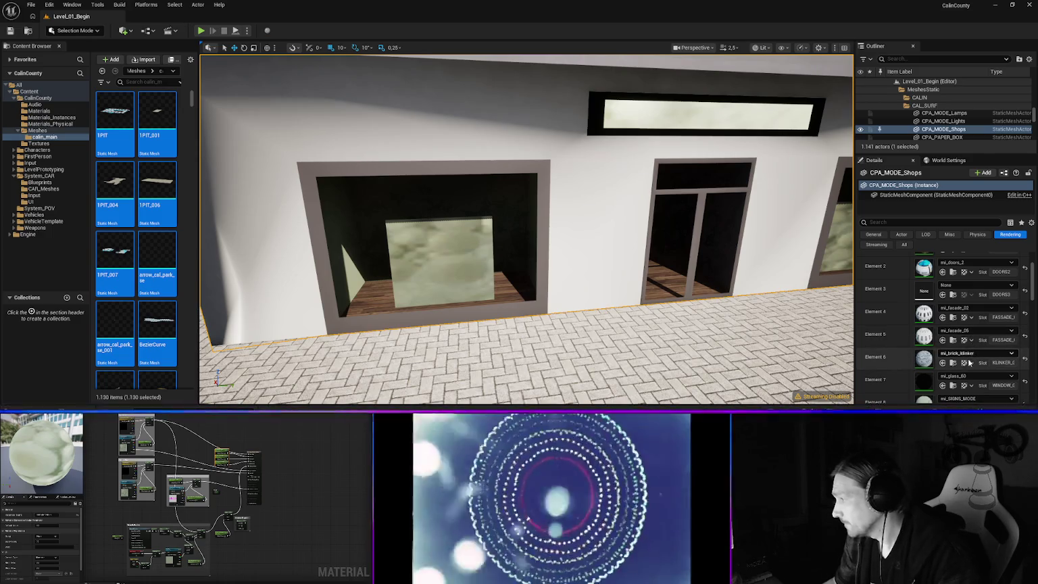
pyautogui.scroll(-1, 966, 358)
pyautogui.scroll(1, 976, 310)
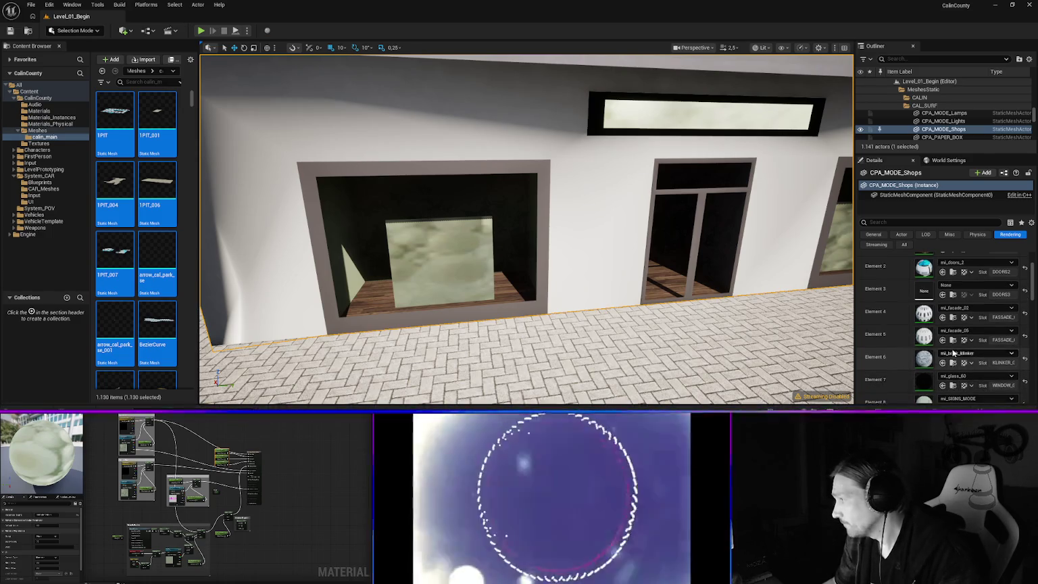
pyautogui.click(955, 288)
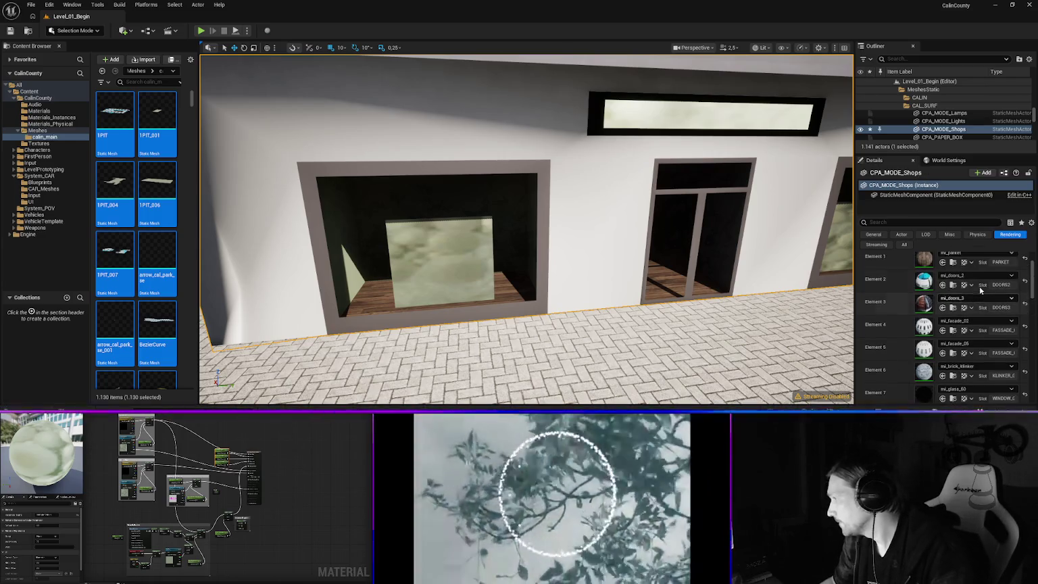
pyautogui.scroll(-2, 966, 288)
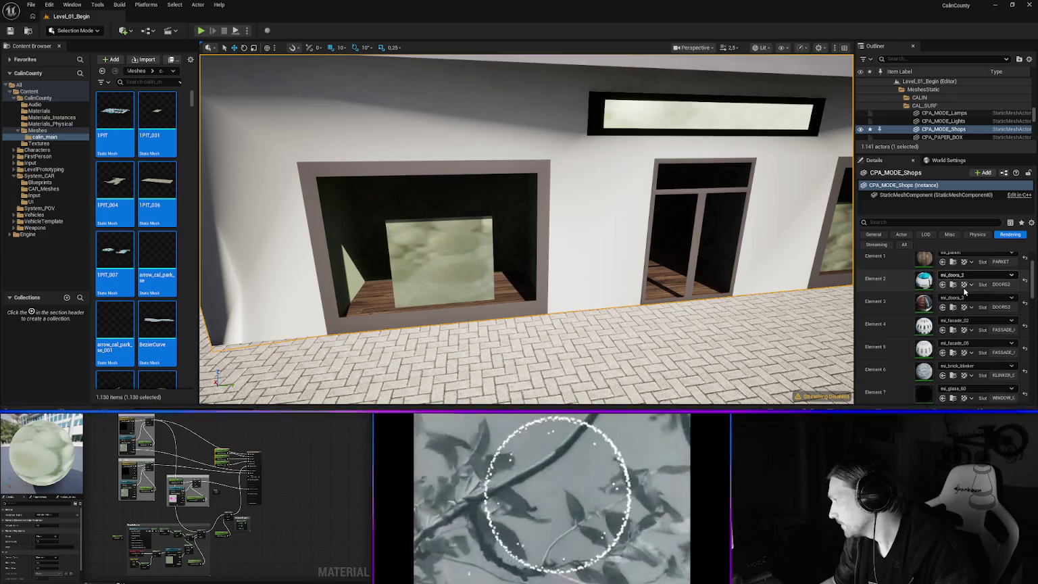
pyautogui.scroll(-2, 969, 315)
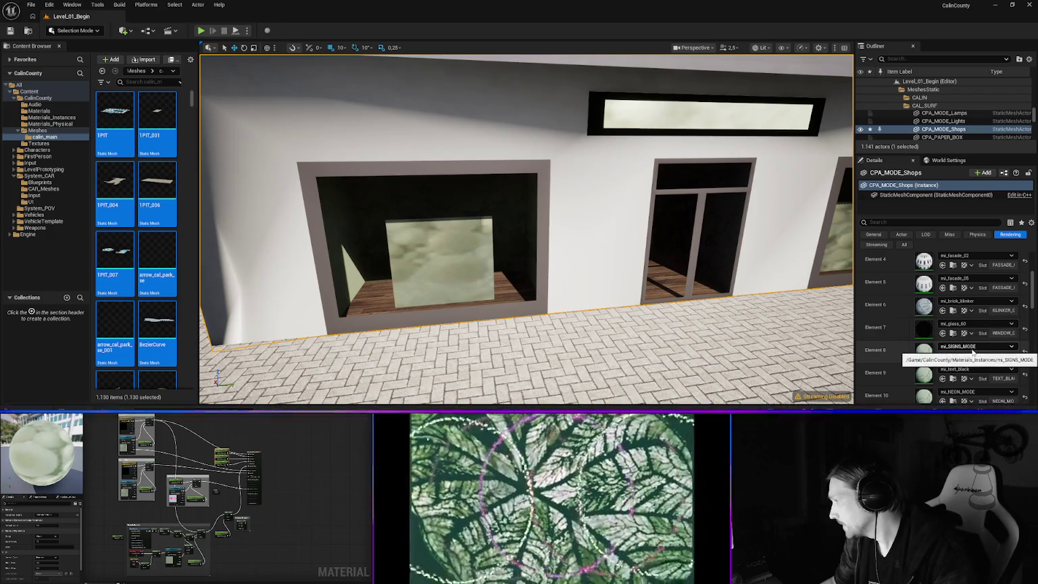
pyautogui.click(966, 346)
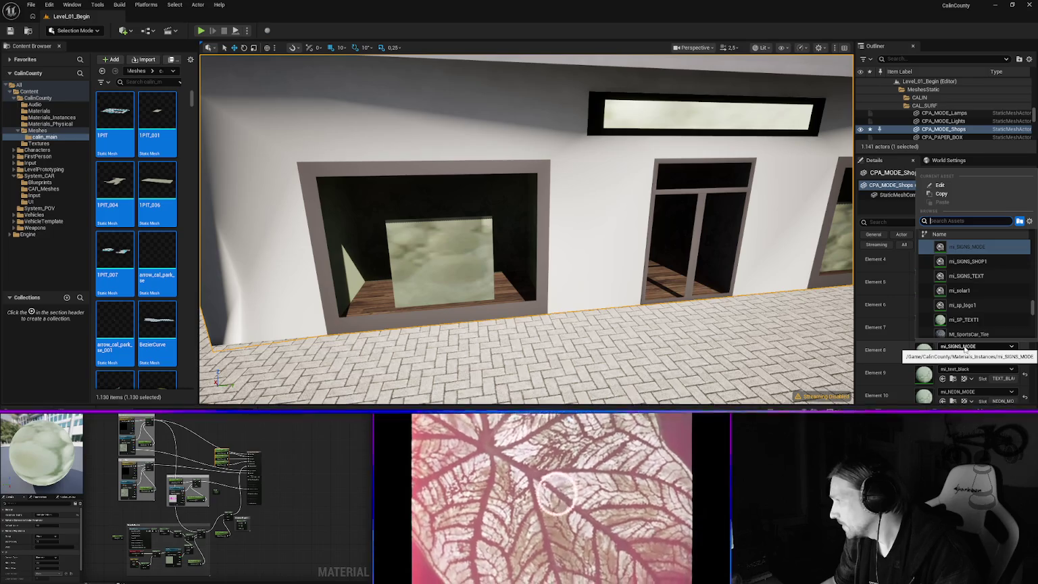
pyautogui.click(924, 351)
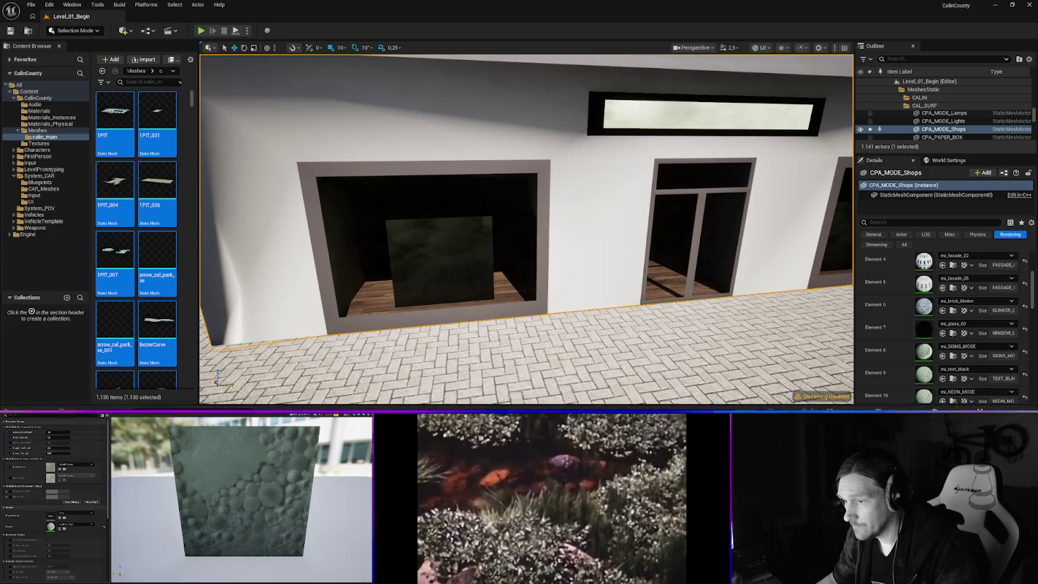
pyautogui.hotkey('ctrl', 'space')
pyautogui.click(243, 368)
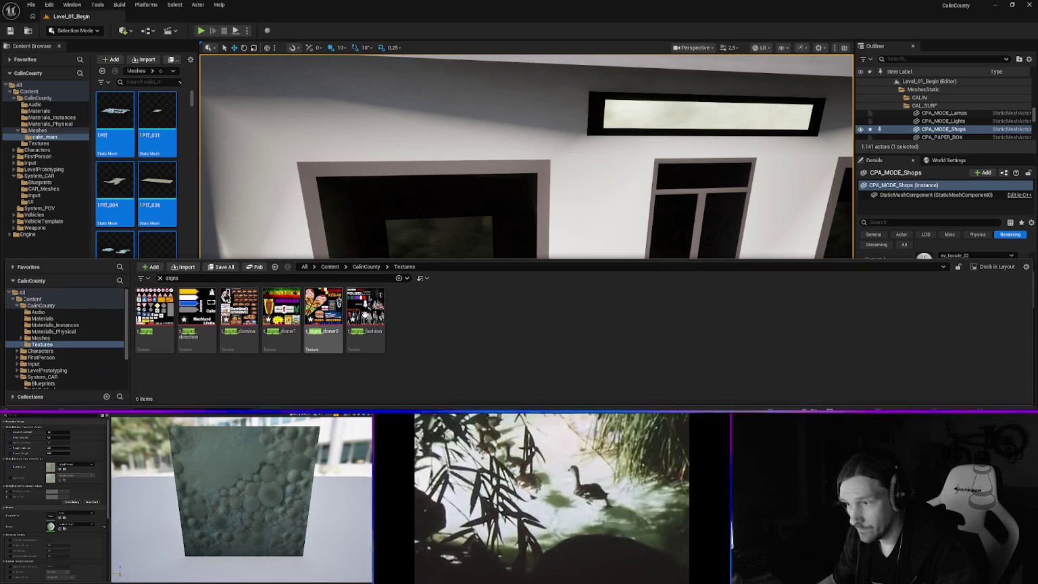
# - Assign t_signs_fashion to mi_SIGNS_MODE's texture parameter and view the shop window
pyautogui.rightClick(368, 338)
pyautogui.moveTo(368, 325)
pyautogui.mouseDown()
pyautogui.moveTo(784, 323)
pyautogui.moveTo(783, 284)
pyautogui.mouseUp()
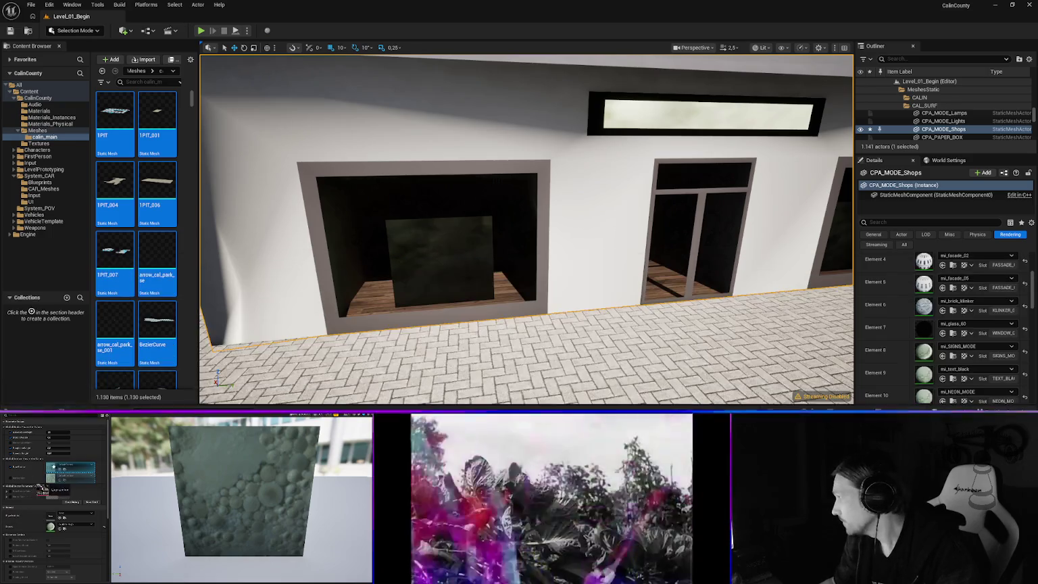
pyautogui.moveTo(61, 470); pyautogui.dragTo(52, 466)
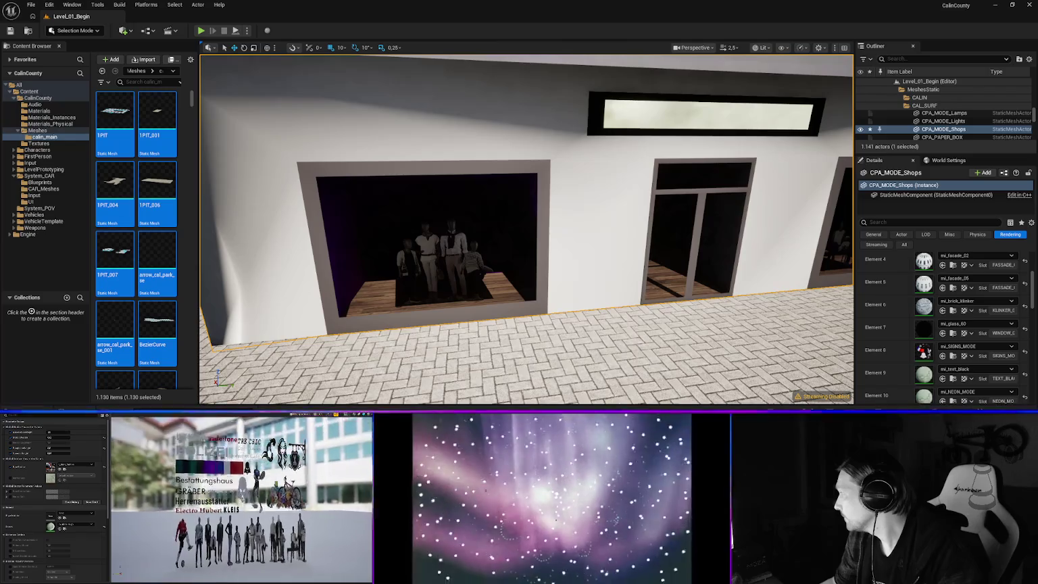
pyautogui.moveTo(466, 284)
pyautogui.mouseDown()
pyautogui.moveTo(473, 317)
pyautogui.moveTo(467, 290)
pyautogui.moveTo(432, 287)
pyautogui.moveTo(473, 277)
pyautogui.moveTo(524, 292)
pyautogui.mouseUp()
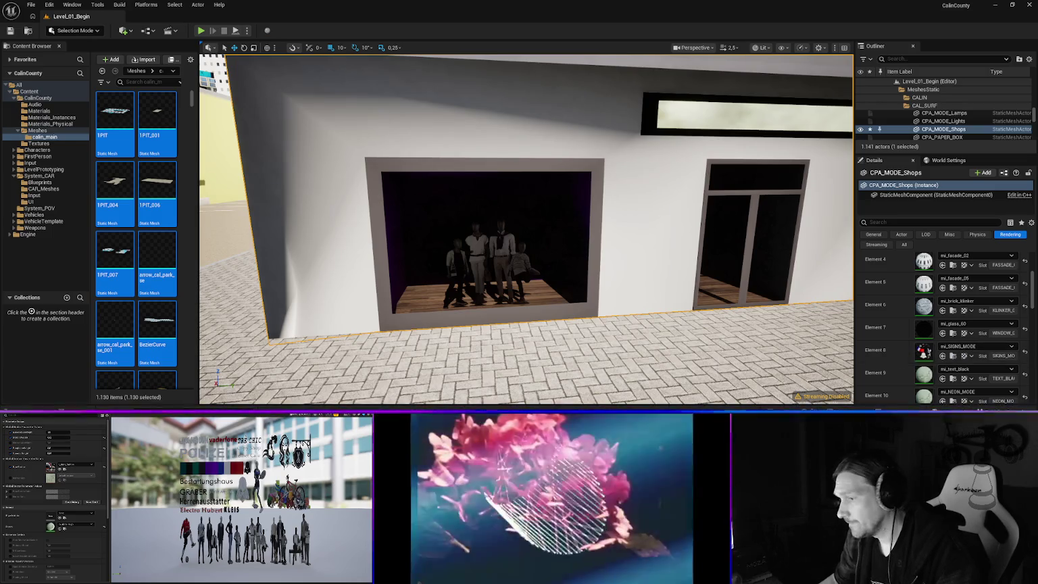
# - Rename mi_SIGNS_MODE in Materials_Instances to mi_signs_fashion
pyautogui.hotkey('ctrl', 'space')
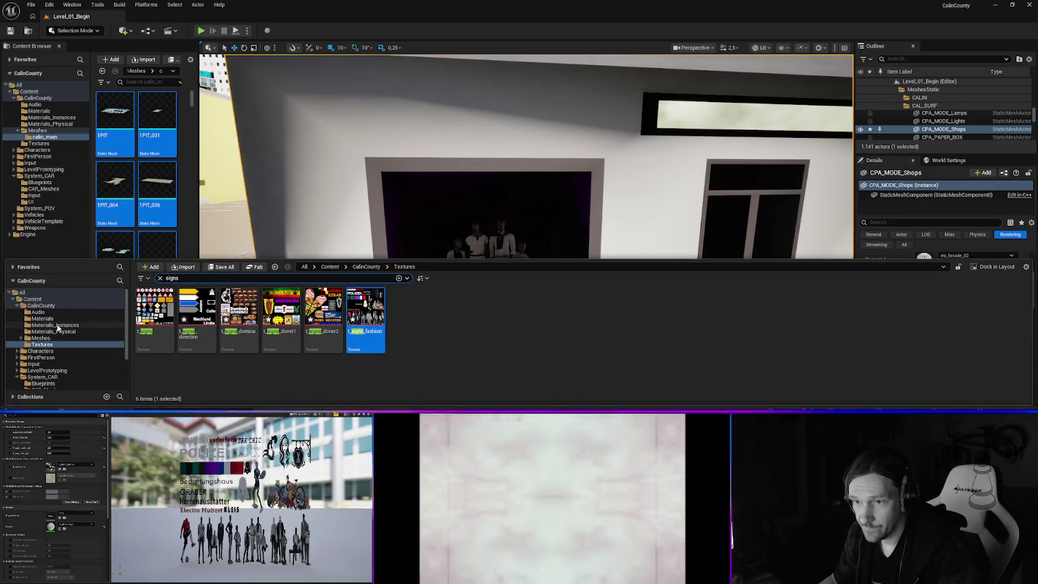
pyautogui.click(54, 325)
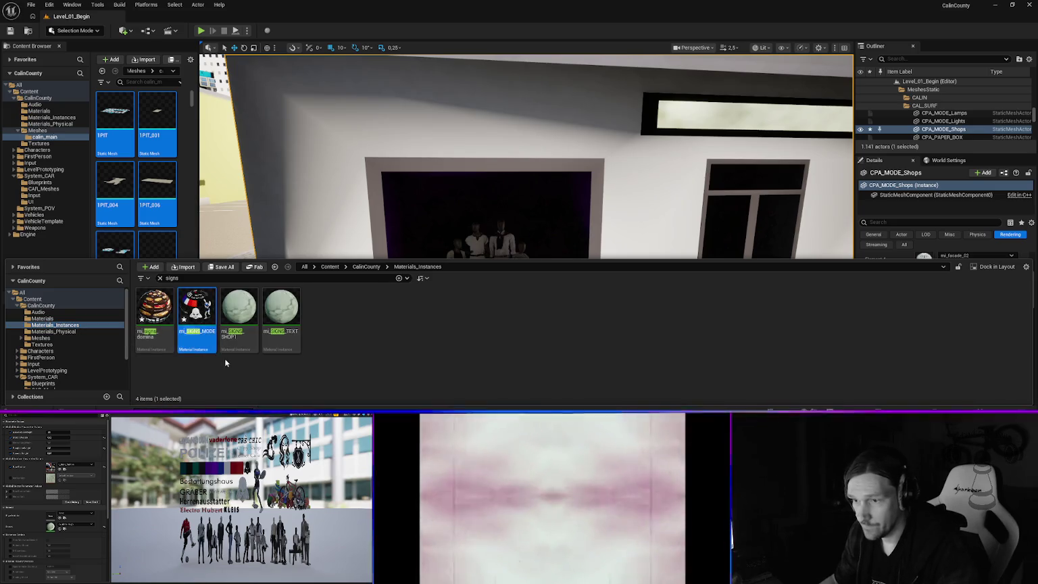
pyautogui.click(193, 331)
pyautogui.click(191, 332)
pyautogui.moveTo(192, 333); pyautogui.dragTo(246, 334)
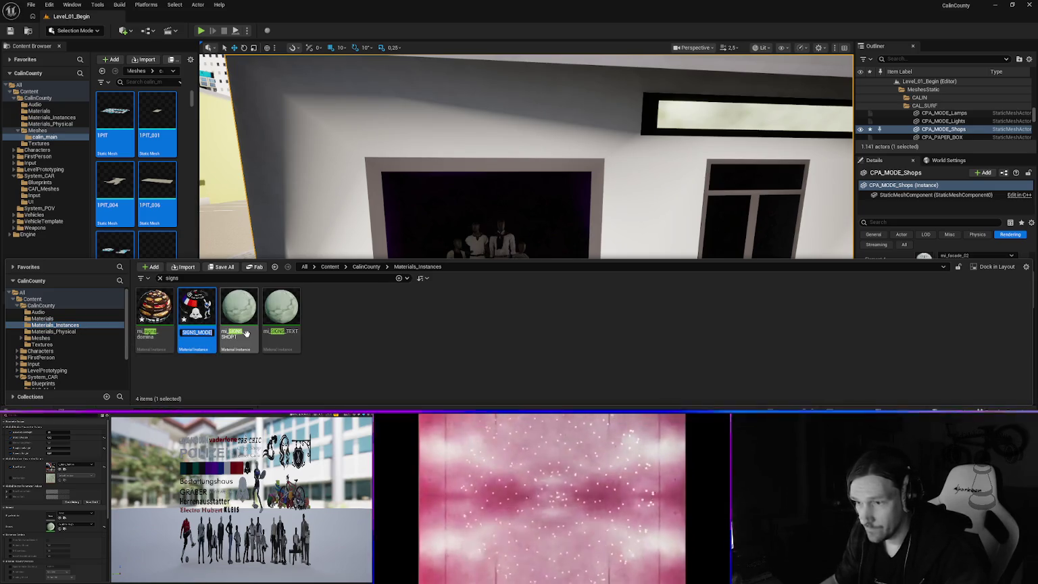
pyautogui.write('mi_signs')
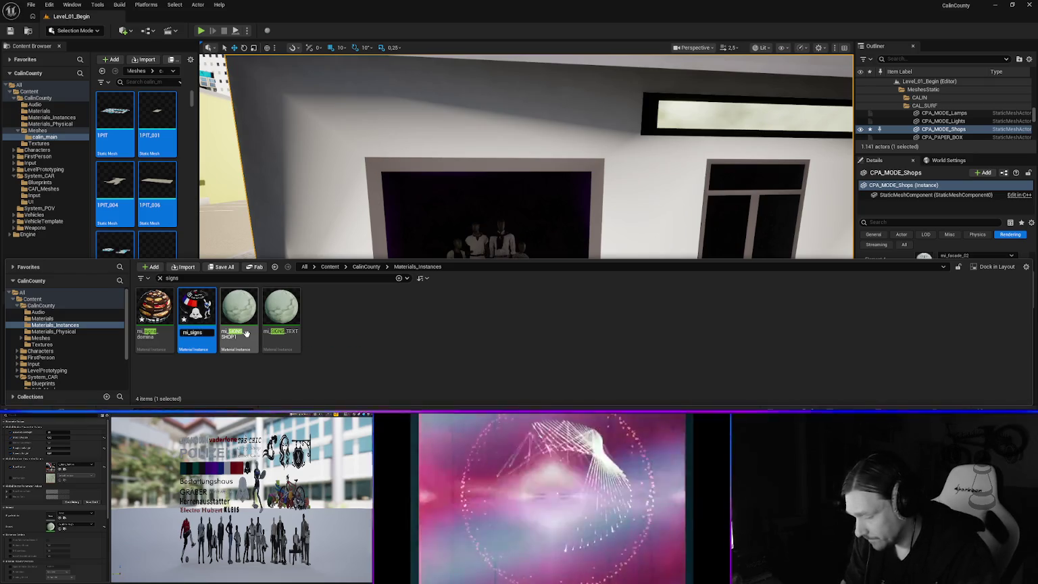
pyautogui.write('fashion')
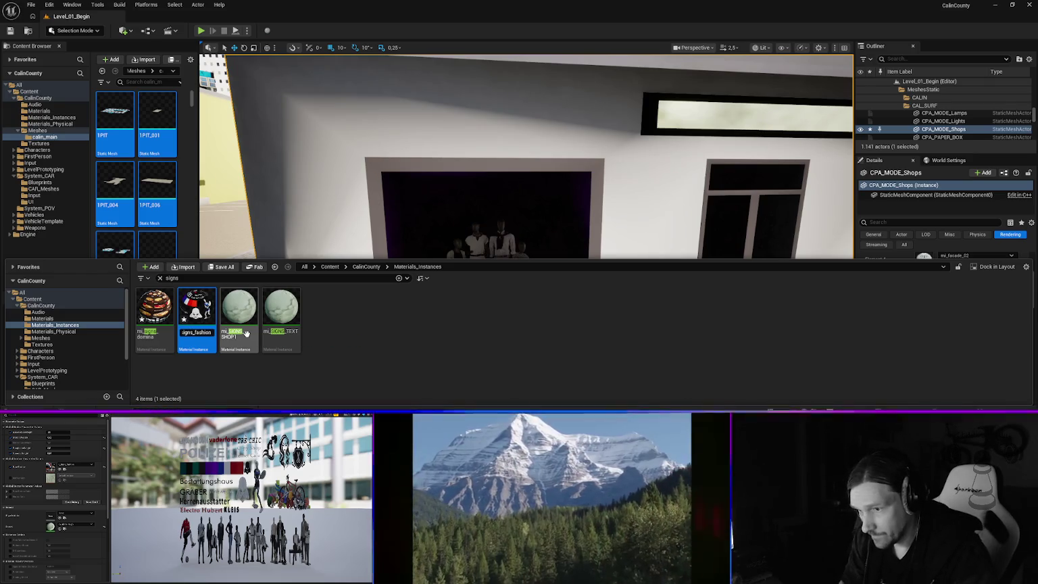
pyautogui.press('Return')
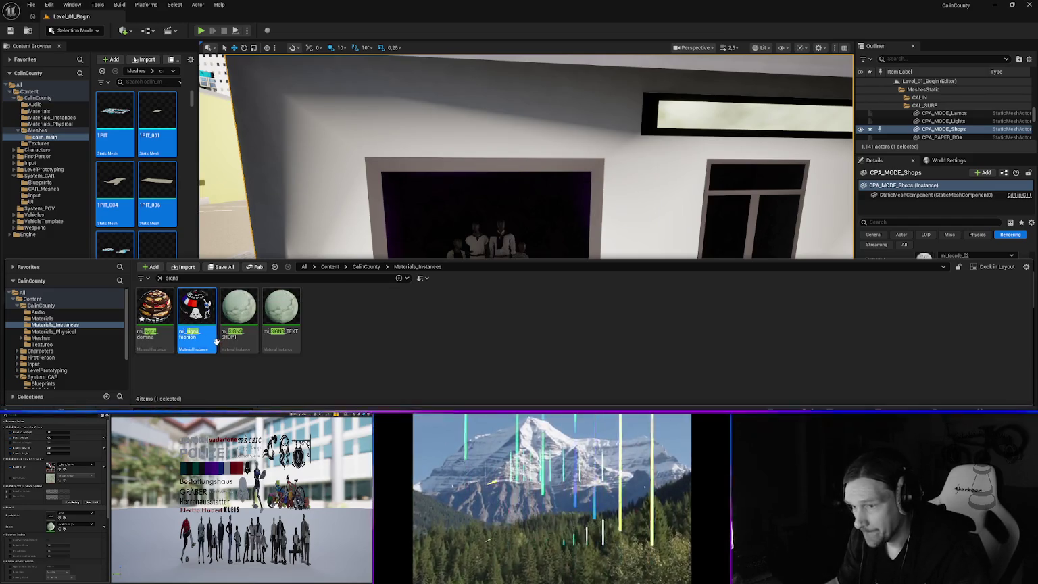
pyautogui.click(248, 338)
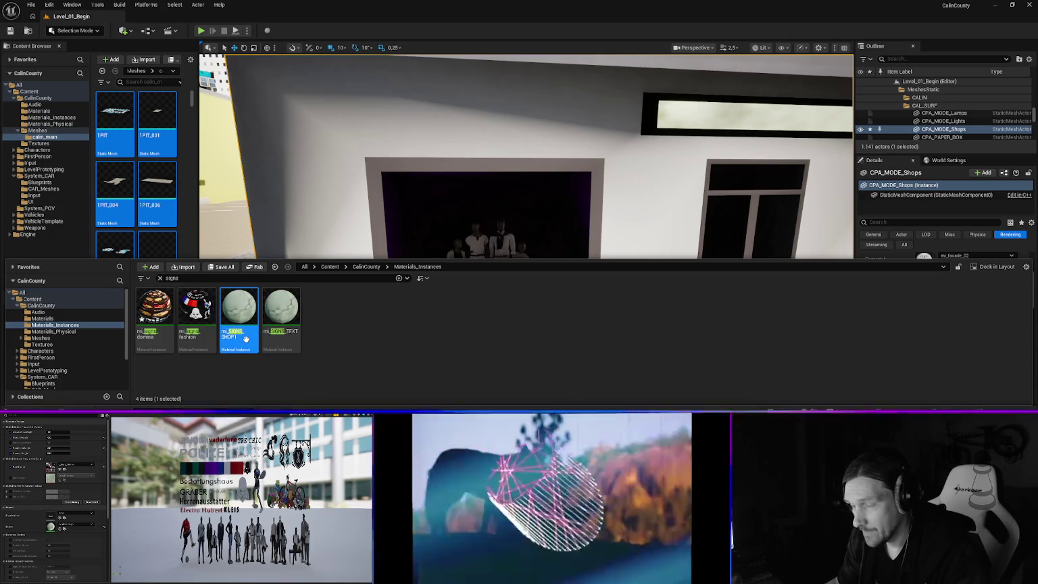
# - Select the döner flag in front of the shop to see its materials
pyautogui.moveTo(448, 203)
pyautogui.mouseDown()
pyautogui.moveTo(473, 196)
pyautogui.moveTo(452, 236)
pyautogui.moveTo(534, 236)
pyautogui.moveTo(412, 204)
pyautogui.mouseUp()
pyautogui.click(467, 246)
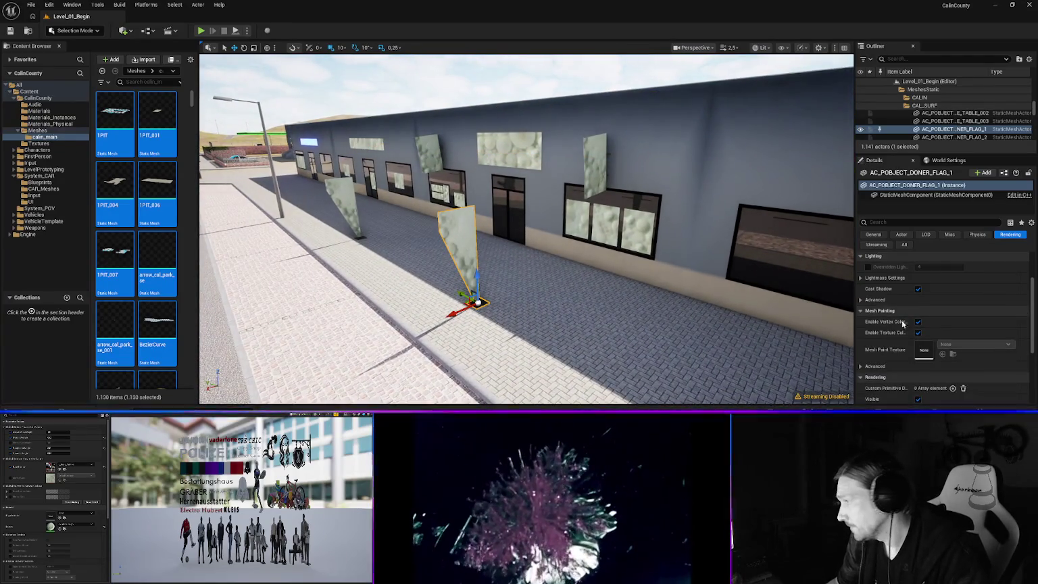
pyautogui.scroll(3, 923, 335)
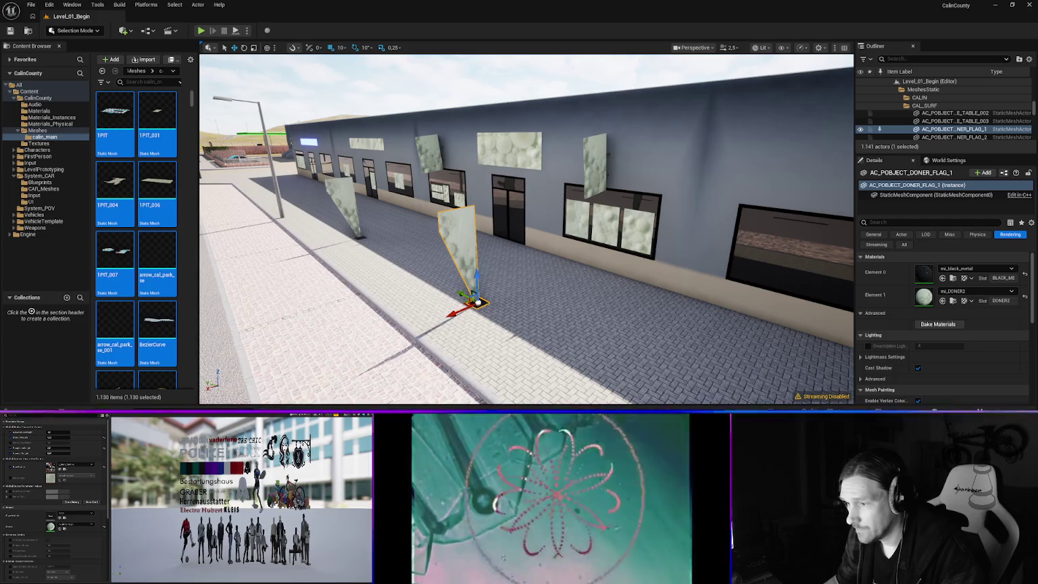
# - Search the Content Drawer for 'doner' and select mi_DONER2
pyautogui.hotkey('ctrl', 'space')
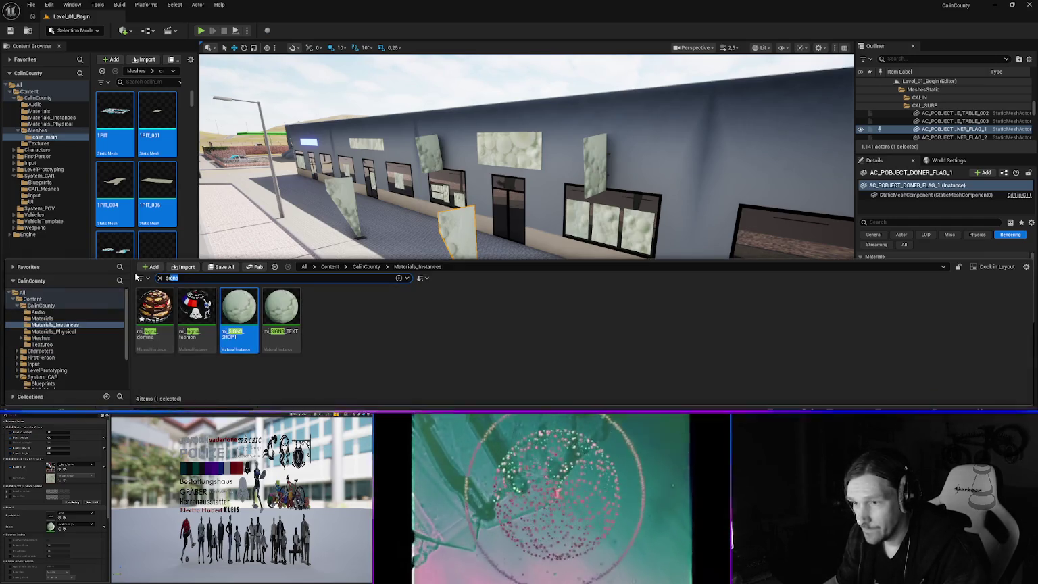
pyautogui.hotkey('ctrl', 'a')
pyautogui.write('doner')
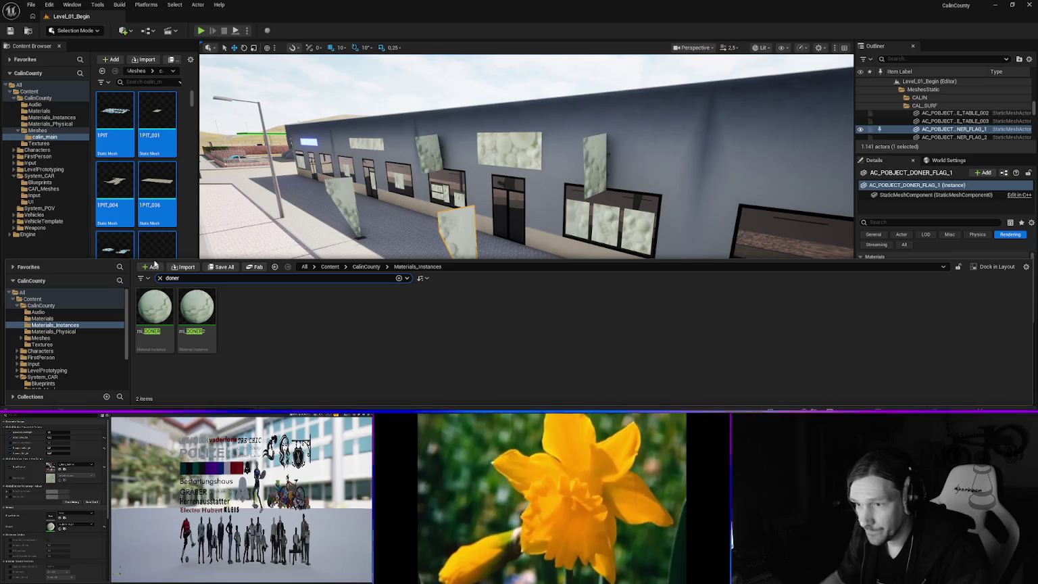
pyautogui.moveTo(193, 316)
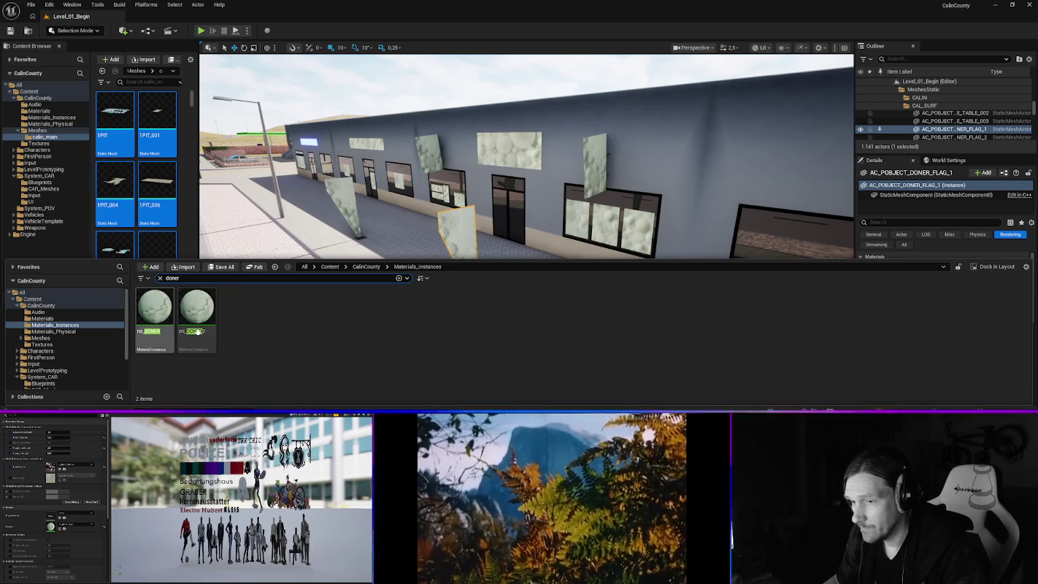
pyautogui.click(193, 338)
pyautogui.hotkey('ctrl', 'space')
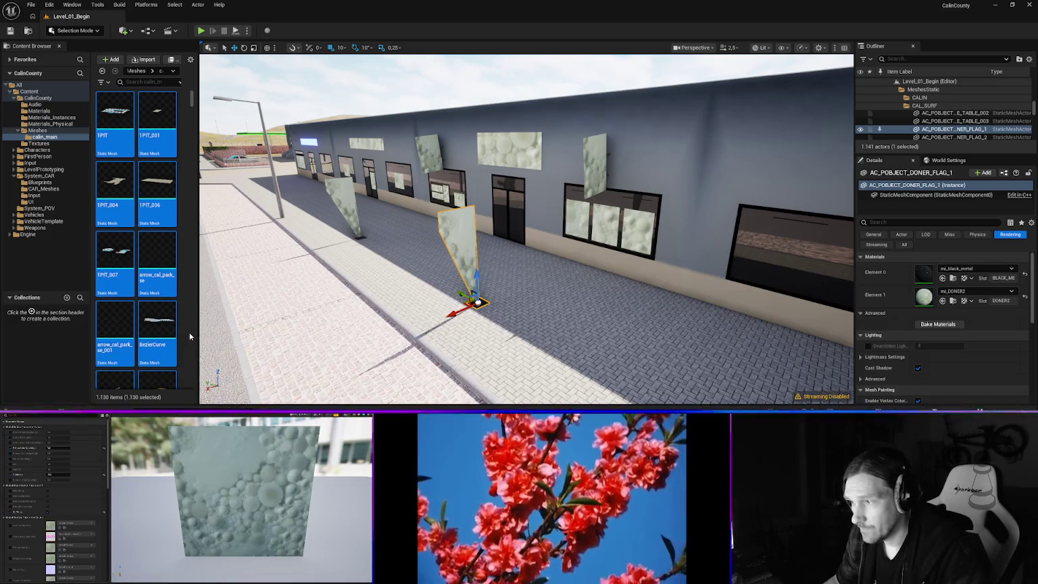
pyautogui.hotkey('alt', 'Tab')
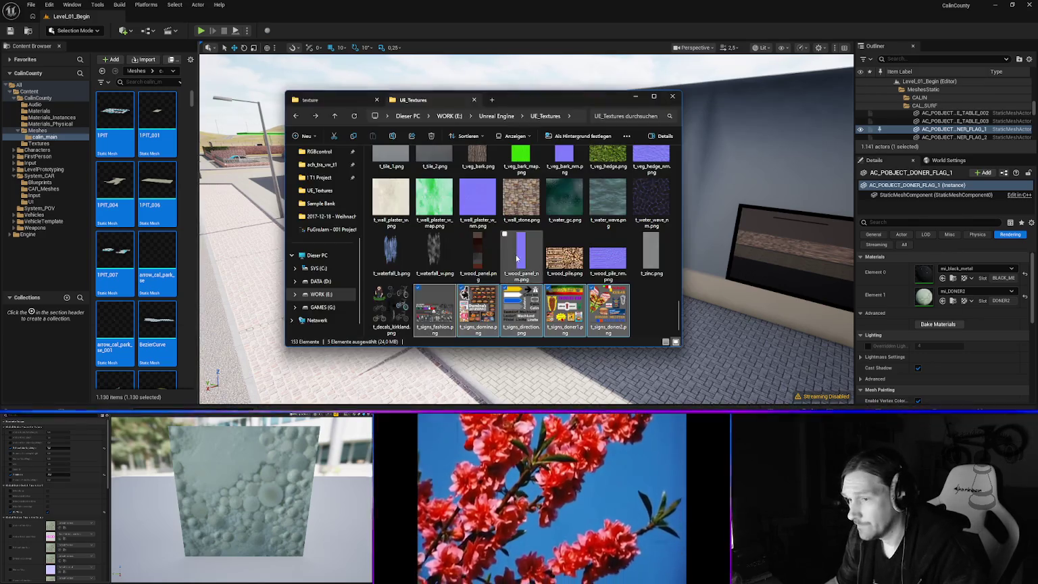
pyautogui.hotkey('alt', 'Tab')
pyautogui.hotkey('ctrl', 'space')
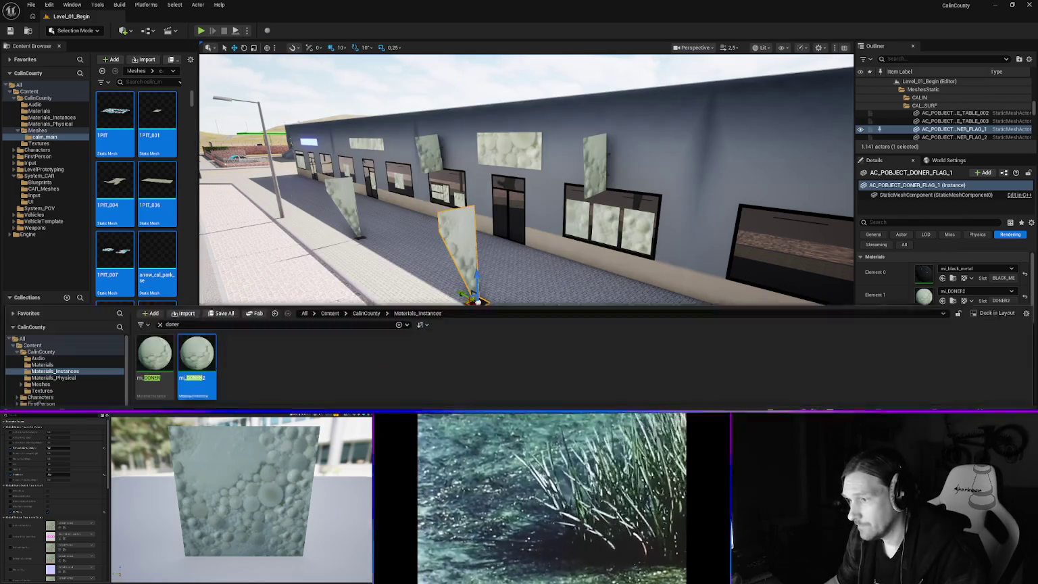
pyautogui.hotkey('ctrl', 'space')
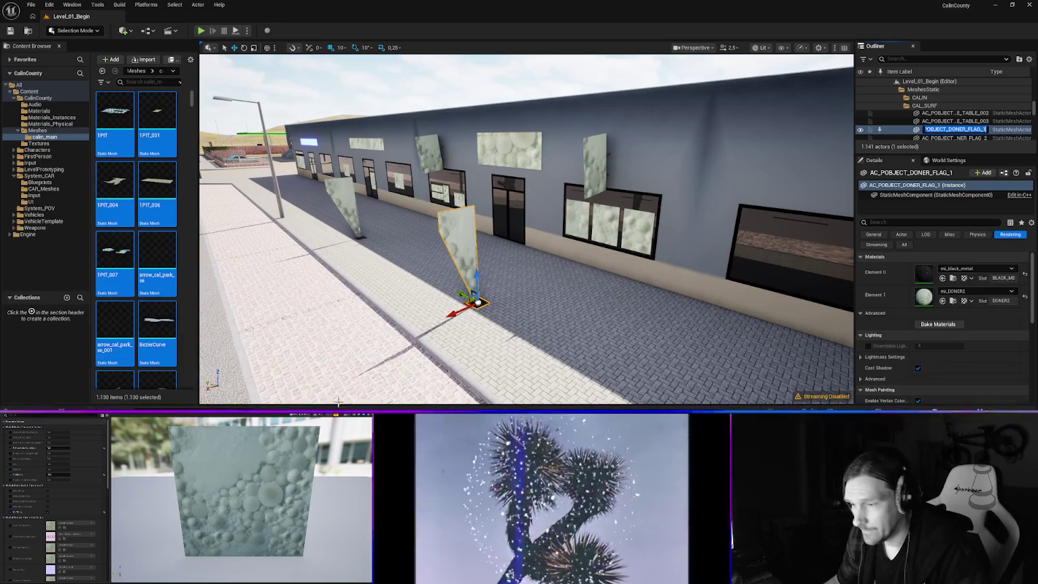
pyautogui.hotkey('ctrl', 'space')
pyautogui.click(198, 332)
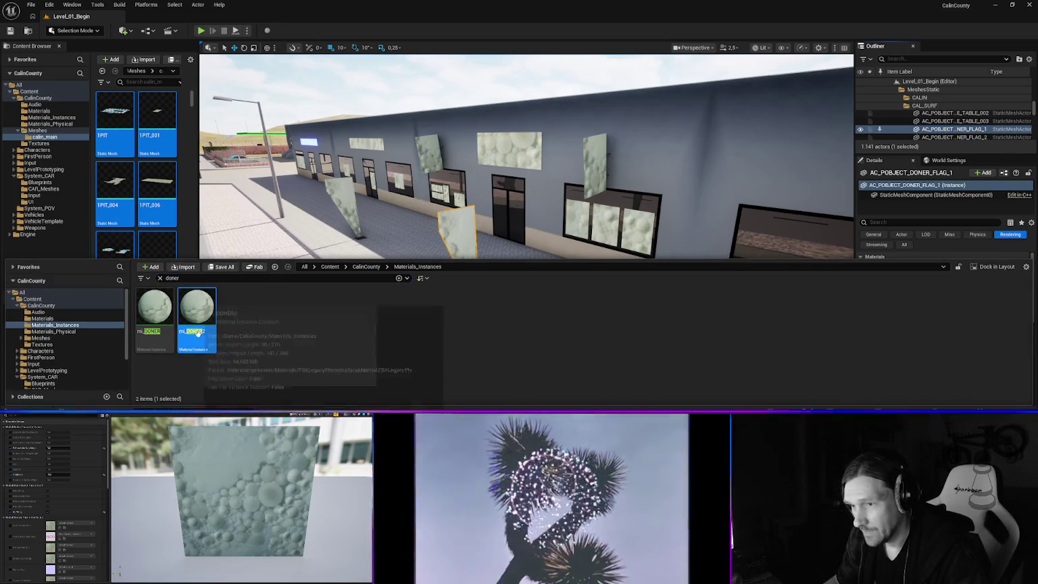
# - Rename mi_DONER2 to mi_signs_doner2
pyautogui.moveTo(198, 333)
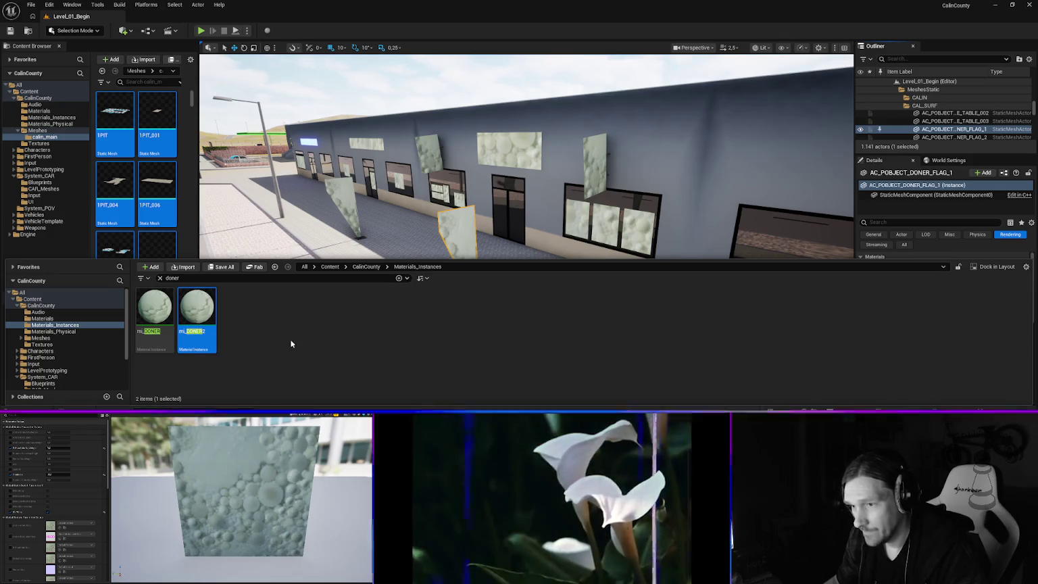
pyautogui.click(205, 332)
pyautogui.click(203, 333)
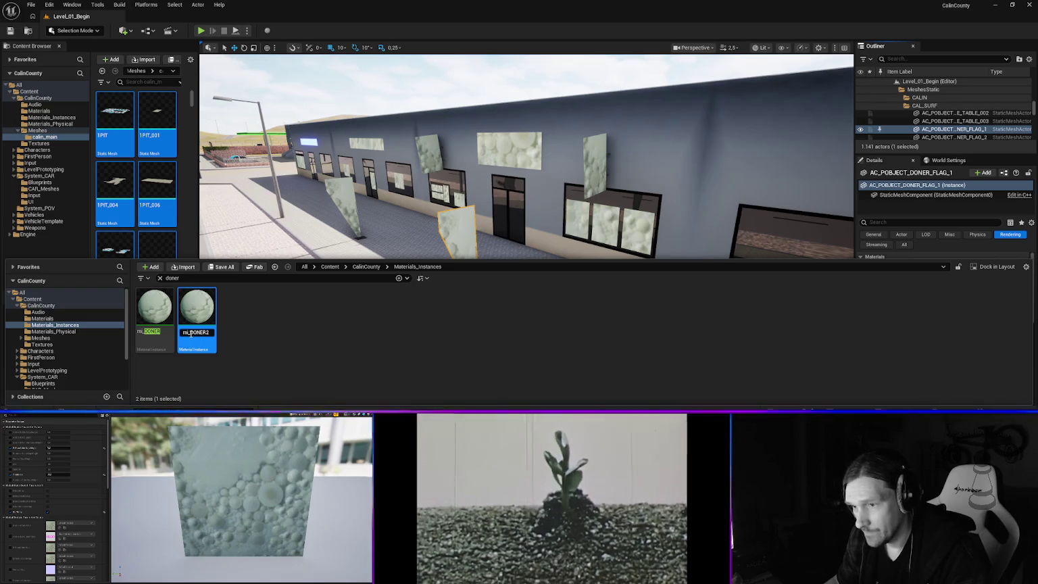
pyautogui.press('BackSpace')
pyautogui.press('BackSpace')
pyautogui.press('BackSpace')
pyautogui.write('signs')
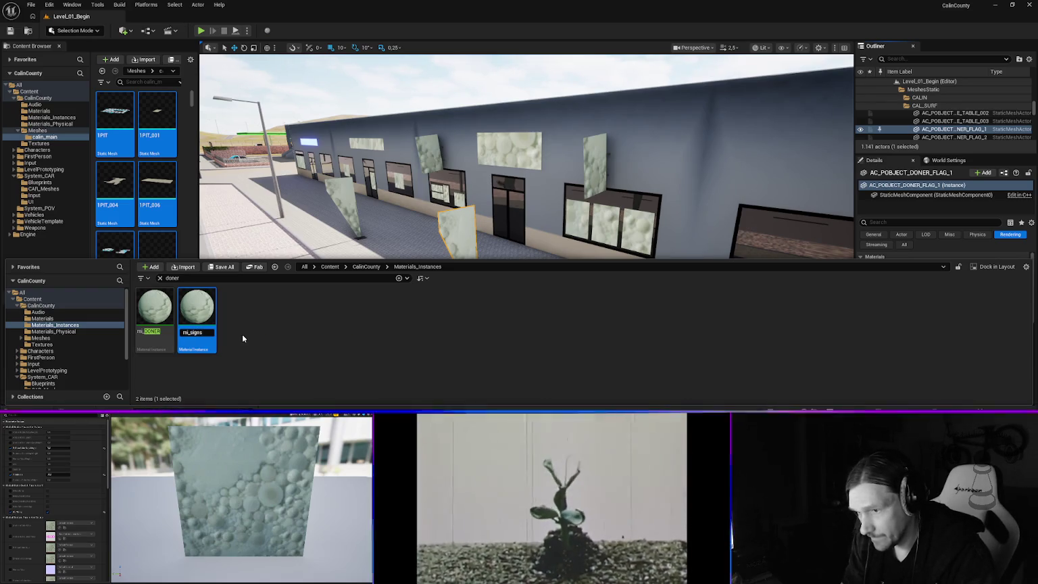
pyautogui.write('_doner2')
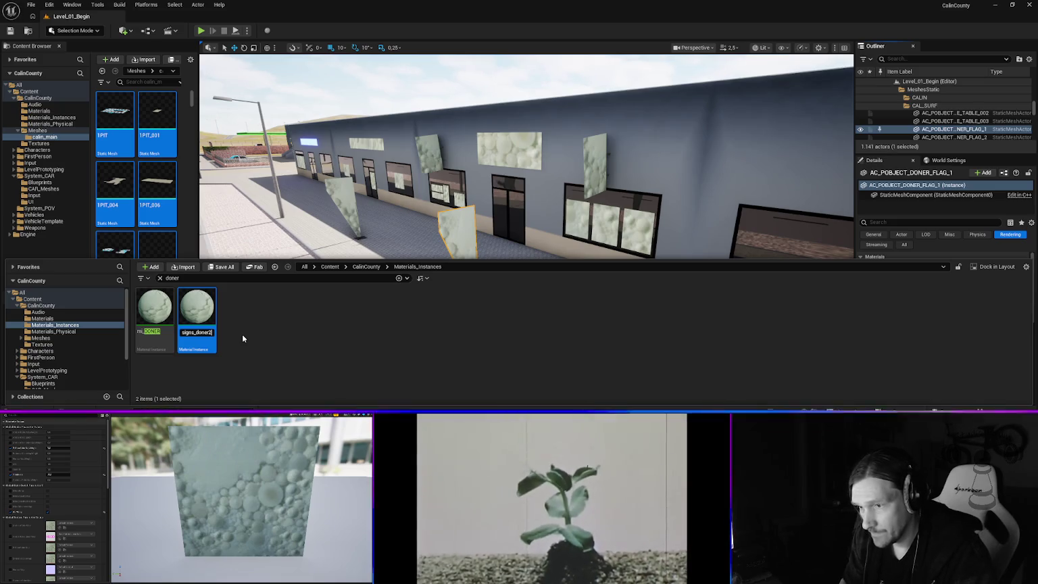
pyautogui.press('Return')
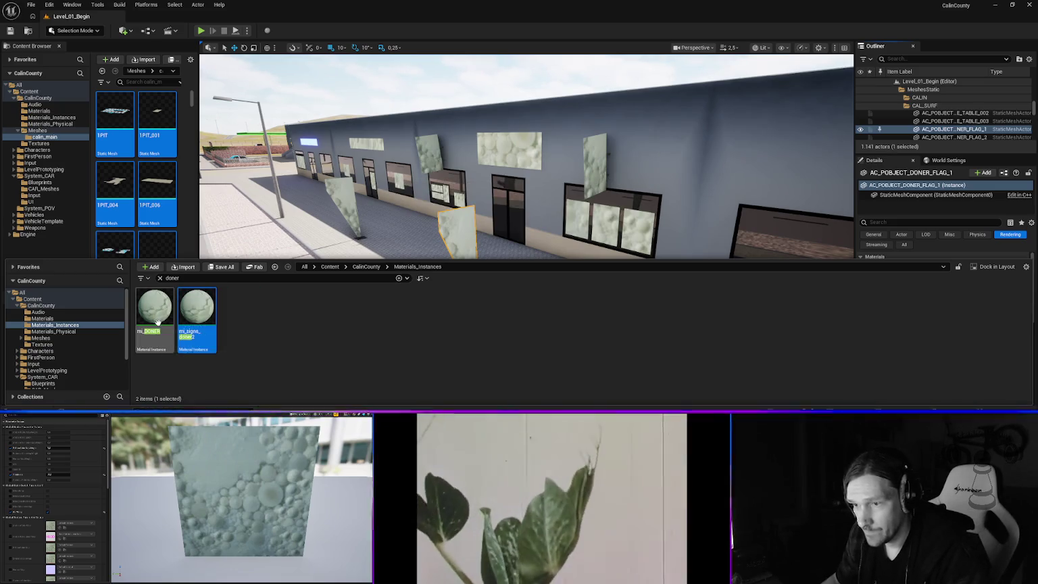
# - Rename mi_DONER to mi_signs_doner1
pyautogui.click(151, 333)
pyautogui.press('F2')
pyautogui.write('mi_sign')
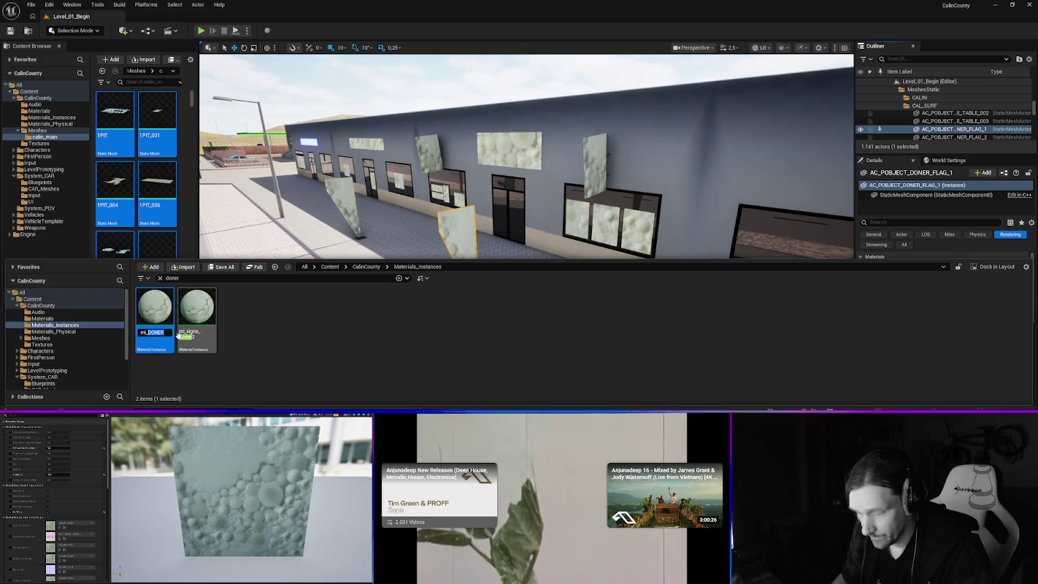
pyautogui.write('s')
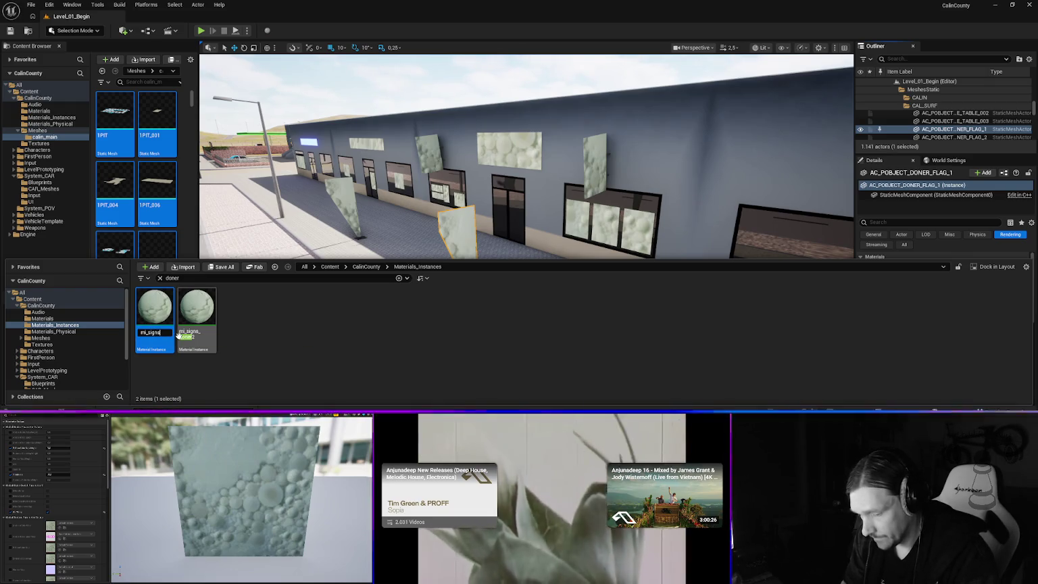
pyautogui.write('_doner')
pyautogui.press('Return')
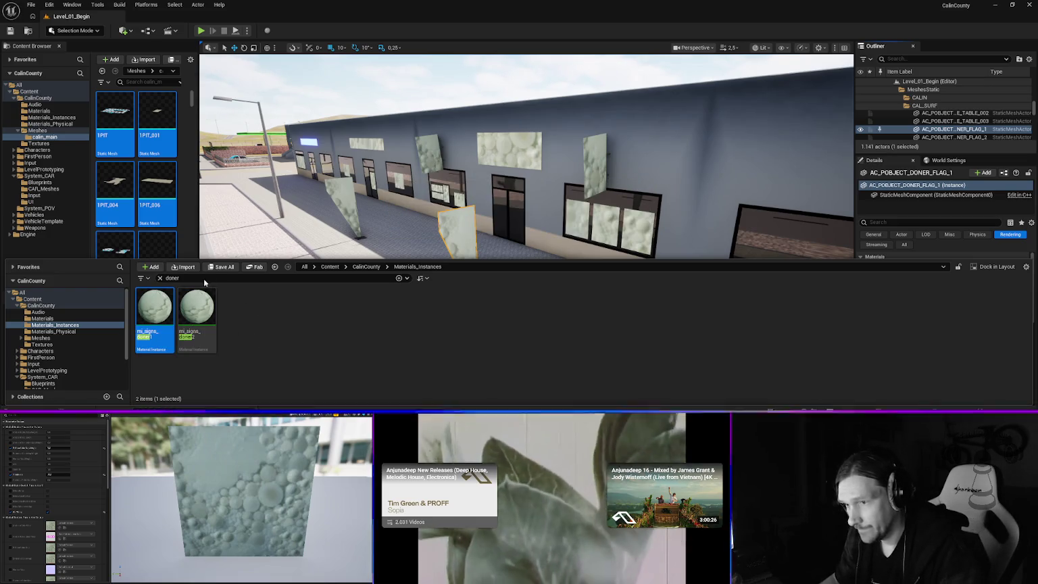
# - Change the Content Drawer search back to 'signs'
pyautogui.click(203, 279)
pyautogui.write('signs')
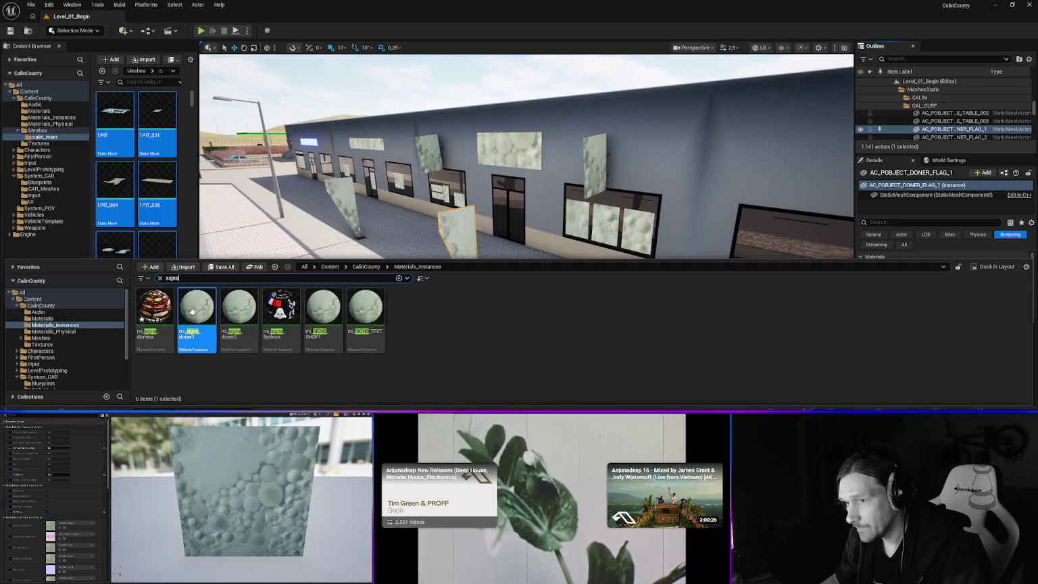
pyautogui.hotkey('ctrl', 'space')
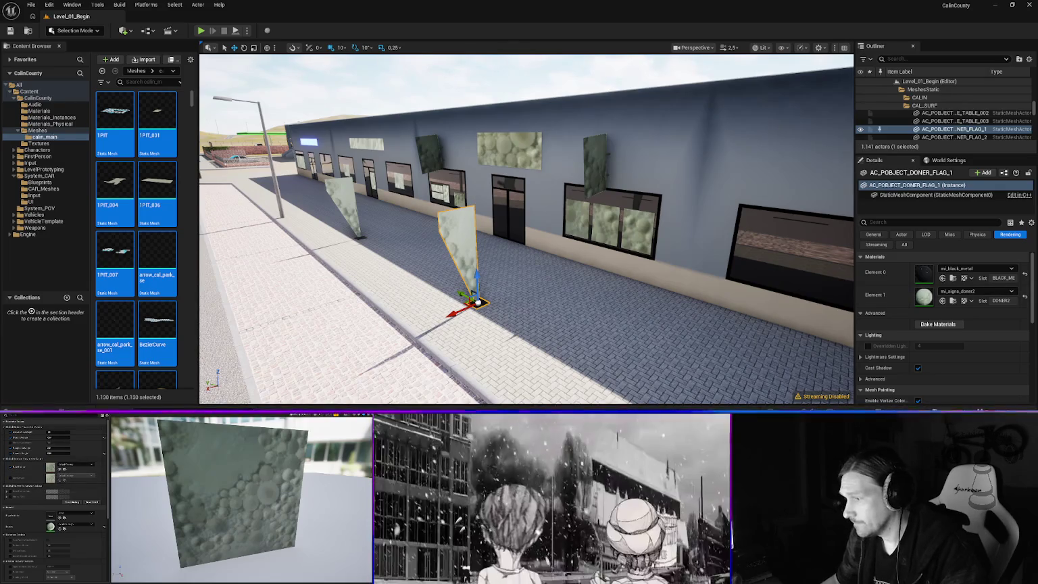
# - Drag a signs texture from the Textures folder onto a sign material instance's texture slot
pyautogui.hotkey('ctrl', 'space')
pyautogui.click(42, 345)
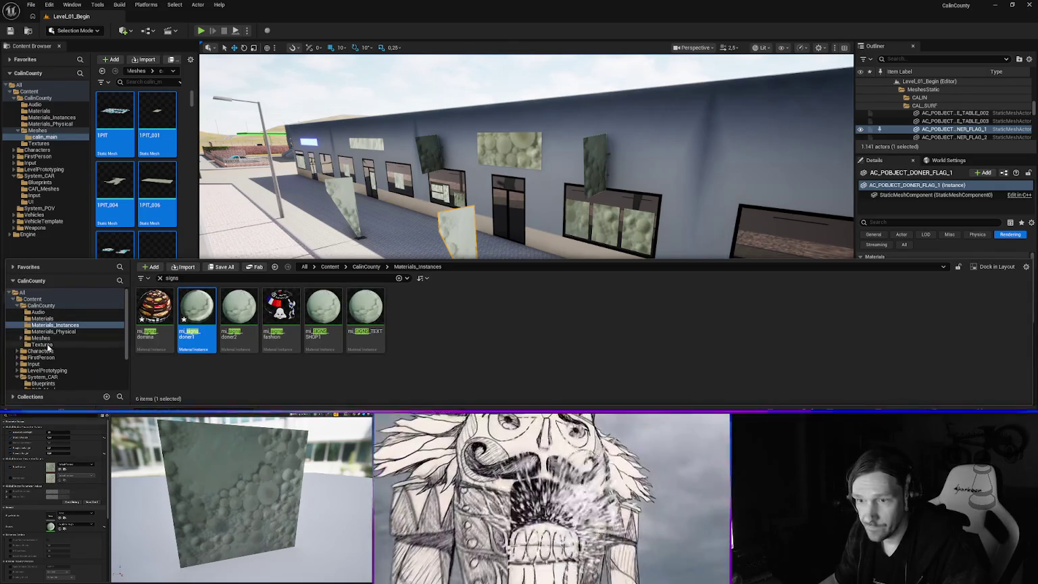
pyautogui.moveTo(281, 307)
pyautogui.mouseDown()
pyautogui.moveTo(365, 345)
pyautogui.moveTo(924, 295)
pyautogui.mouseUp()
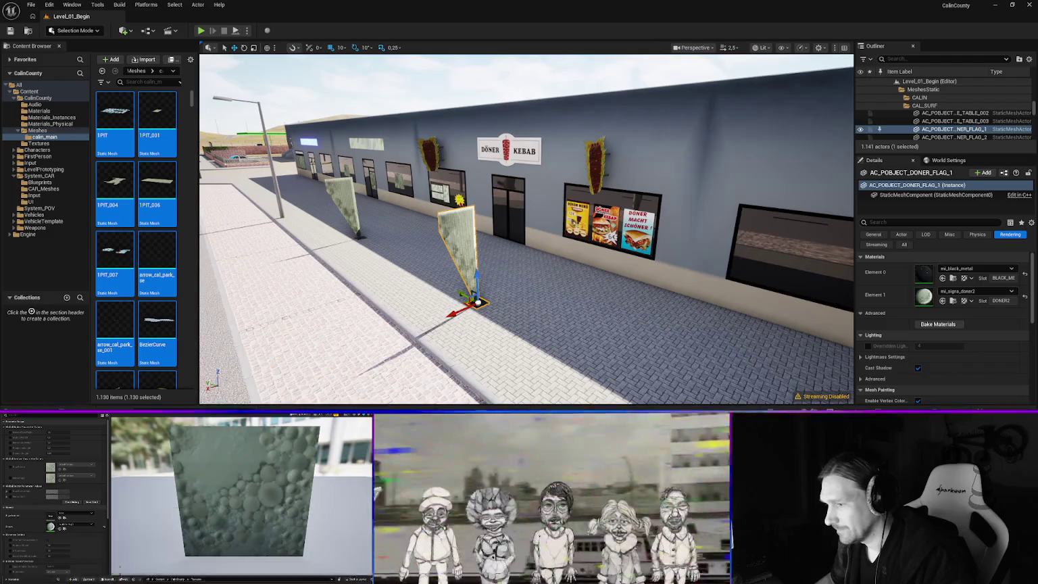
pyautogui.hotkey('ctrl', 'space')
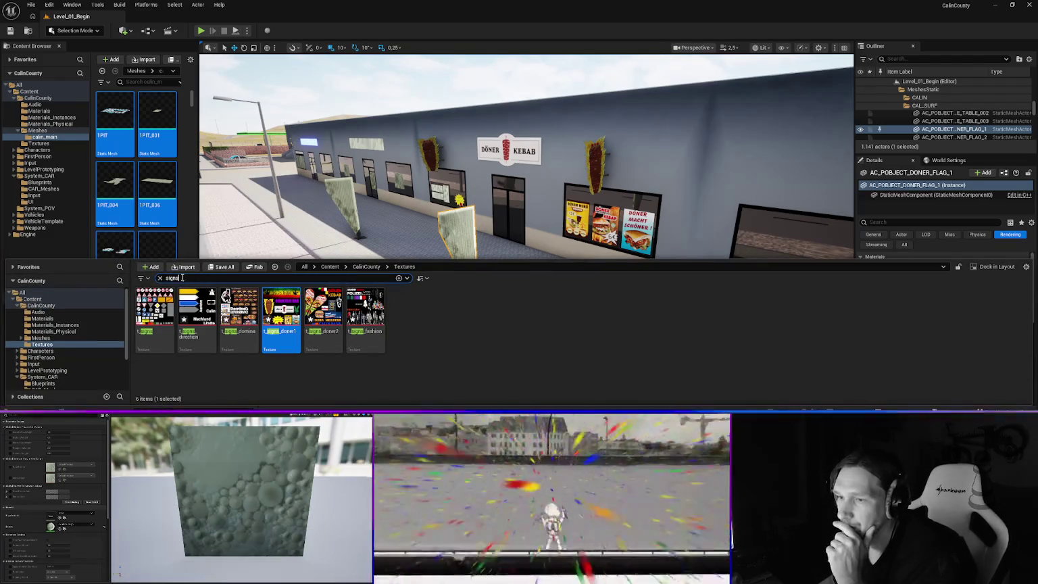
# - Delete the m_decals_graffiti material from the unfiltered Materials folder
pyautogui.doubleClick(182, 277)
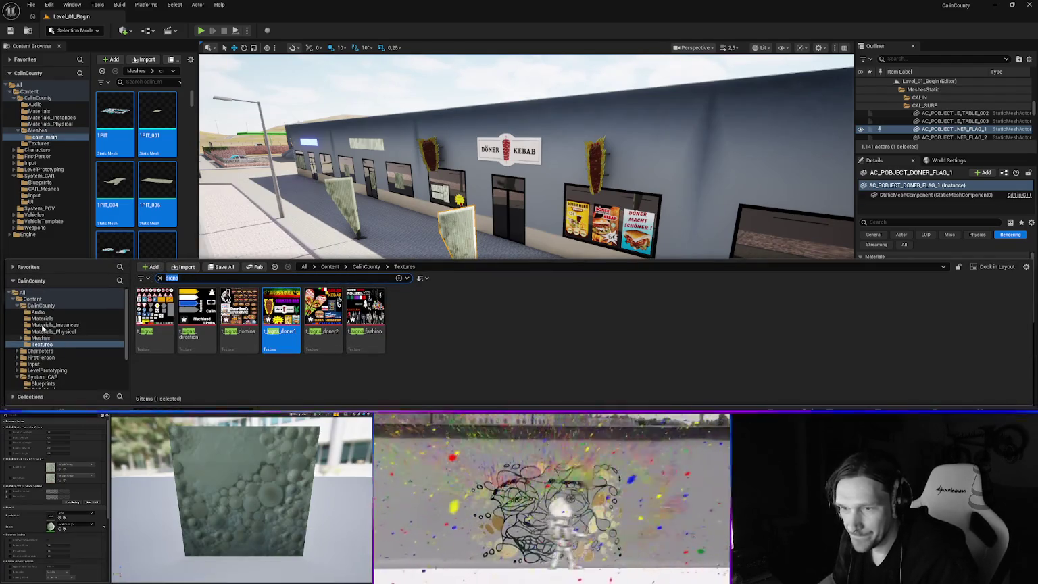
pyautogui.click(42, 318)
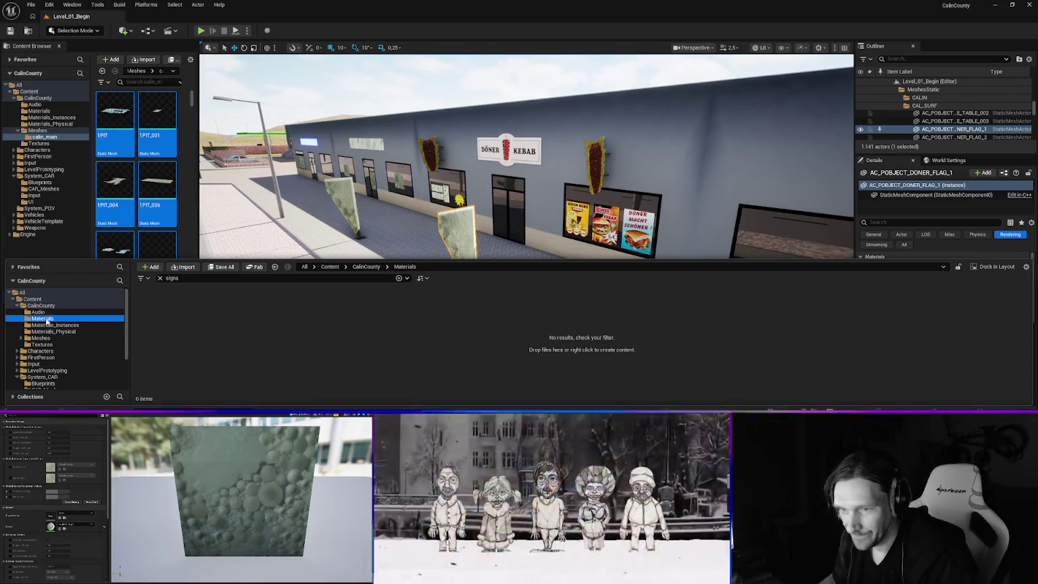
pyautogui.click(160, 278)
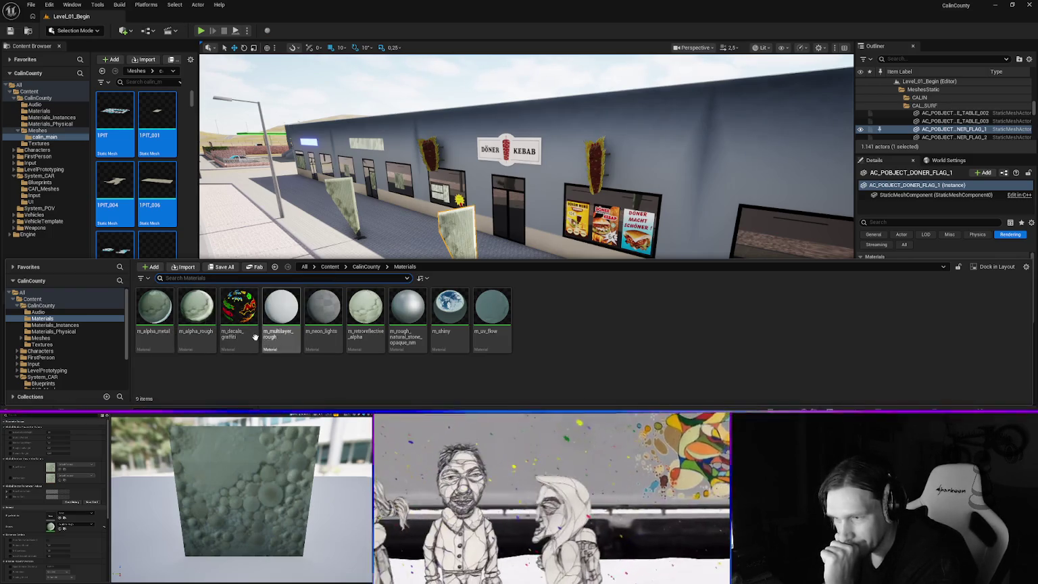
pyautogui.click(247, 322)
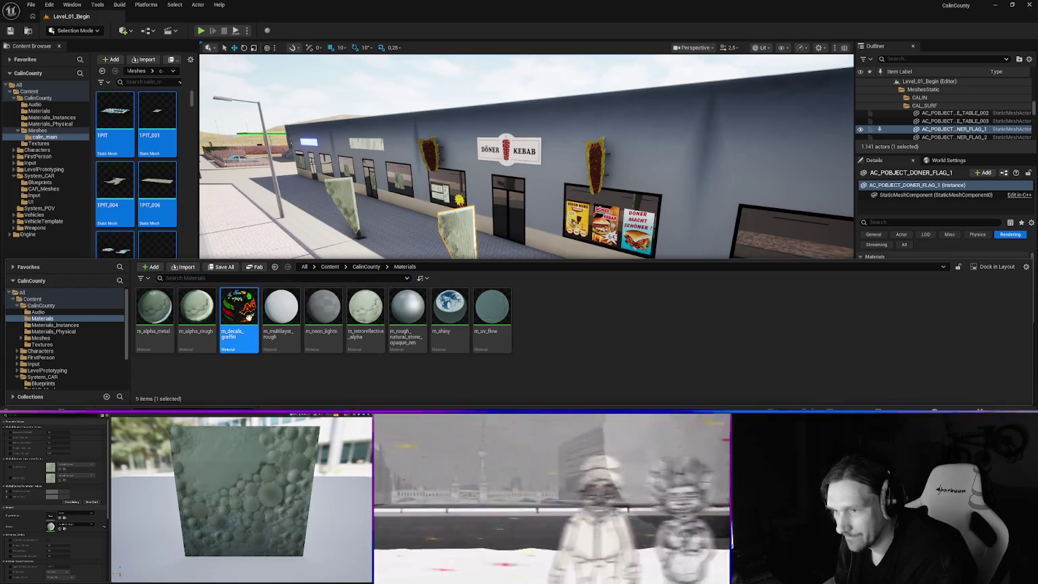
pyautogui.press('Delete')
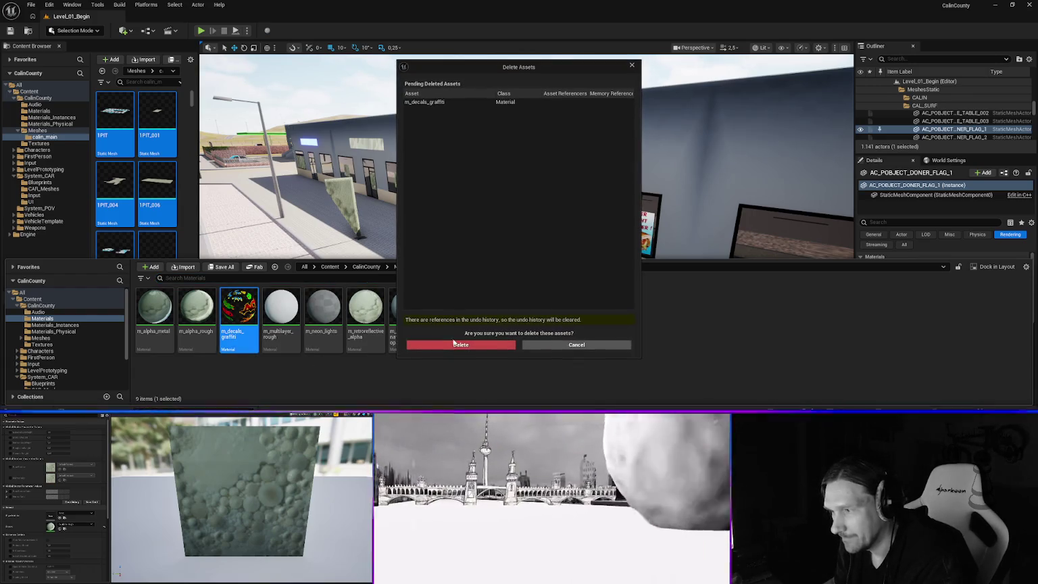
pyautogui.click(460, 346)
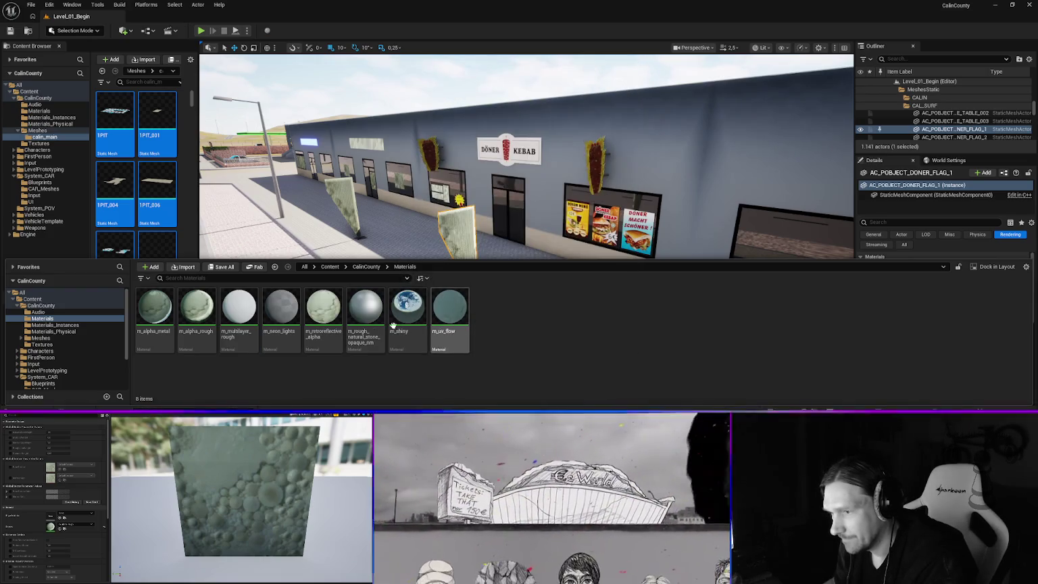
# - Select m_alpha_rough in Materials and close the Content Drawer
pyautogui.click(171, 321)
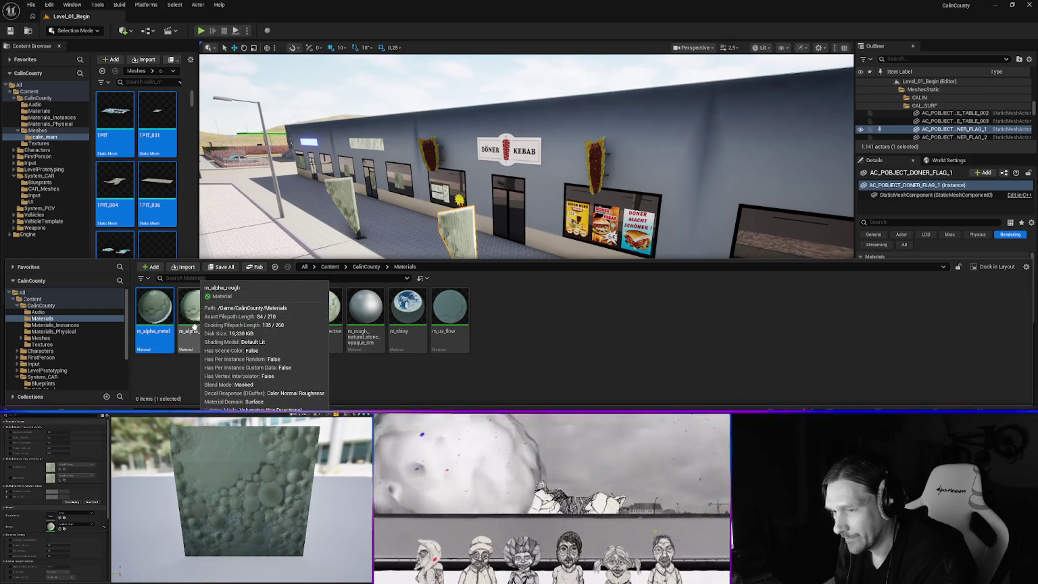
pyautogui.click(194, 326)
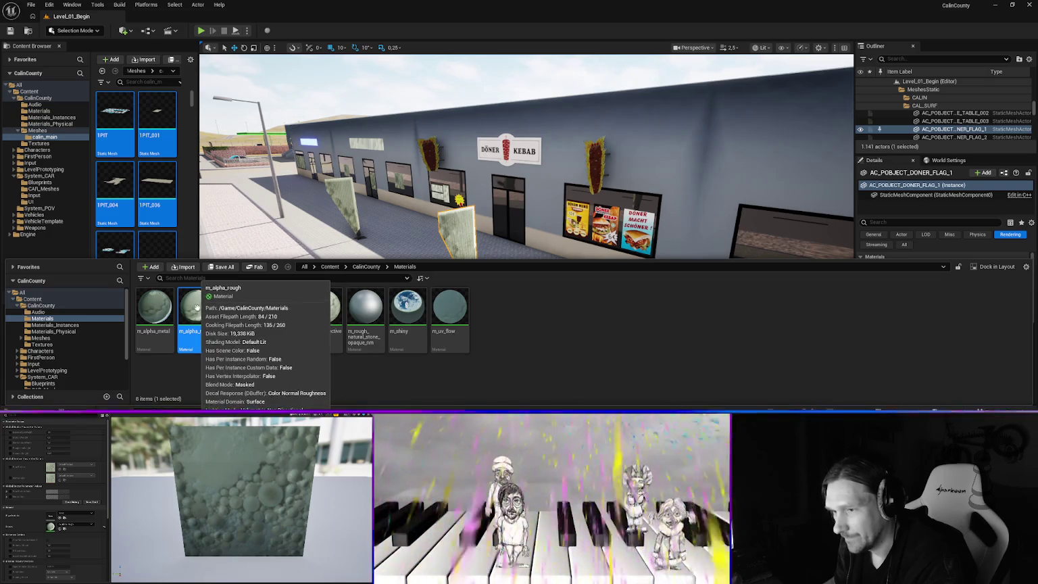
pyautogui.click(925, 211)
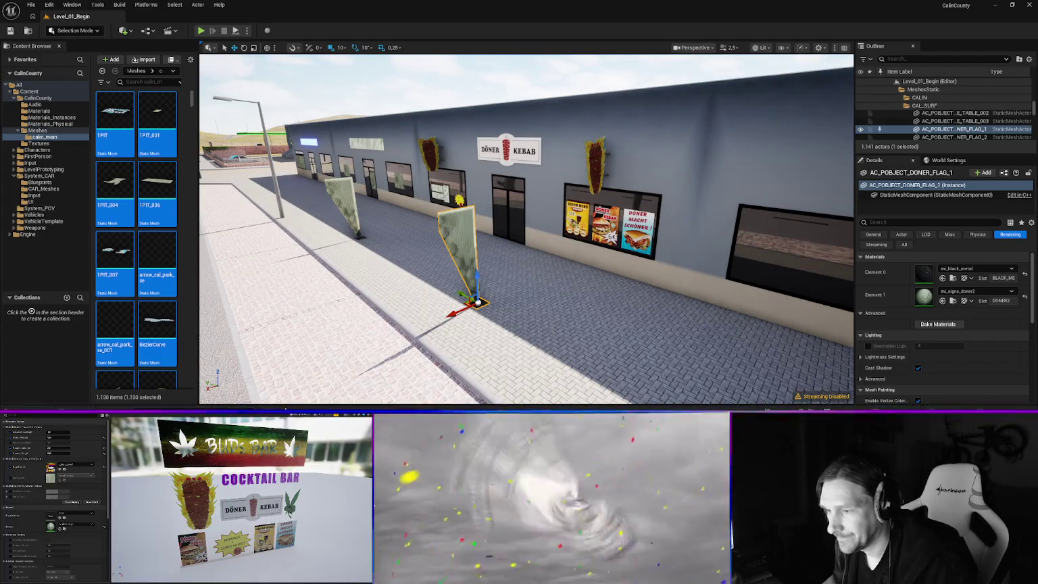
# - Rename m_alpha_rough to m_alpha
pyautogui.hotkey('ctrl', 'space')
pyautogui.press('F2')
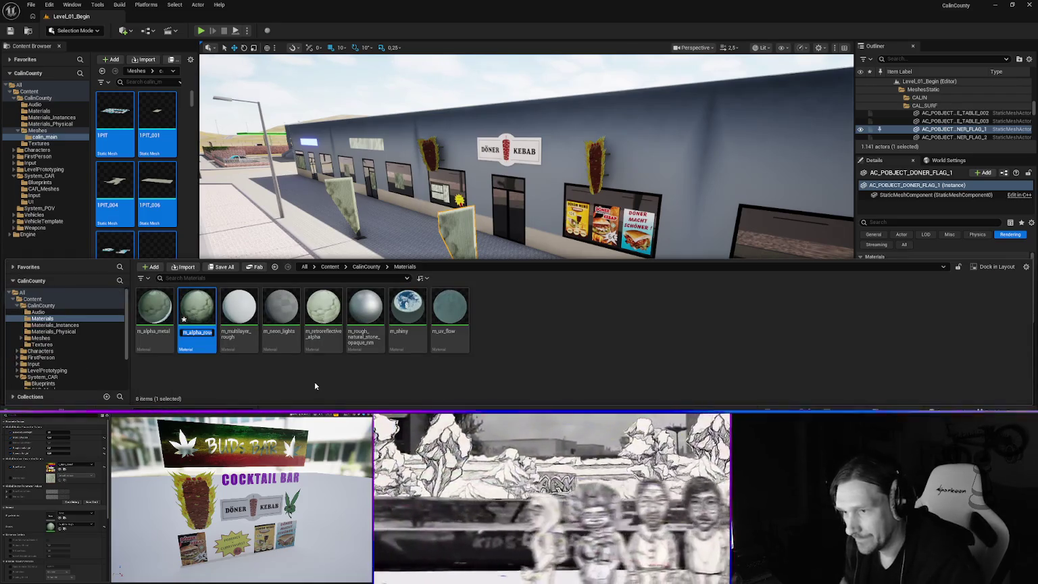
pyautogui.press('BackSpace')
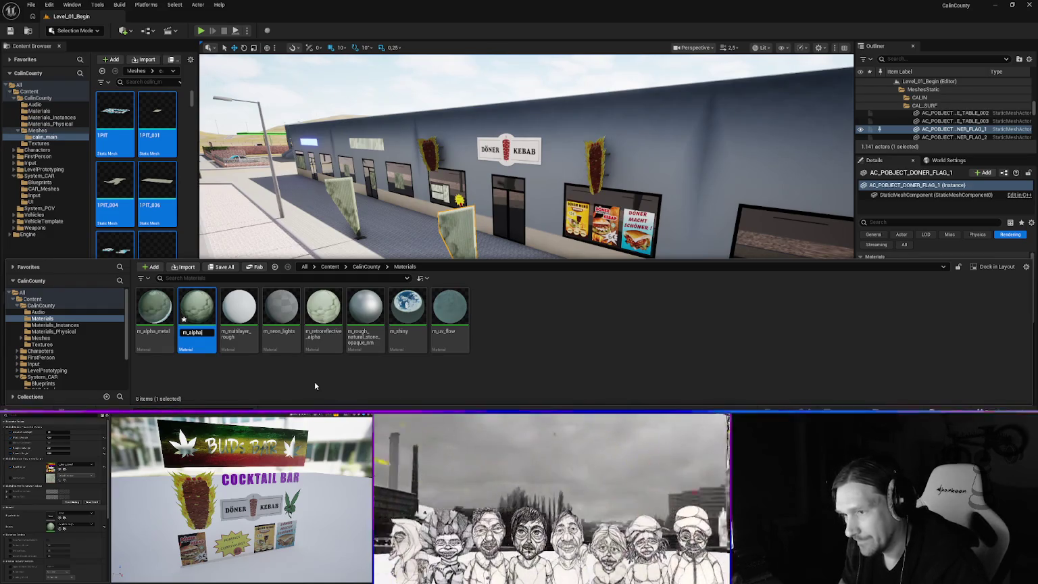
pyautogui.press('Return')
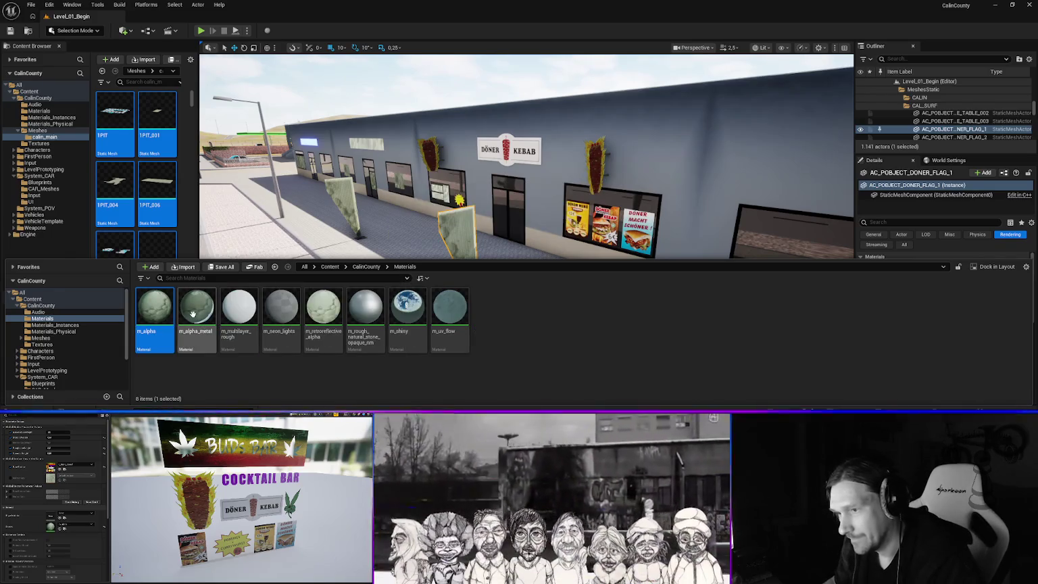
# - Try deleting m_alpha_metal, then cancel since three instances still reference it
pyautogui.click(190, 324)
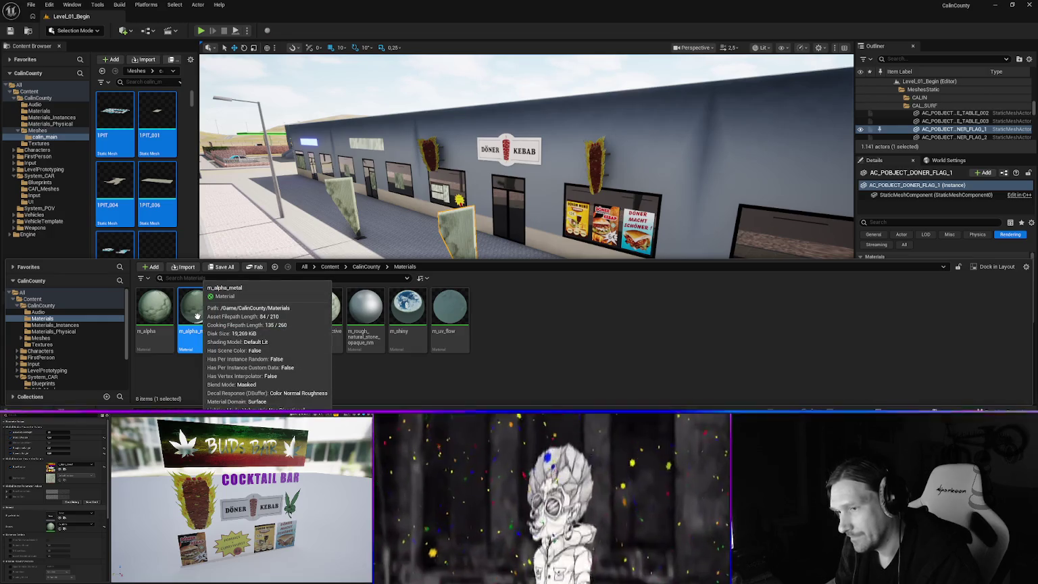
pyautogui.press('Delete')
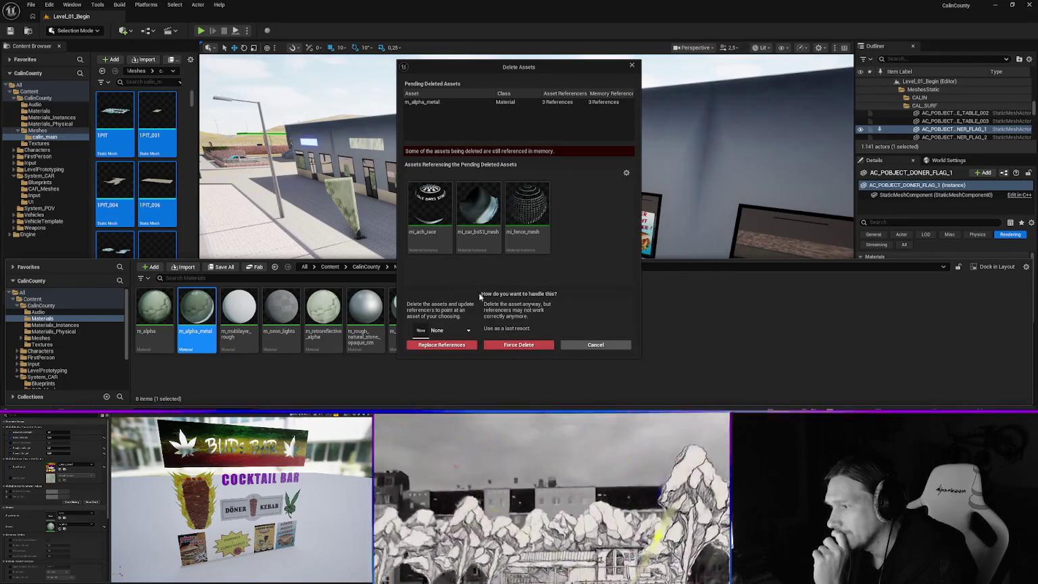
pyautogui.click(468, 331)
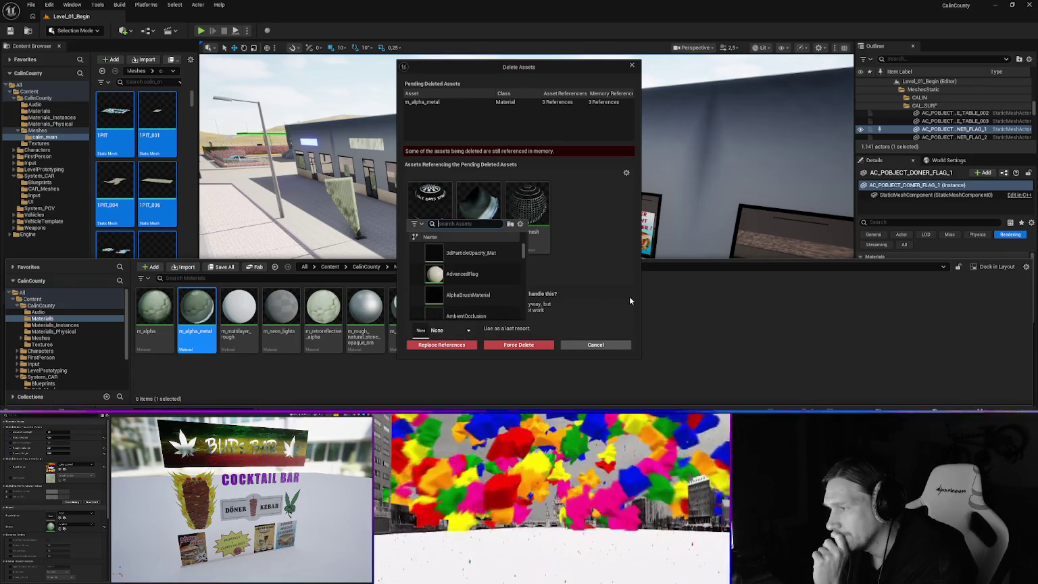
pyautogui.click(600, 307)
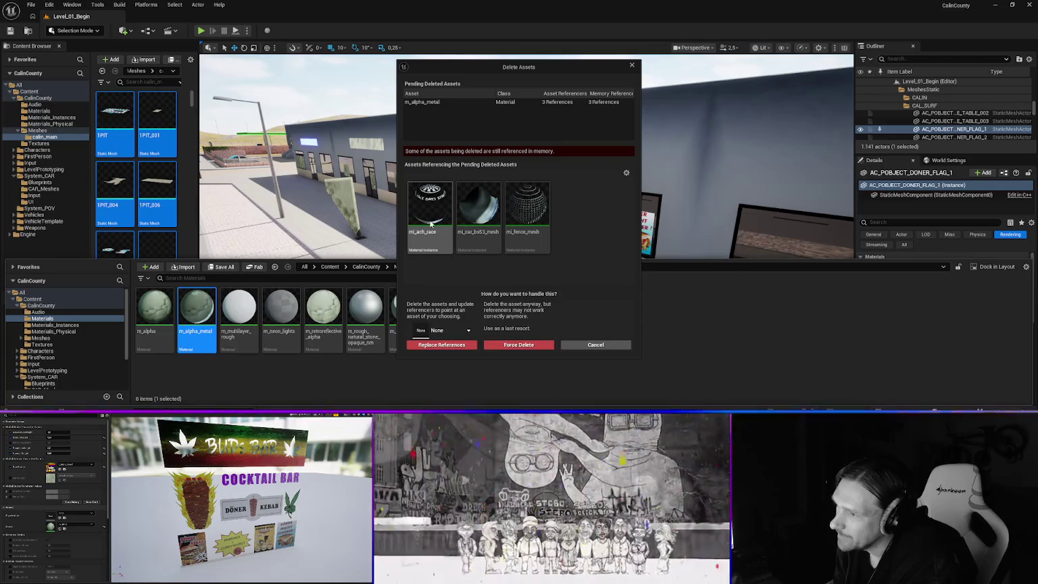
pyautogui.click(595, 345)
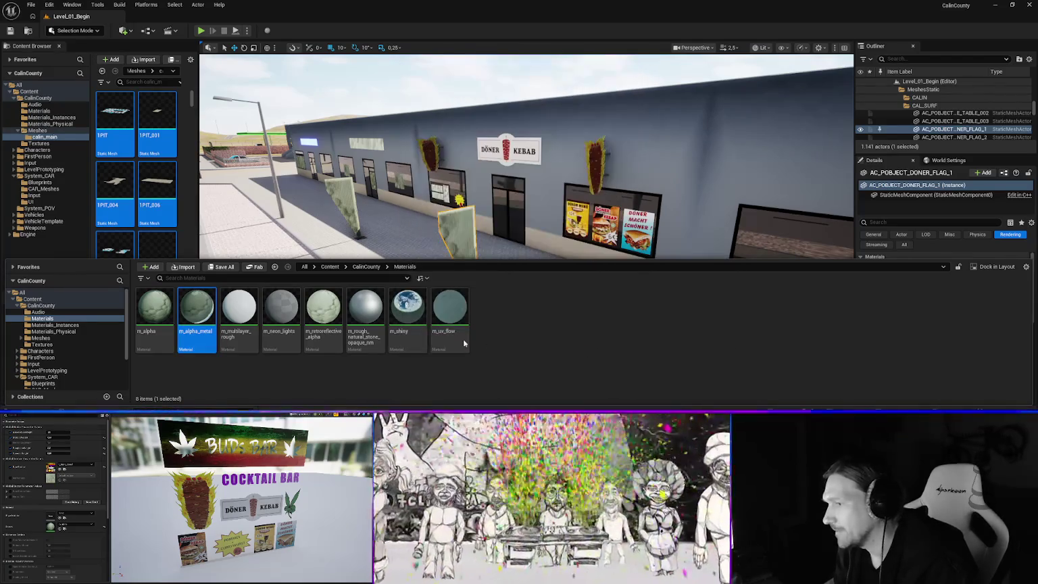
# - Search 'mesh' in Materials_Instances and inspect the mi_fence_mesh instance
pyautogui.click(196, 279)
pyautogui.write('mesh')
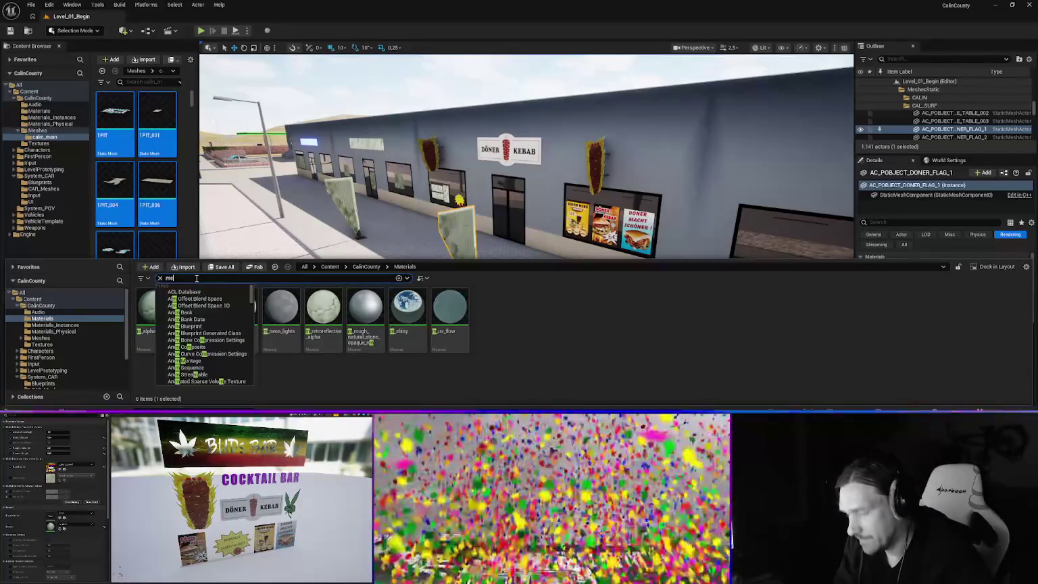
pyautogui.press('Escape')
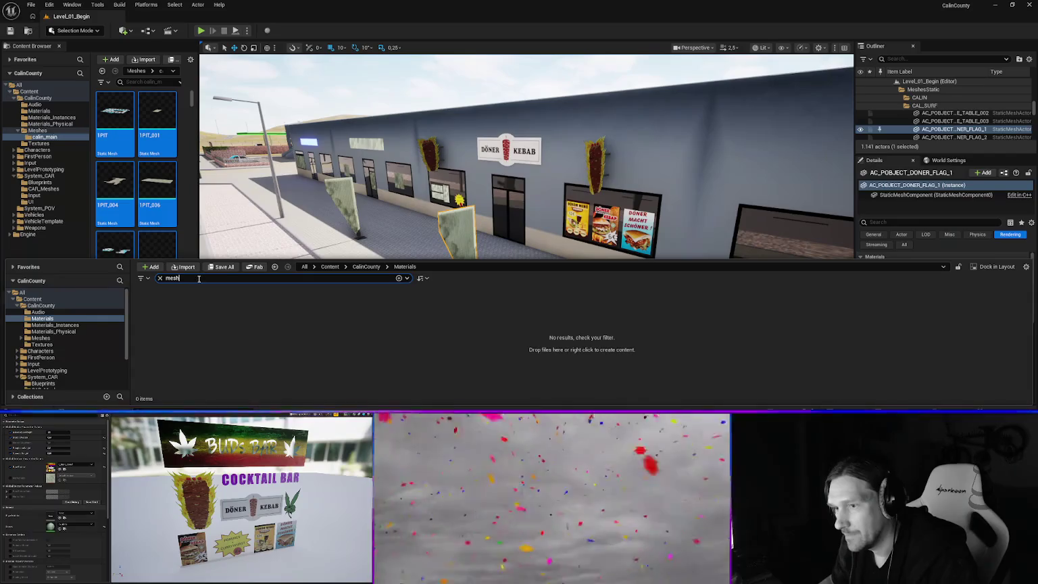
pyautogui.click(56, 325)
pyautogui.click(155, 316)
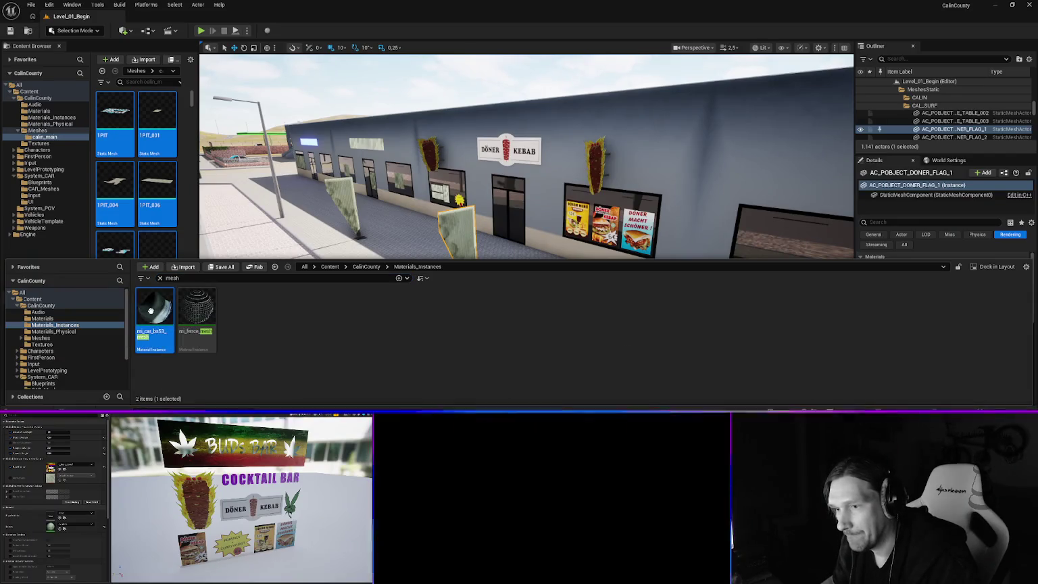
pyautogui.hotkey('ctrl', 'space')
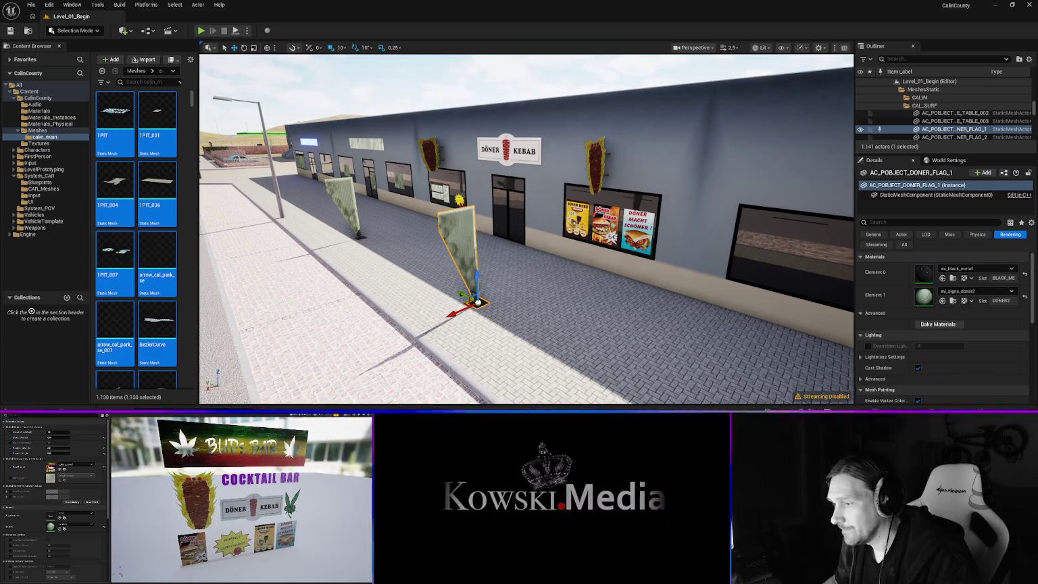
pyautogui.hotkey('ctrl', 'space')
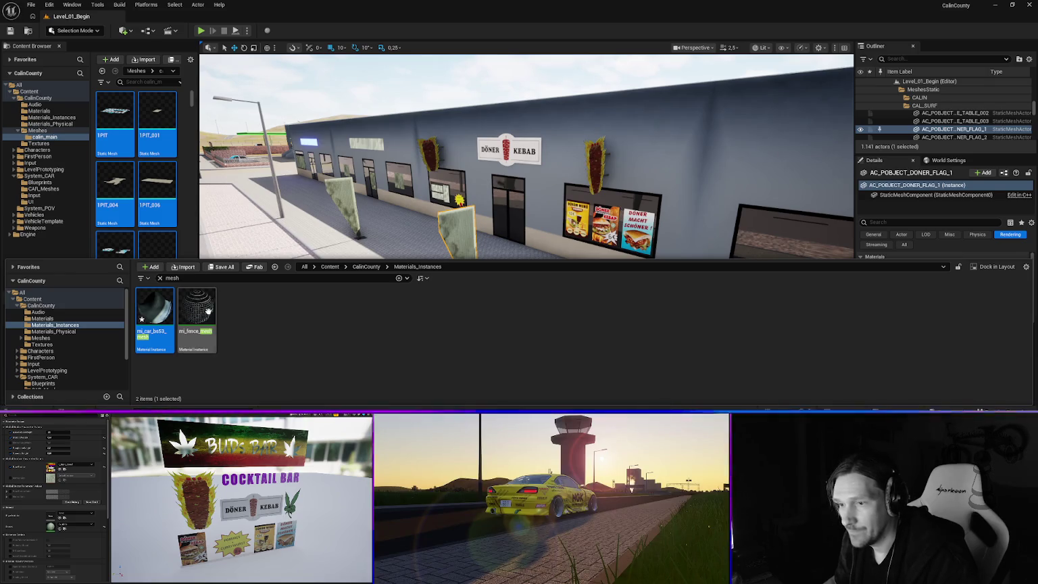
pyautogui.click(200, 315)
pyautogui.hotkey('ctrl', 'space')
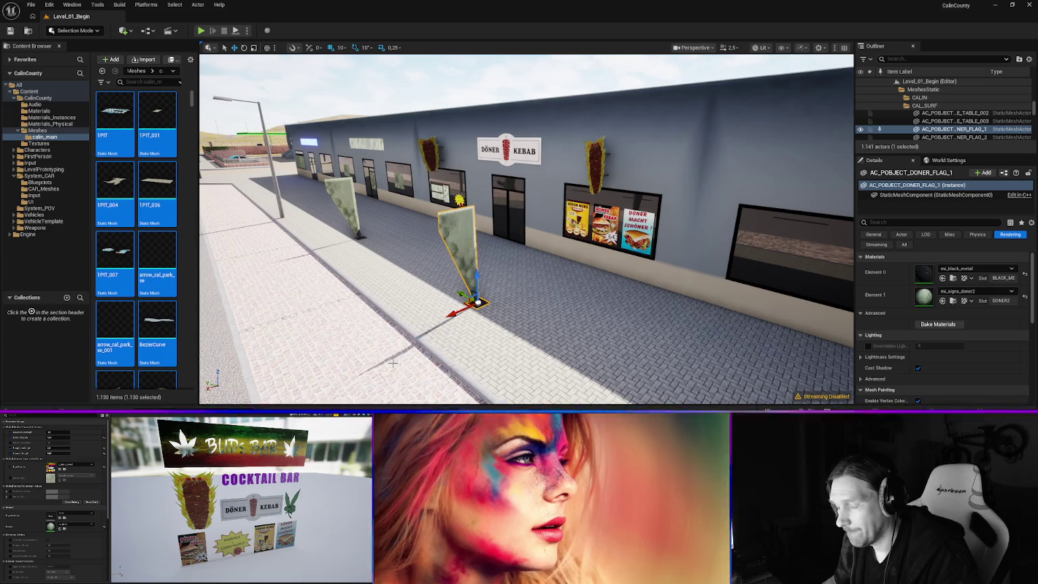
pyautogui.hotkey('ctrl', 'space')
pyautogui.click(155, 310)
pyautogui.click(197, 311)
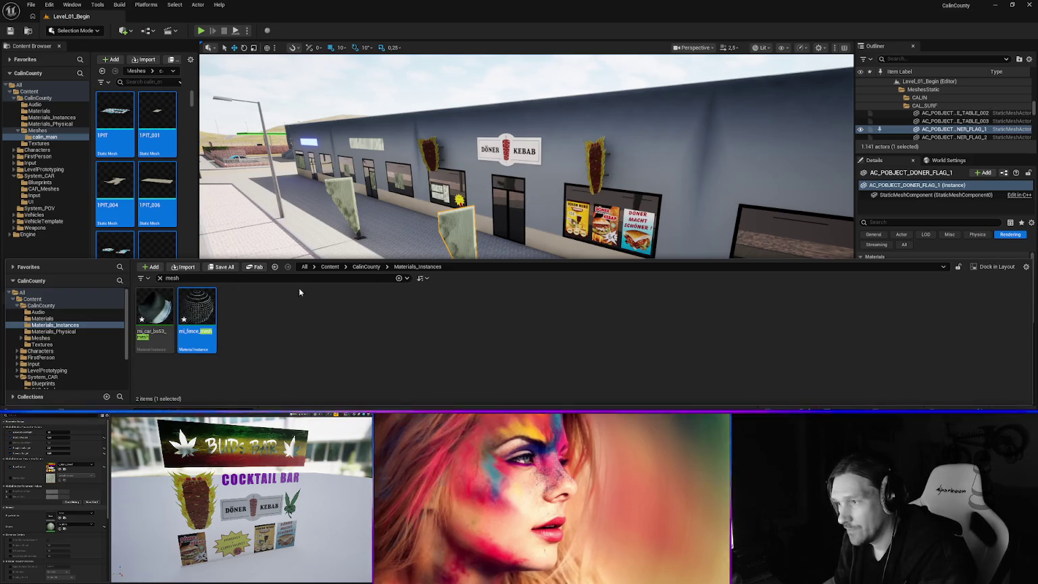
# - Clear the filter, retry deleting m_alpha_metal in Materials, and cancel again
pyautogui.click(159, 278)
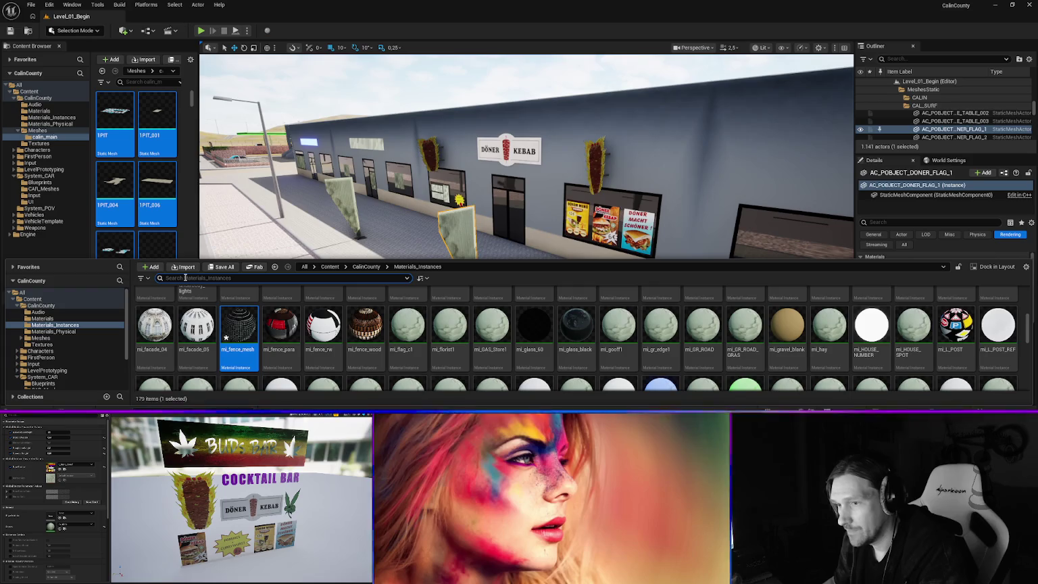
pyautogui.click(42, 319)
pyautogui.click(155, 311)
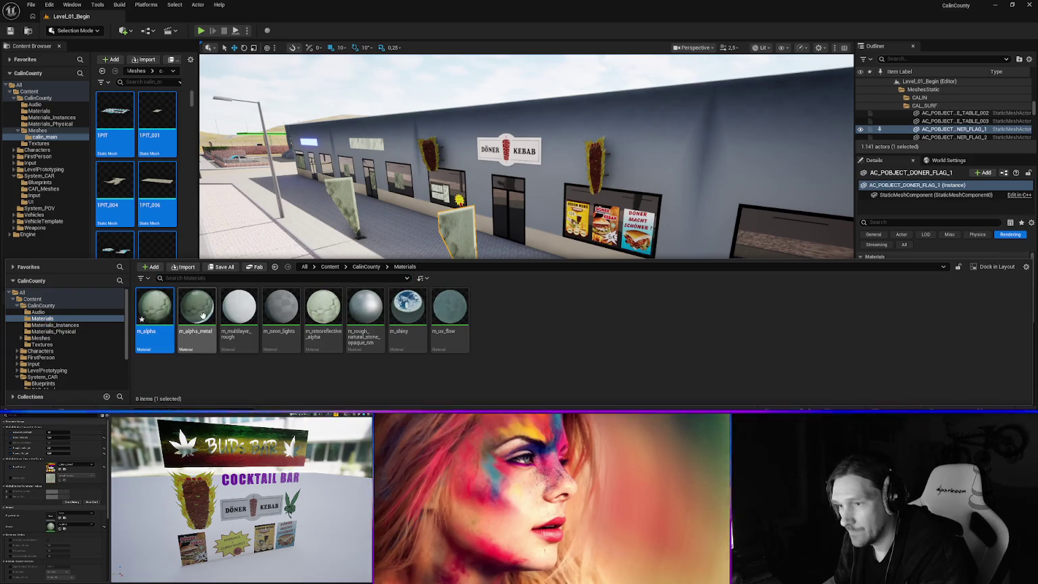
pyautogui.click(199, 312)
pyautogui.press('Delete')
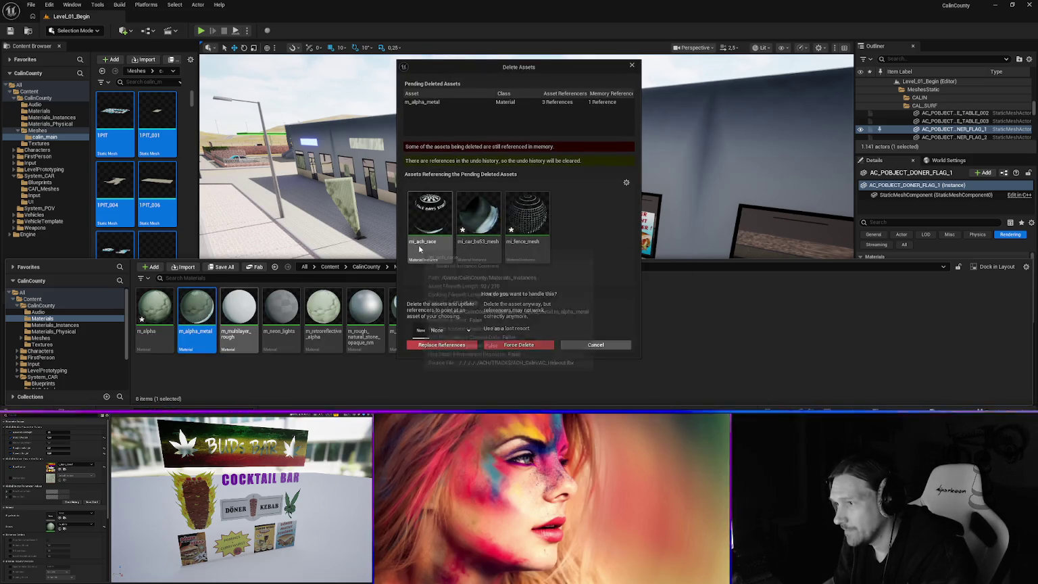
pyautogui.click(593, 344)
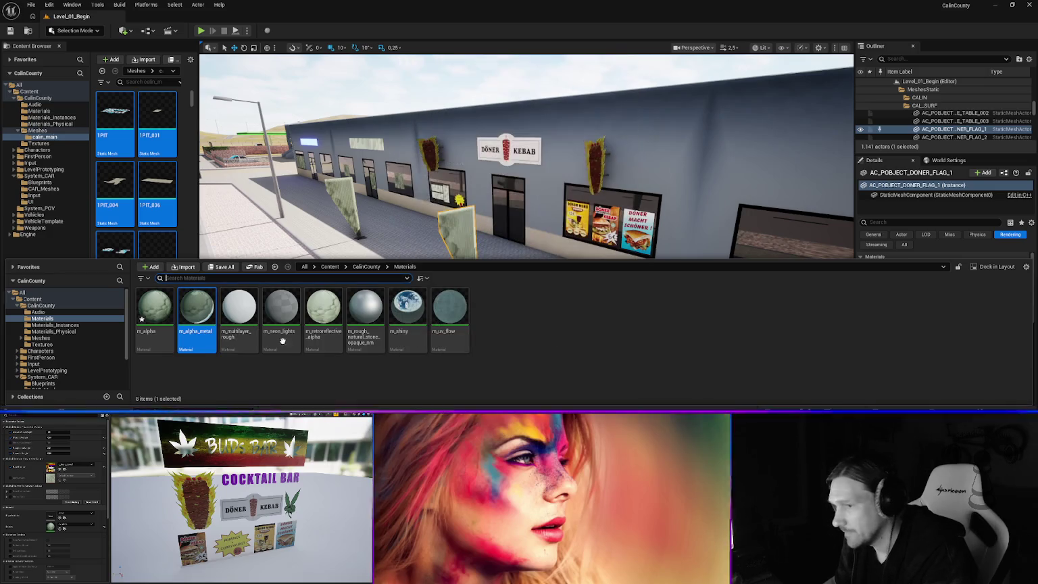
# - Search Materials_Instances for 'race' and drop the result into the level
pyautogui.click(81, 323)
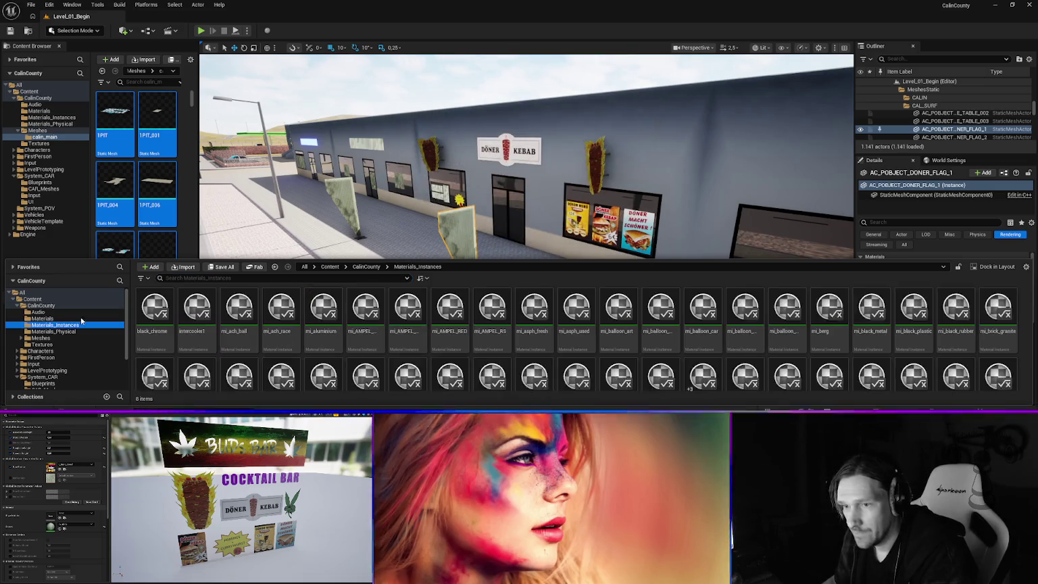
pyautogui.click(179, 278)
pyautogui.write('race')
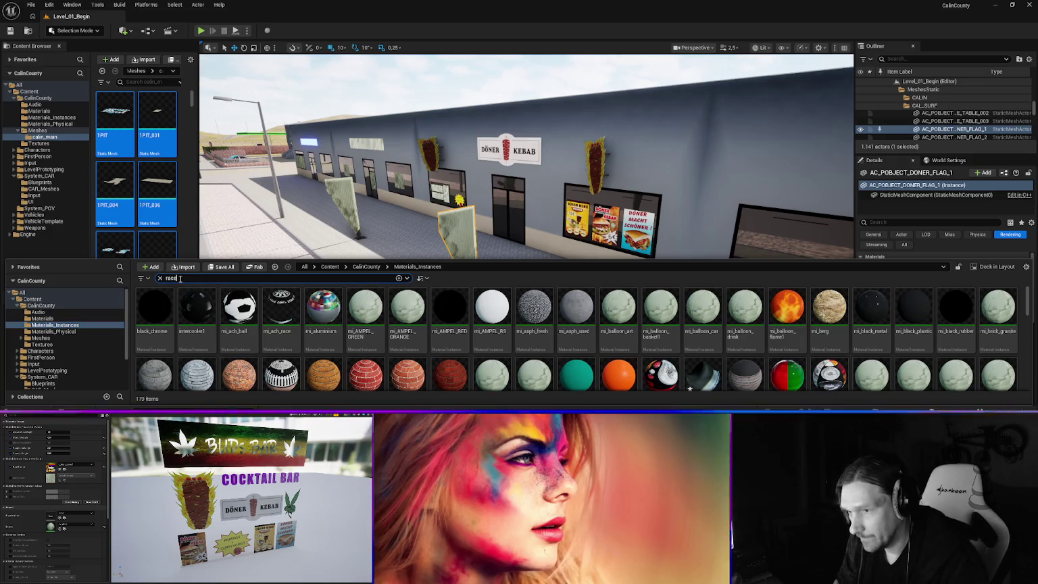
pyautogui.moveTo(155, 308); pyautogui.dragTo(807, 251)
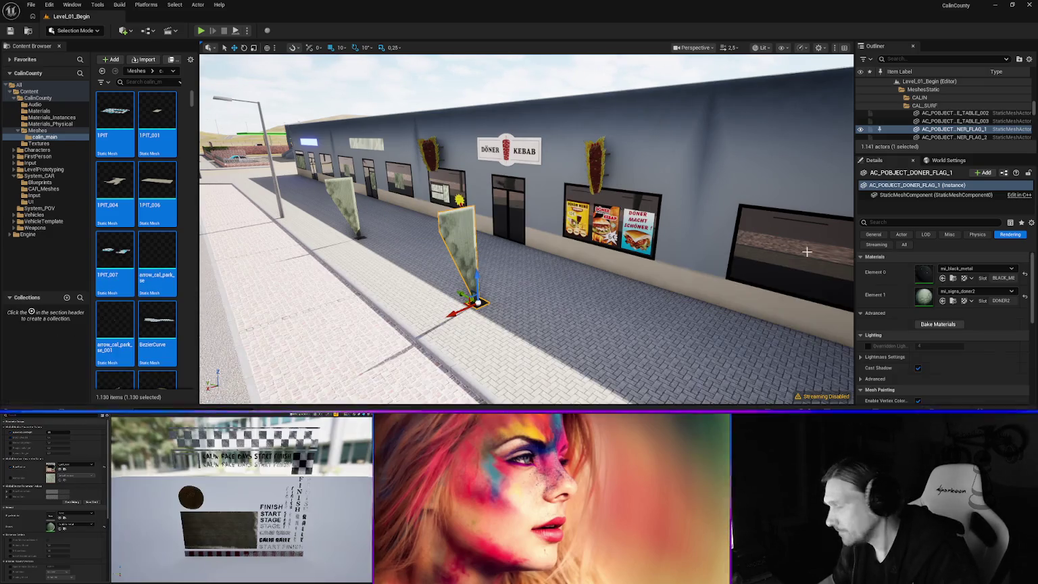
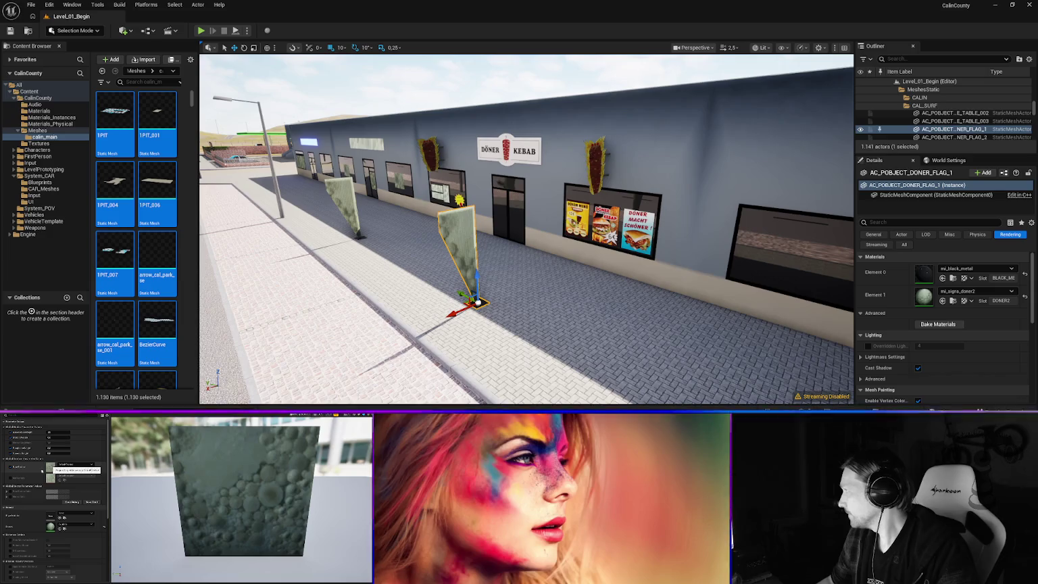
# - Force-delete the m_alpha_metal material from the Materials folder despite its three references
pyautogui.hotkey('ctrl', 'space')
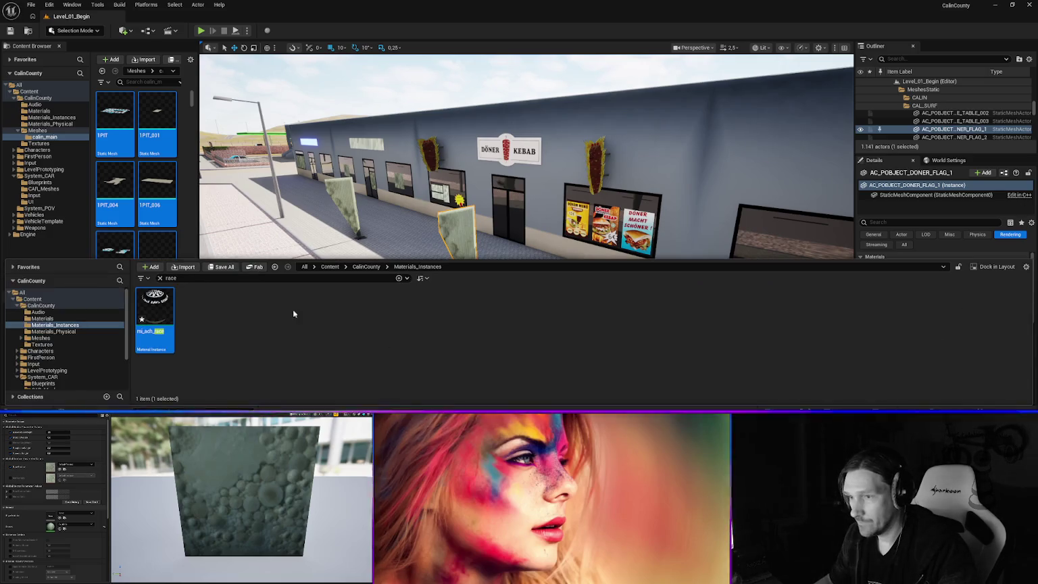
pyautogui.click(160, 279)
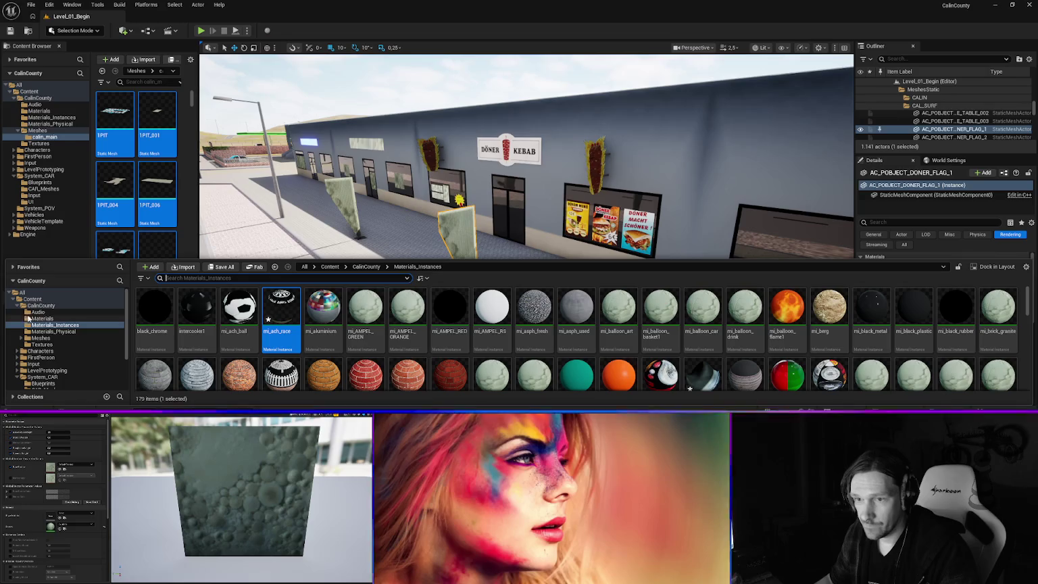
pyautogui.click(41, 318)
pyautogui.click(199, 317)
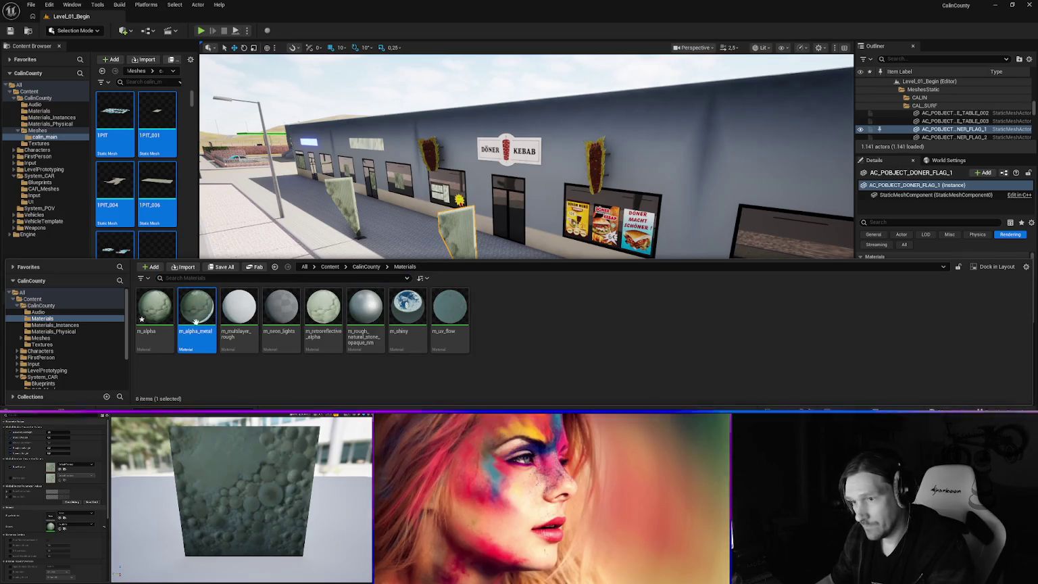
pyautogui.press('Delete')
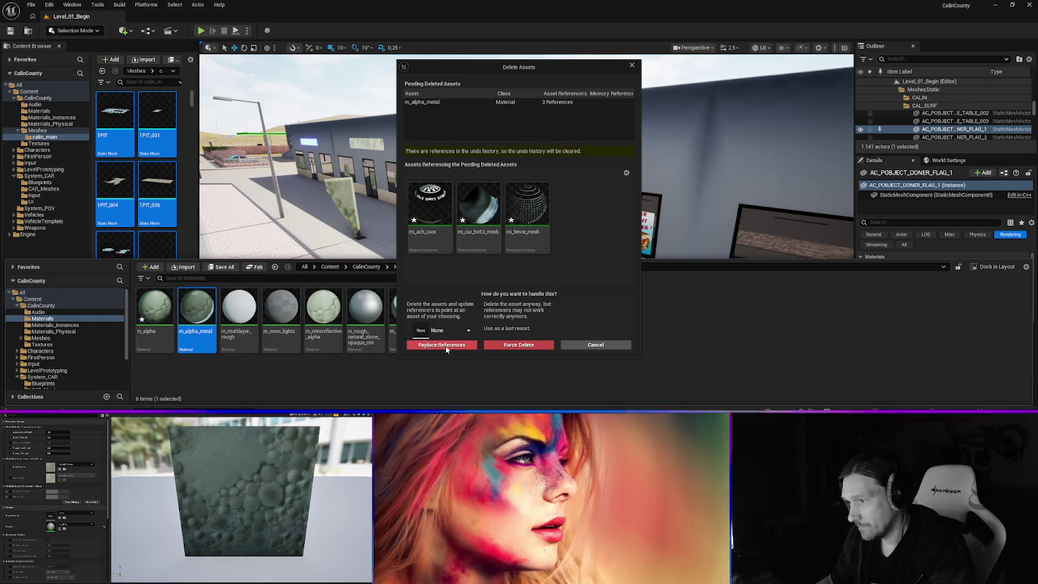
pyautogui.click(518, 345)
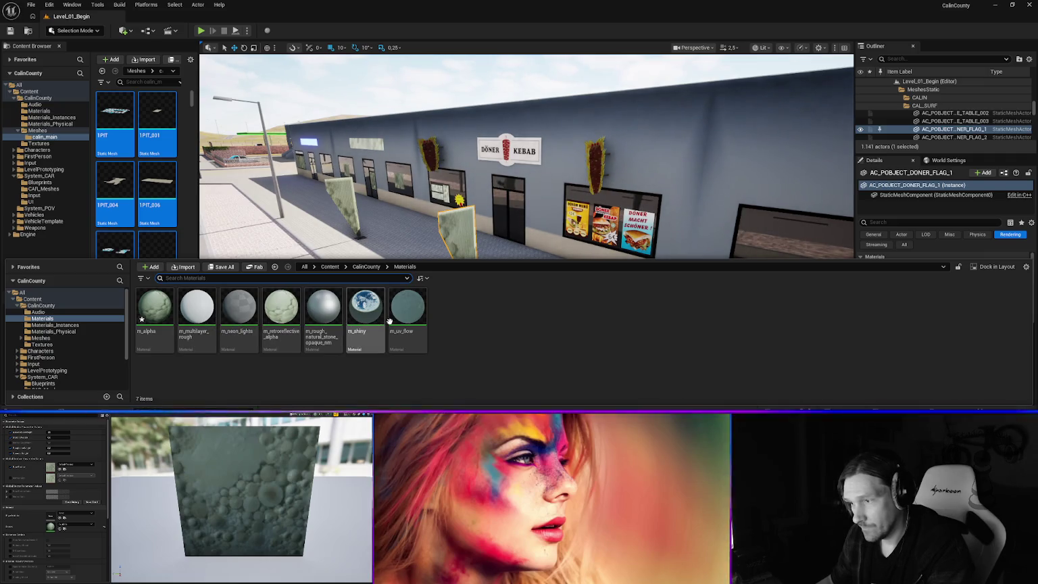
pyautogui.moveTo(407, 323)
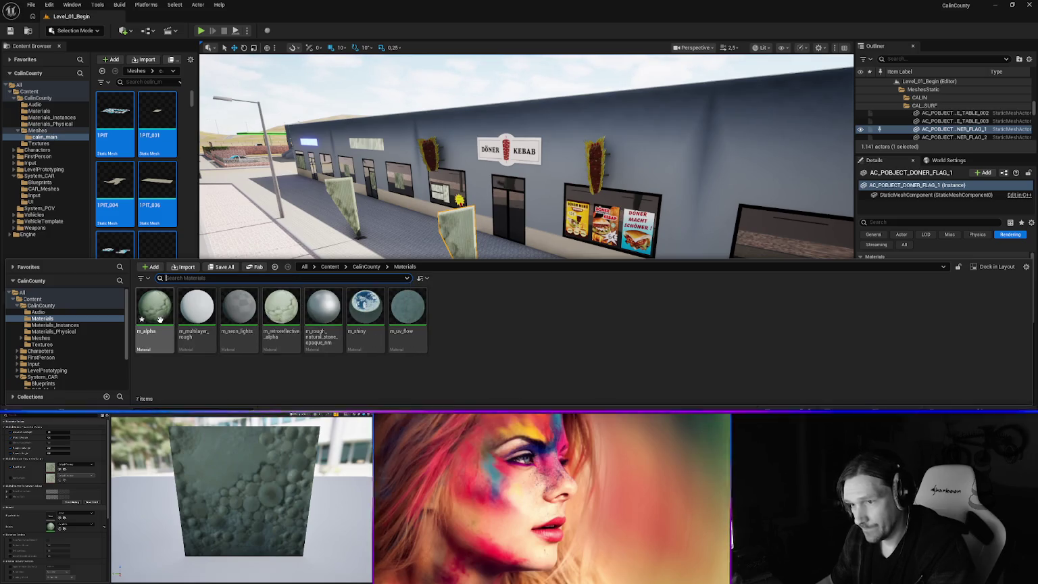
pyautogui.click(42, 344)
# - Search the textures for 'signs' and assign t_signs_doner1 to the flag's material
pyautogui.click(195, 278)
pyautogui.write('signs')
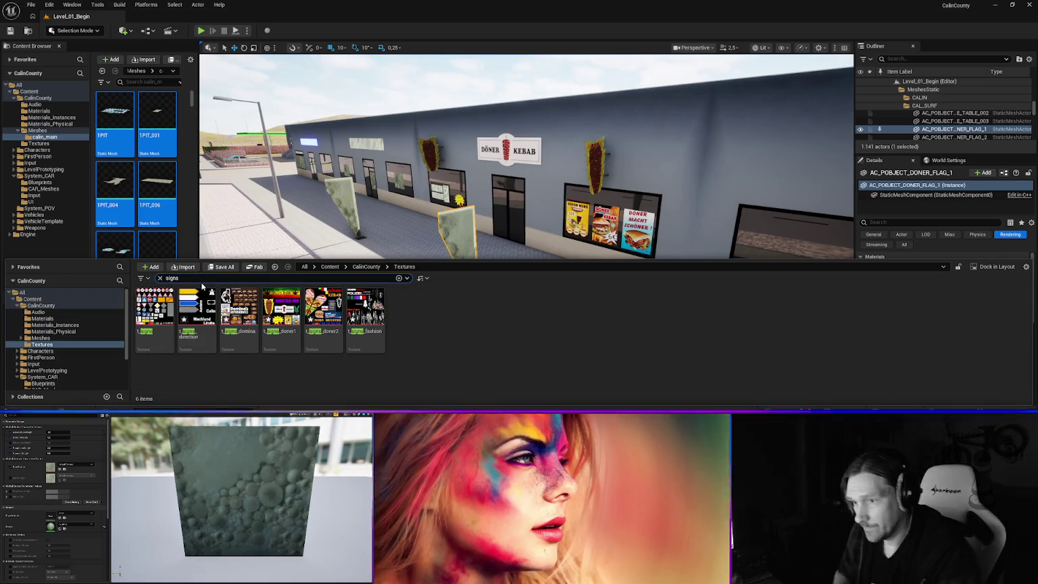
pyautogui.click(282, 310)
pyautogui.hotkey('ctrl', 'space')
pyautogui.click(80, 476)
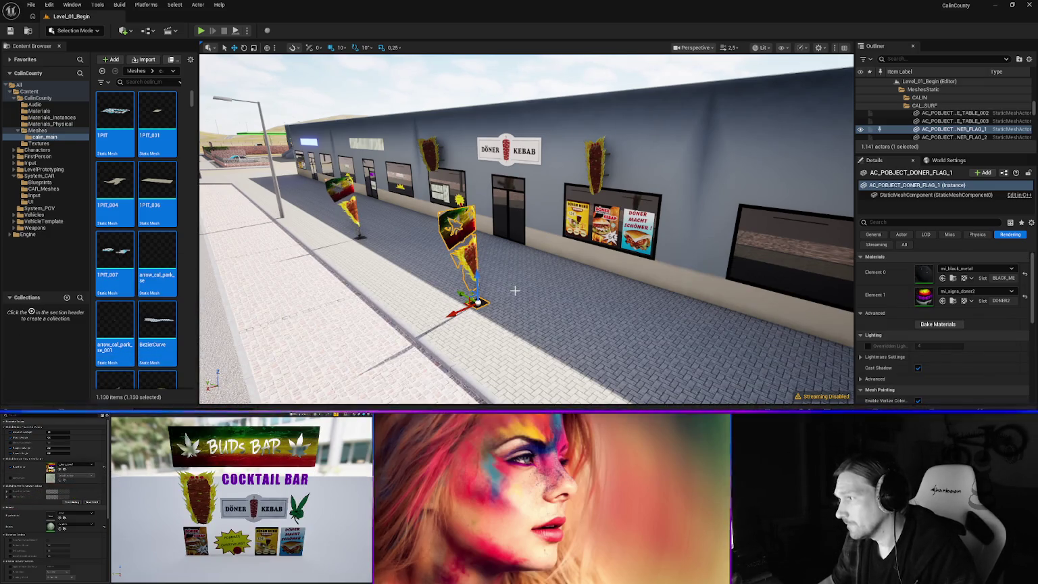
pyautogui.moveTo(507, 296)
pyautogui.mouseDown()
pyautogui.moveTo(492, 321)
pyautogui.moveTo(513, 328)
pyautogui.mouseUp()
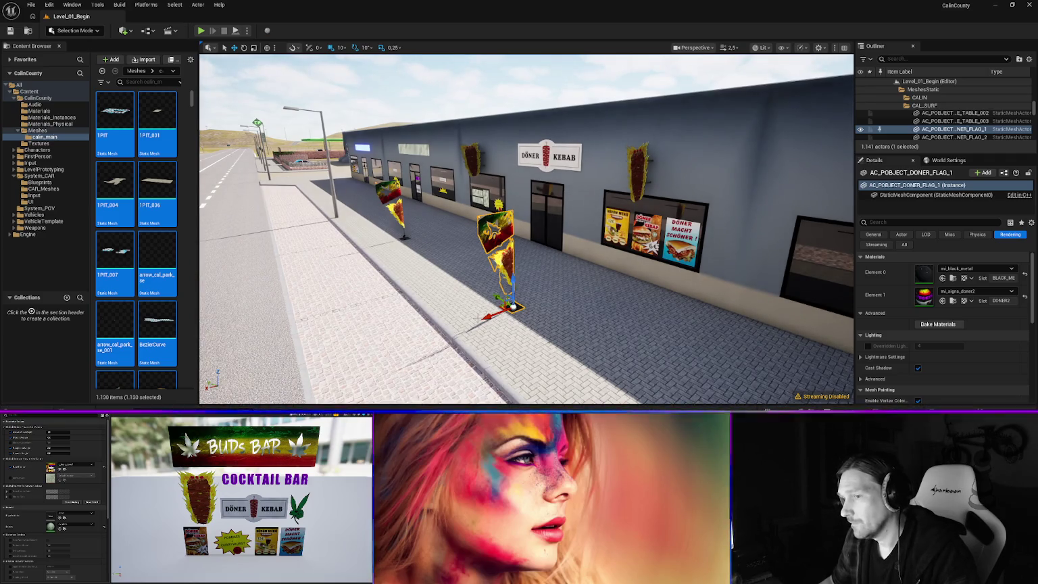
# - Swap the flag material's texture to t_signs_doner2 and fly down the street to Domina's
pyautogui.hotkey('ctrl', 'space')
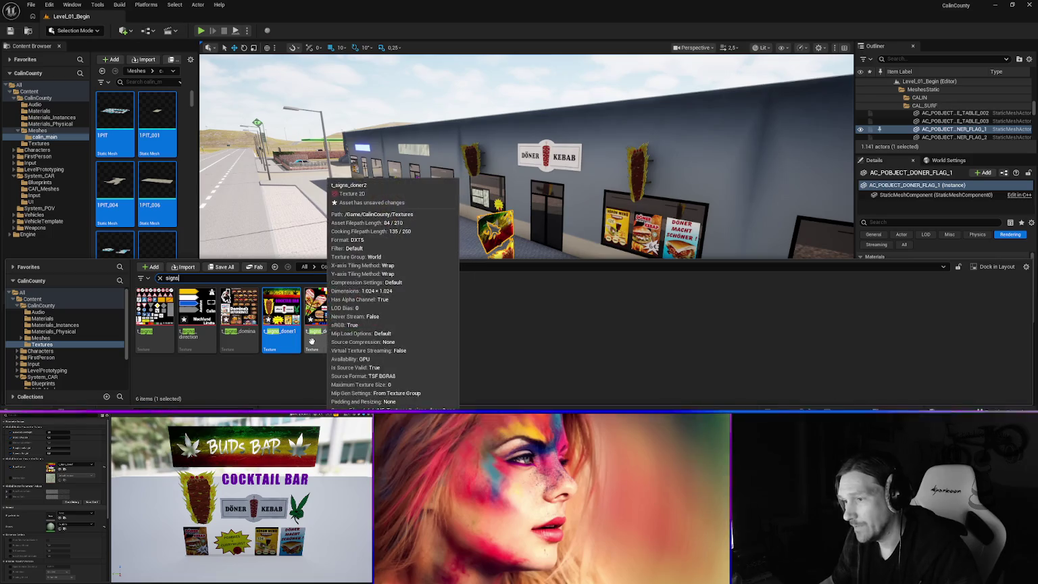
pyautogui.moveTo(323, 317)
pyautogui.mouseDown()
pyautogui.moveTo(955, 234)
pyautogui.moveTo(924, 295)
pyautogui.mouseUp()
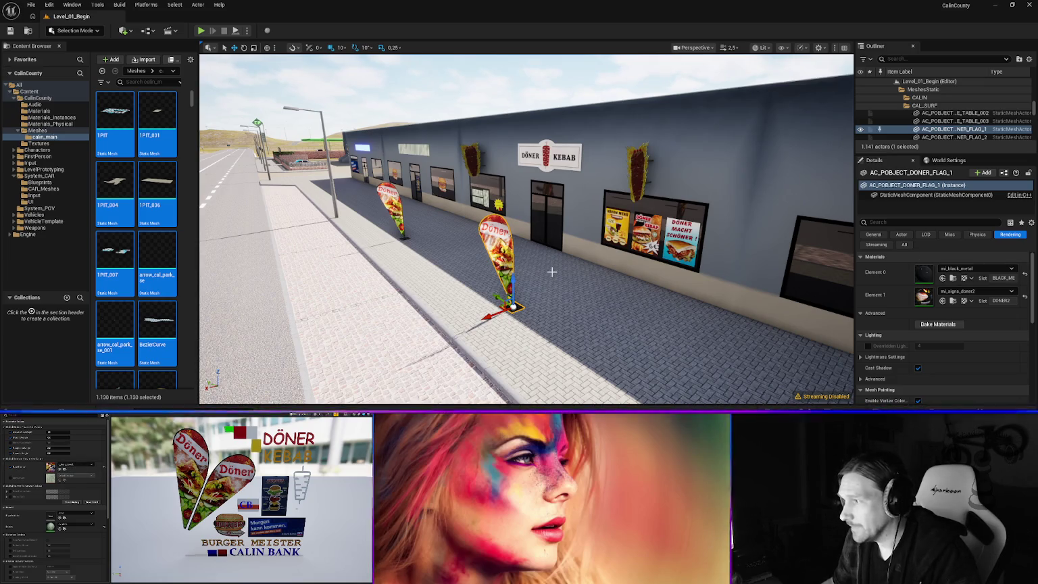
pyautogui.moveTo(448, 277)
pyautogui.mouseDown()
pyautogui.moveTo(365, 287)
pyautogui.moveTo(368, 267)
pyautogui.moveTo(446, 267)
pyautogui.moveTo(425, 270)
pyautogui.moveTo(453, 289)
pyautogui.mouseUp()
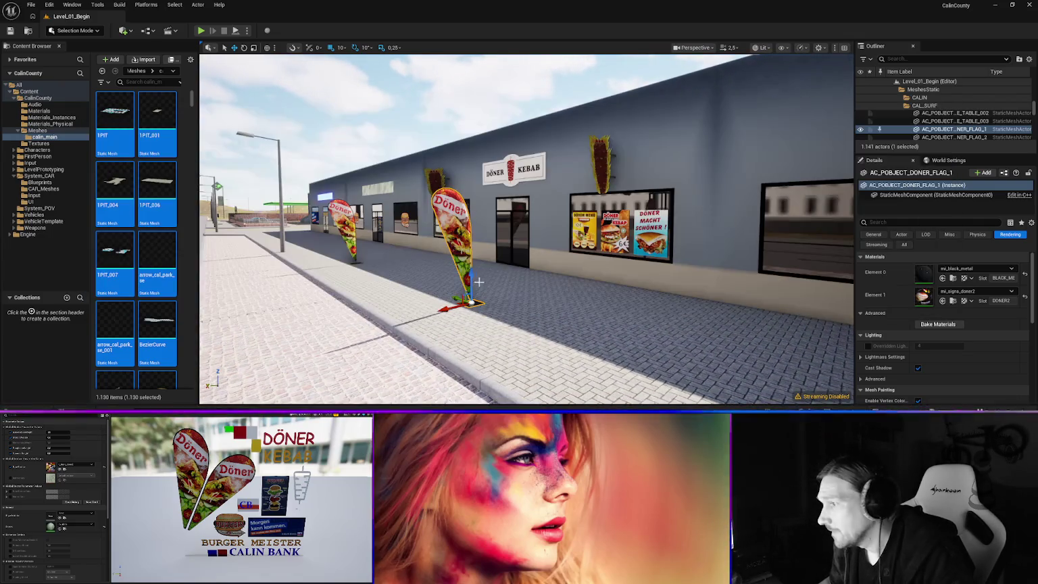
pyautogui.hotkey('ctrl', 'space')
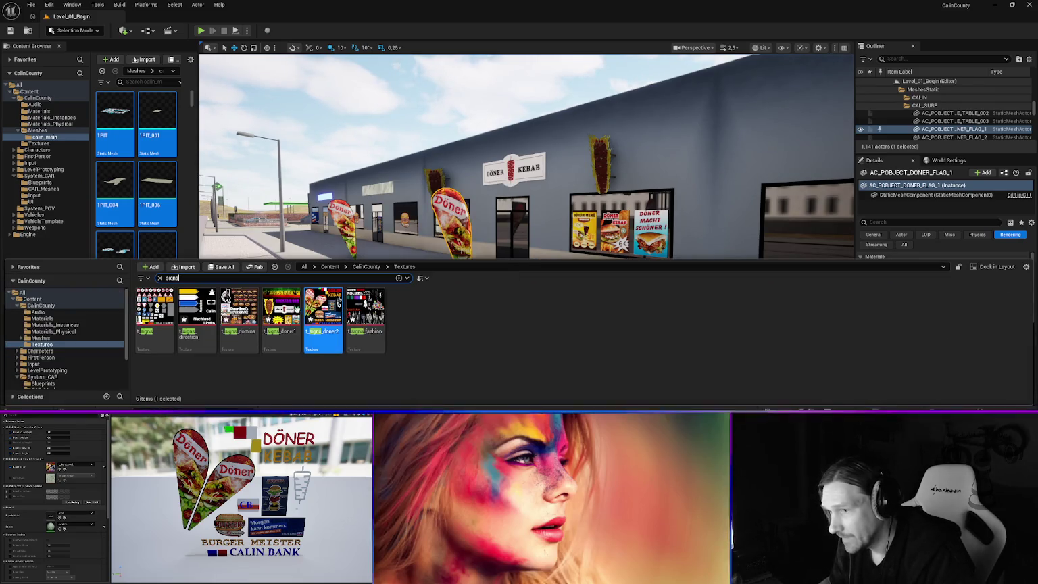
pyautogui.moveTo(433, 169)
pyautogui.mouseDown()
pyautogui.moveTo(406, 169)
pyautogui.moveTo(446, 169)
pyautogui.moveTo(337, 172)
pyautogui.moveTo(382, 172)
pyautogui.moveTo(381, 202)
pyautogui.moveTo(382, 179)
pyautogui.mouseUp()
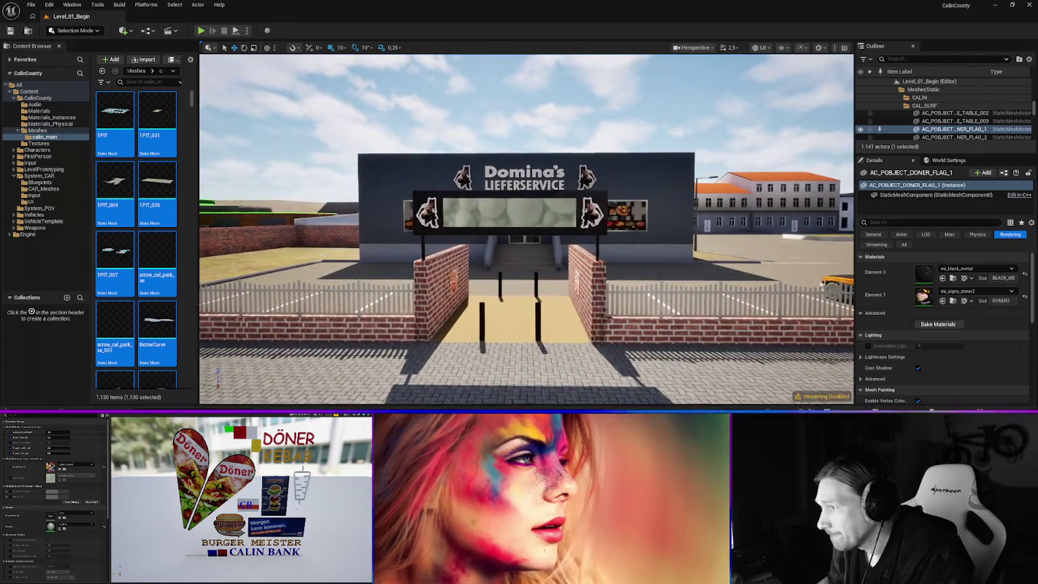
# - Select the Domina's sign and search Materials_Instances for its neon material
pyautogui.click(500, 217)
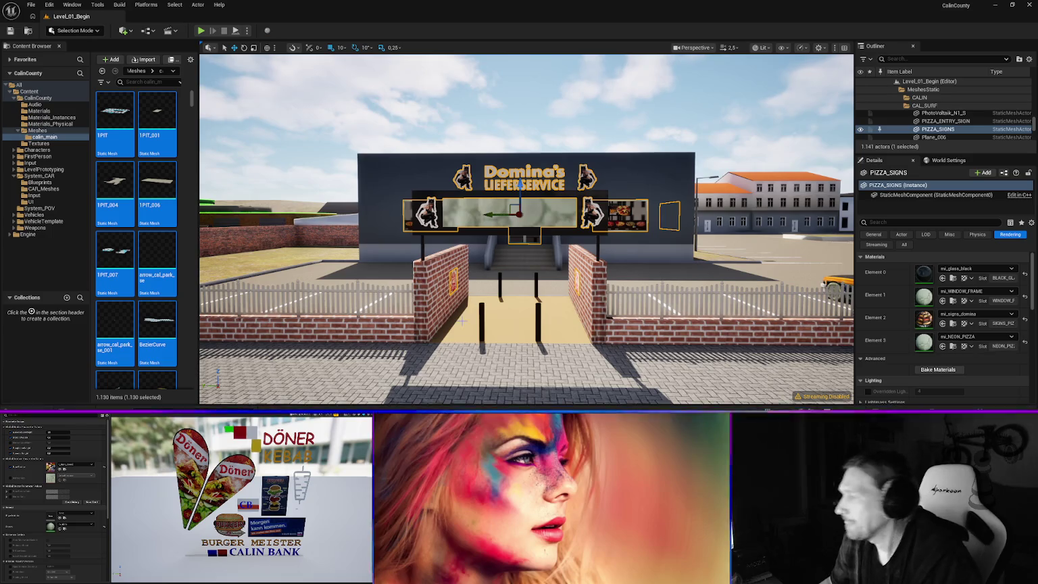
pyautogui.hotkey('ctrl', 'space')
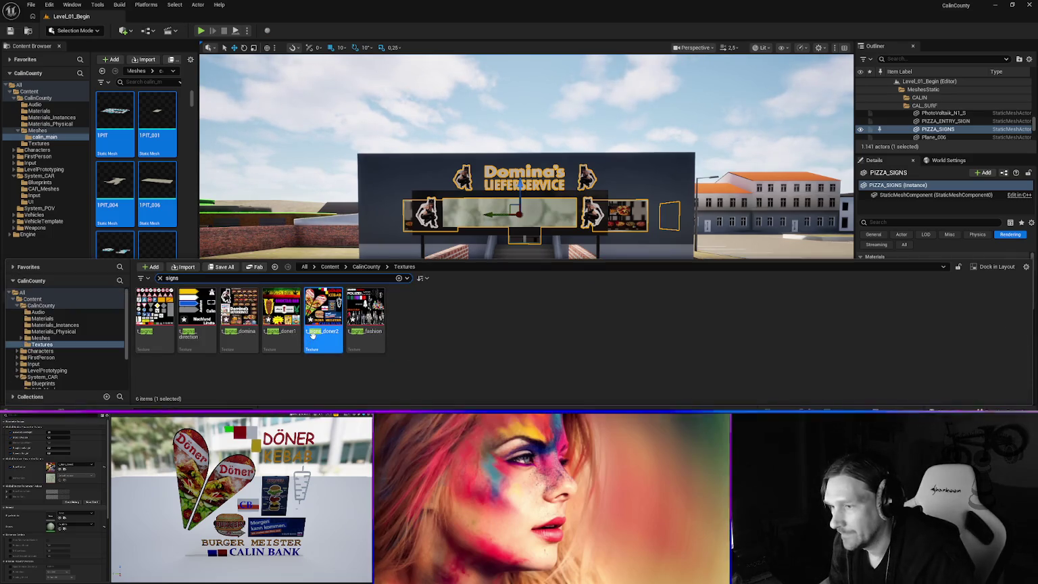
pyautogui.click(54, 325)
pyautogui.click(172, 278)
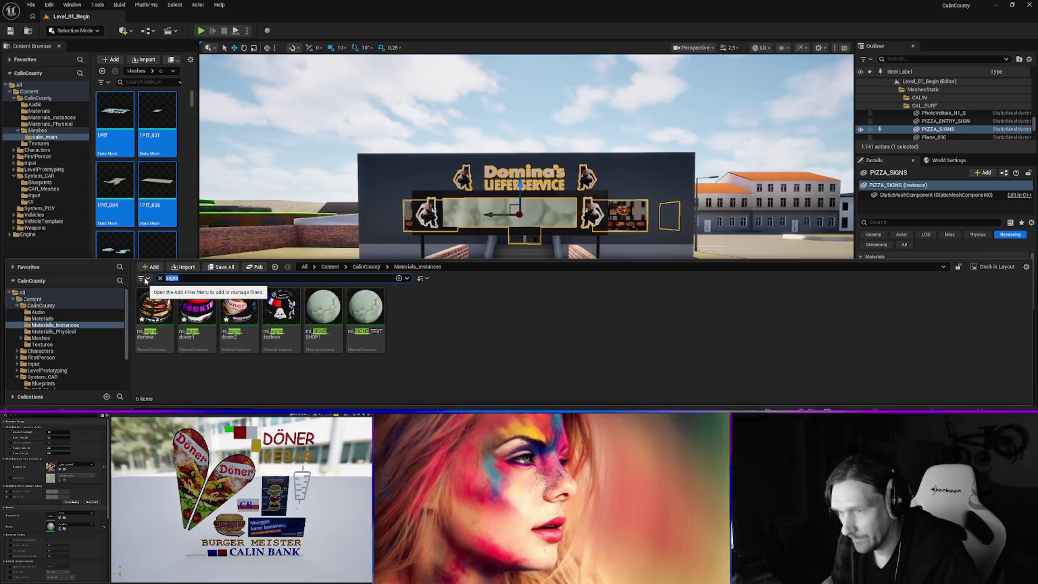
pyautogui.write('neon')
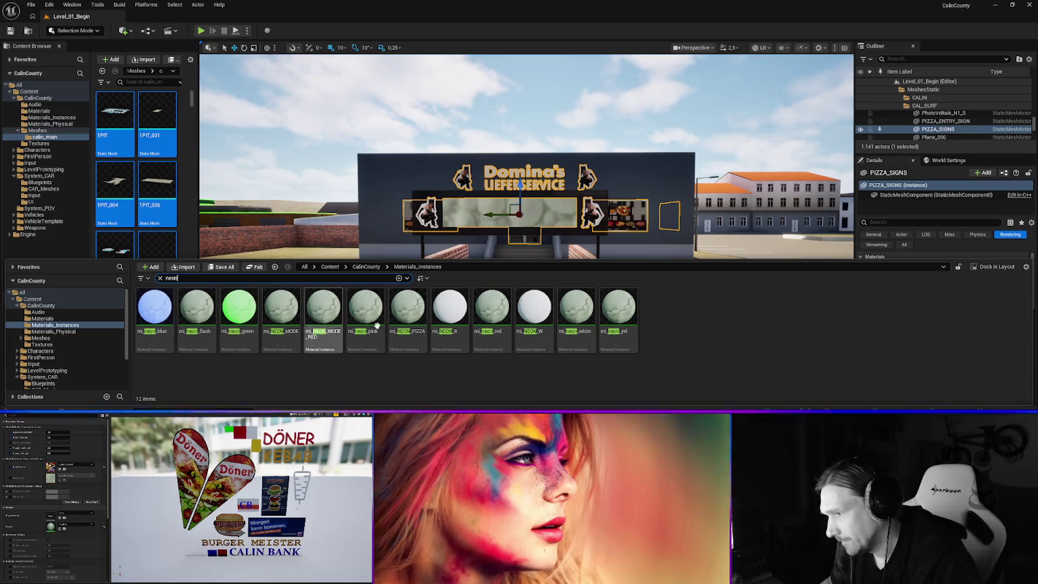
# - Rename mi_NEON_PIZZA to mi_neon_pizza
pyautogui.click(413, 334)
pyautogui.click(394, 333)
pyautogui.click(399, 332)
pyautogui.press('BackSpace')
pyautogui.press('BackSpace')
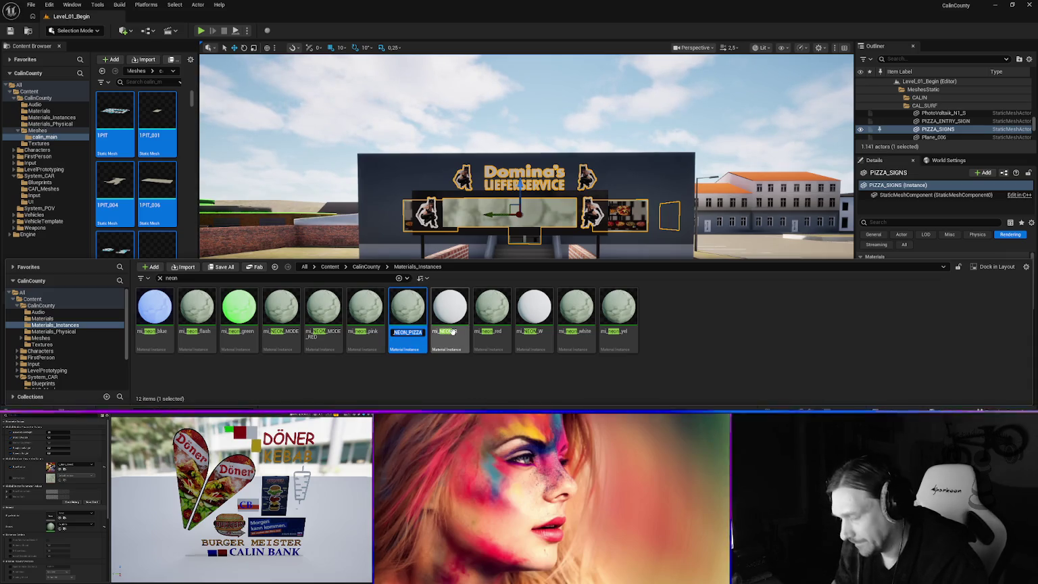
pyautogui.write('mi_neon_pizza')
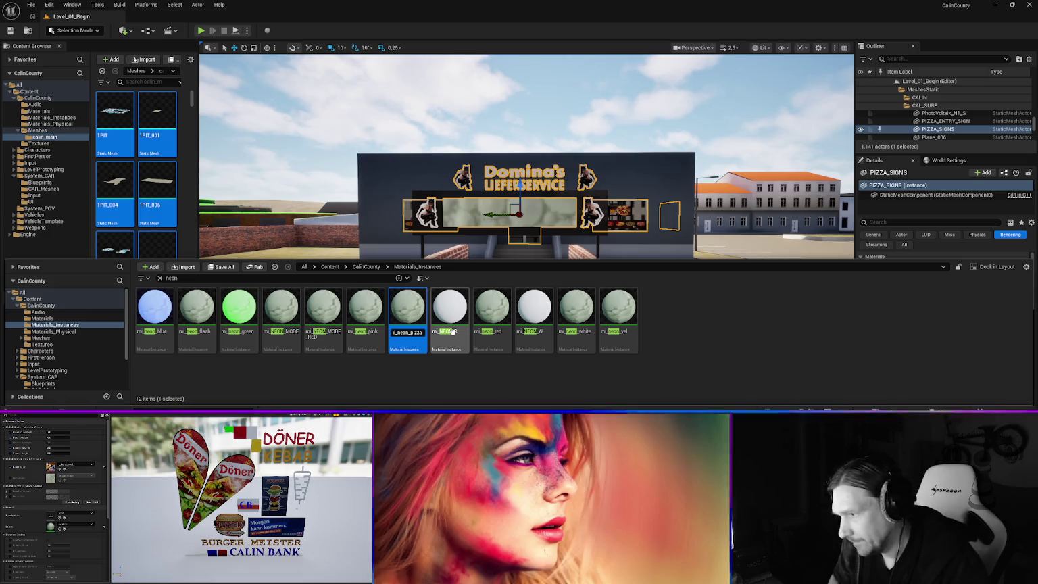
pyautogui.press('Return')
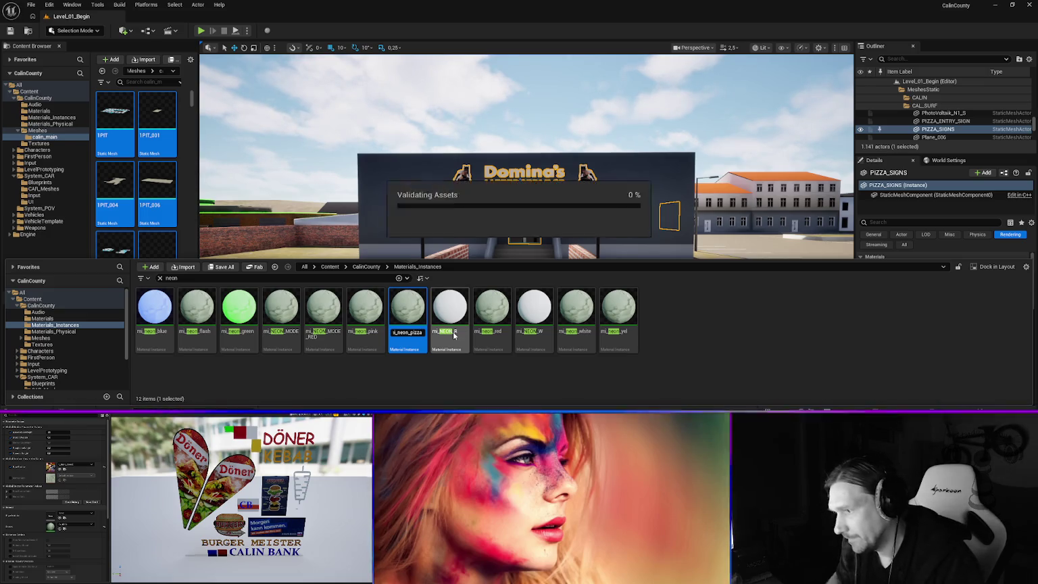
# - Check the sign in the level, then return to the Textures folder in the browser
pyautogui.click(562, 286)
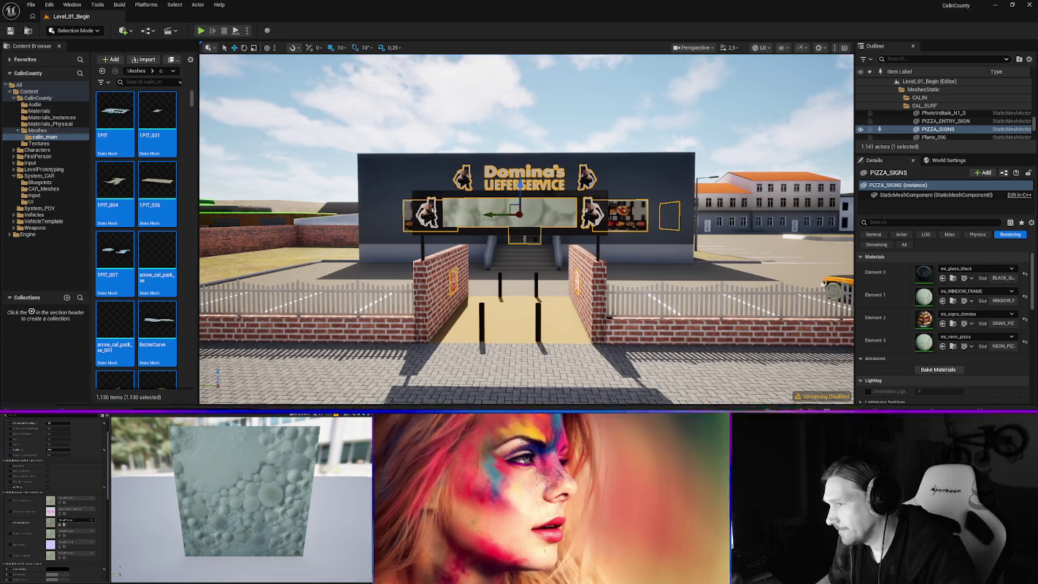
pyautogui.hotkey('ctrl', 'space')
pyautogui.moveTo(406, 316)
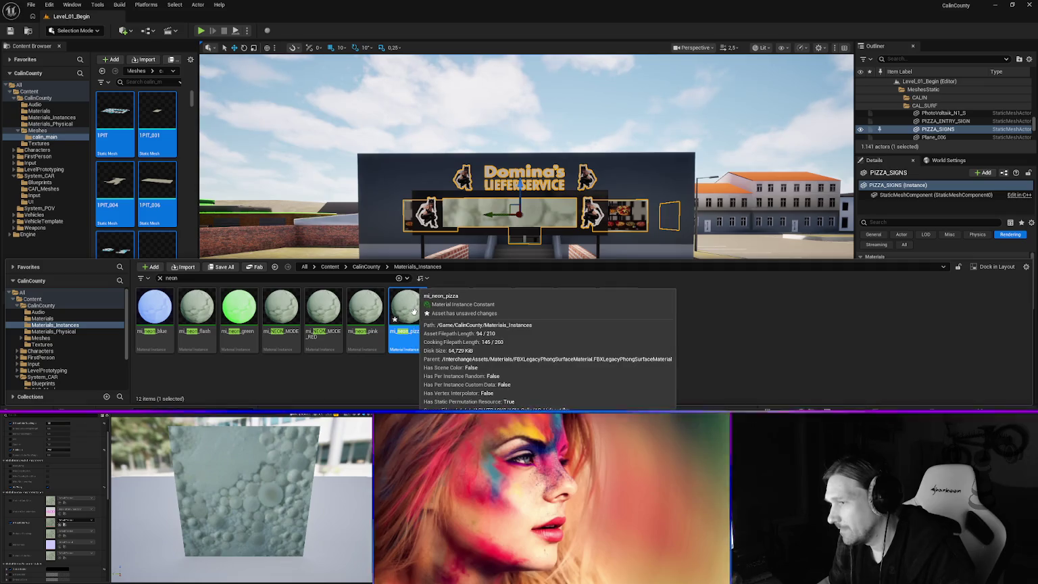
pyautogui.click(42, 344)
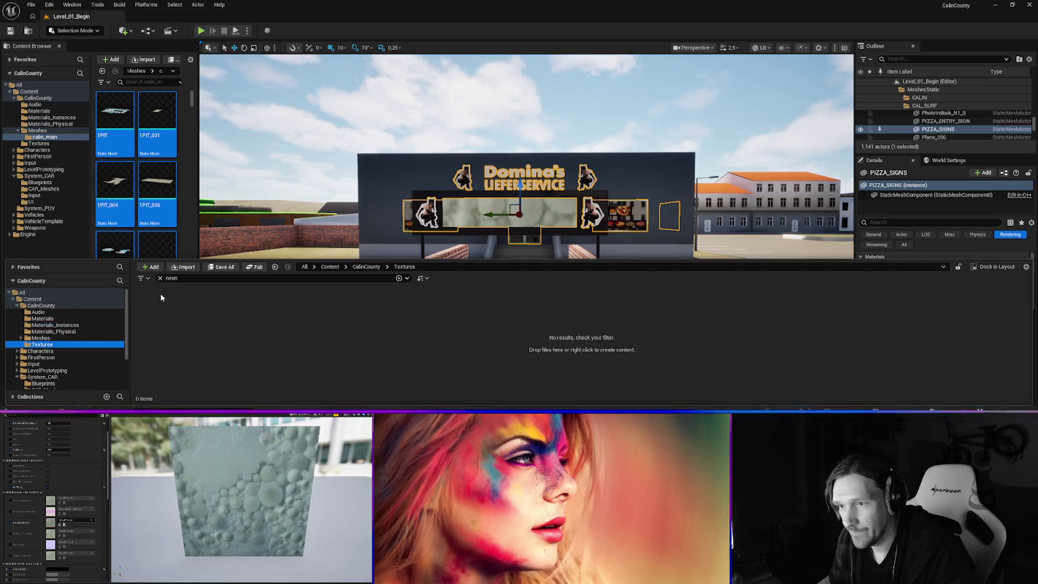
# - Search textures for 'signs' and drag t_signs_domina into the pizza sign's material slot
pyautogui.click(169, 278)
pyautogui.write('sig')
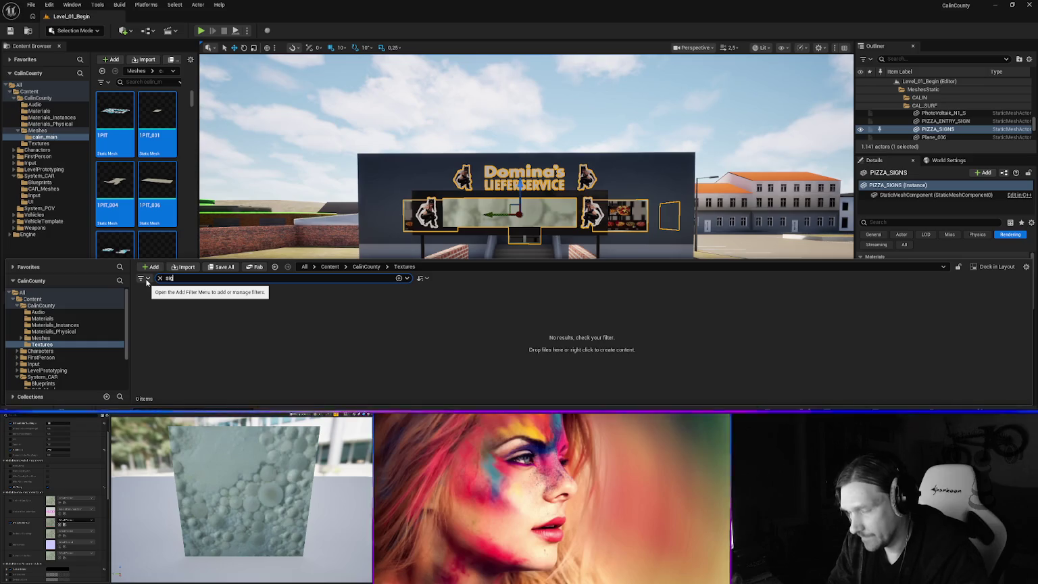
pyautogui.write('ns')
pyautogui.click(239, 310)
pyautogui.moveTo(308, 327)
pyautogui.mouseDown()
pyautogui.moveTo(439, 341)
pyautogui.moveTo(689, 300)
pyautogui.moveTo(939, 297)
pyautogui.mouseUp()
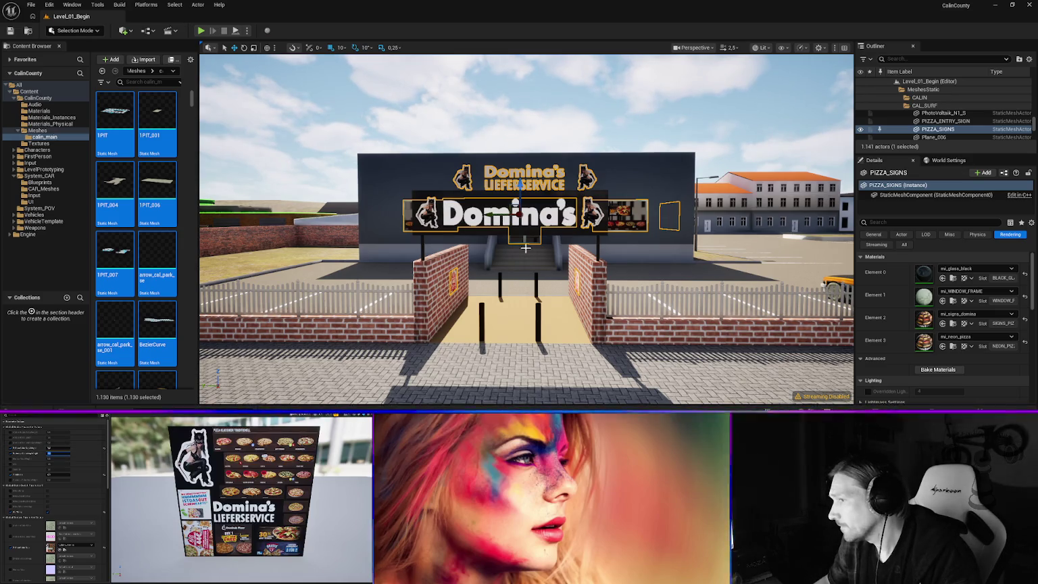
pyautogui.moveTo(525, 248)
pyautogui.mouseDown()
pyautogui.moveTo(652, 239)
pyautogui.moveTo(641, 239)
pyautogui.mouseUp()
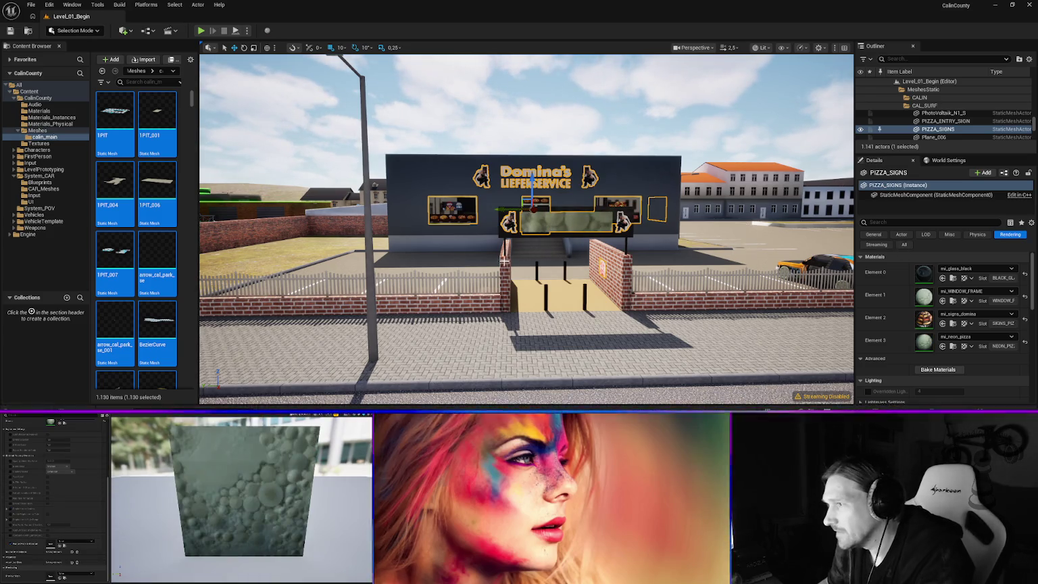
pyautogui.moveTo(504, 261)
pyautogui.mouseDown()
pyautogui.moveTo(524, 260)
pyautogui.moveTo(531, 224)
pyautogui.moveTo(484, 225)
pyautogui.moveTo(444, 241)
pyautogui.mouseUp()
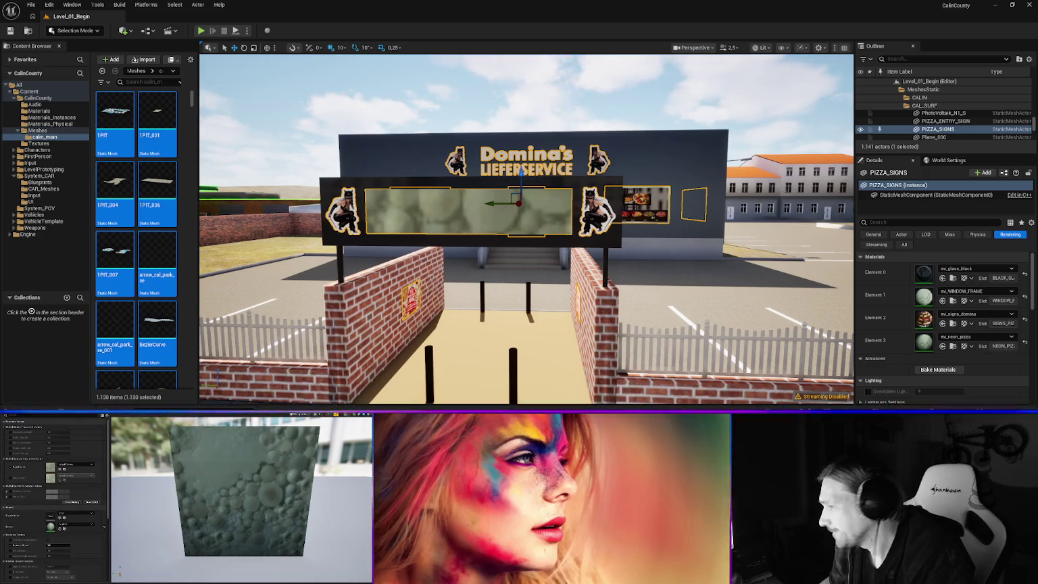
# - Reapply t_signs_domina to the pizza sign and fly closer to inspect the lettering
pyautogui.hotkey('ctrl', 'space')
pyautogui.rightClick(243, 314)
pyautogui.press('Escape')
pyautogui.moveTo(240, 312)
pyautogui.mouseDown()
pyautogui.moveTo(287, 325)
pyautogui.moveTo(972, 235)
pyautogui.moveTo(973, 314)
pyautogui.mouseUp()
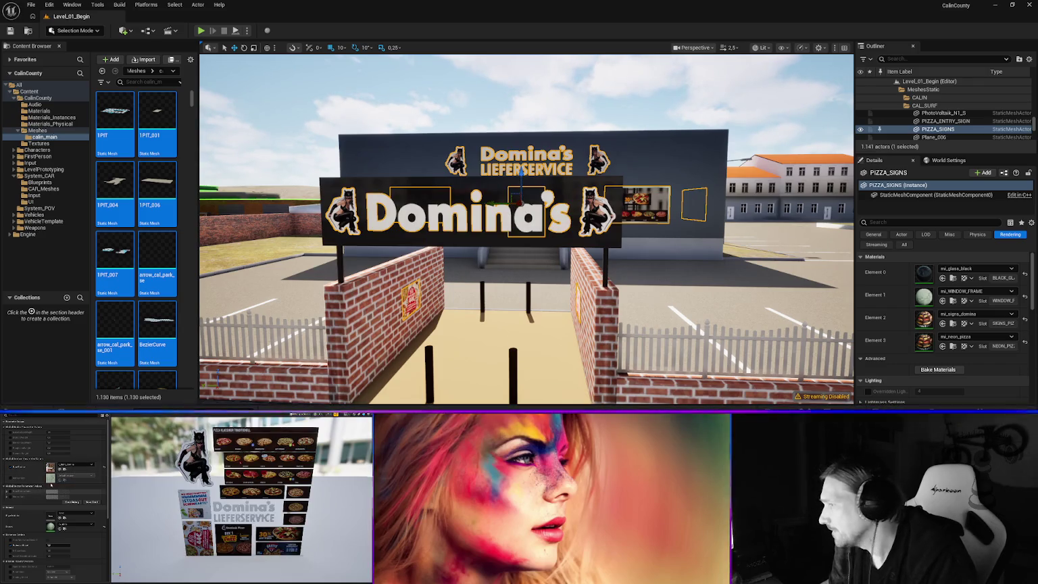
pyautogui.moveTo(527, 230)
pyautogui.mouseDown()
pyautogui.moveTo(514, 263)
pyautogui.moveTo(500, 257)
pyautogui.moveTo(520, 223)
pyautogui.mouseUp()
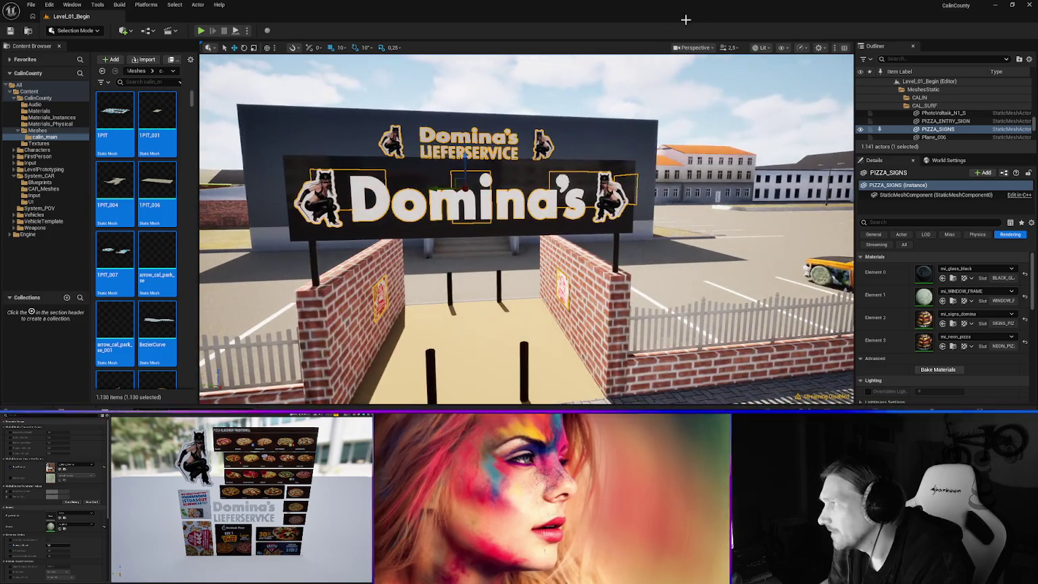
pyautogui.click(767, 48)
pyautogui.click(780, 86)
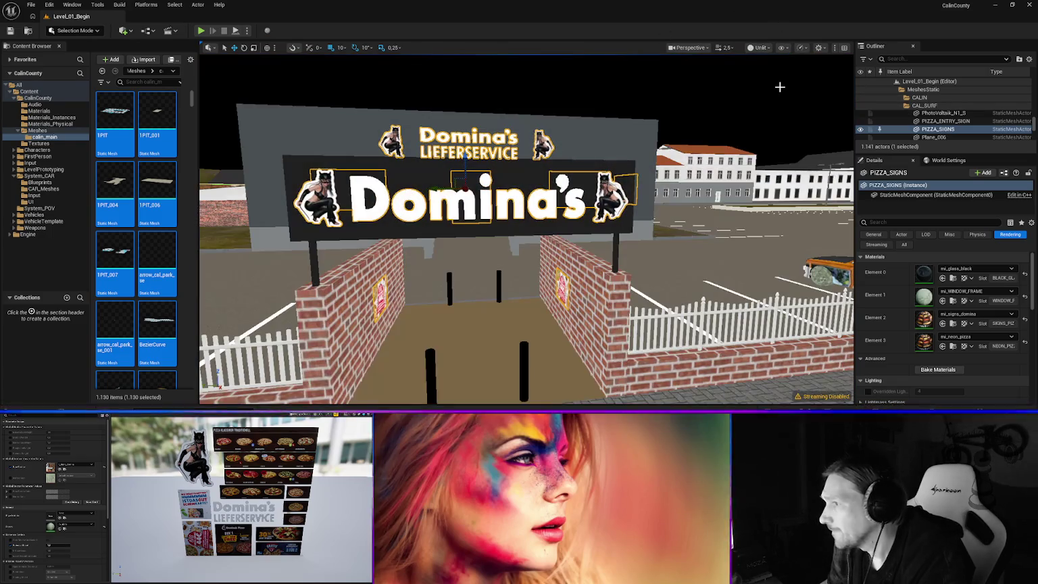
pyautogui.moveTo(779, 87)
pyautogui.mouseDown()
pyautogui.moveTo(763, 149)
pyautogui.moveTo(750, 156)
pyautogui.moveTo(767, 56)
pyautogui.mouseUp()
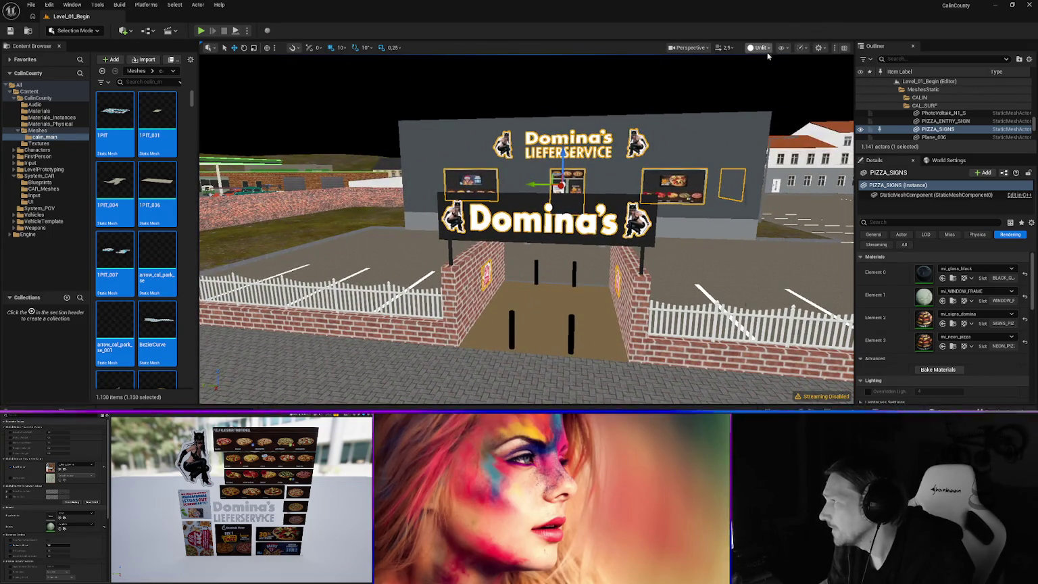
pyautogui.click(760, 48)
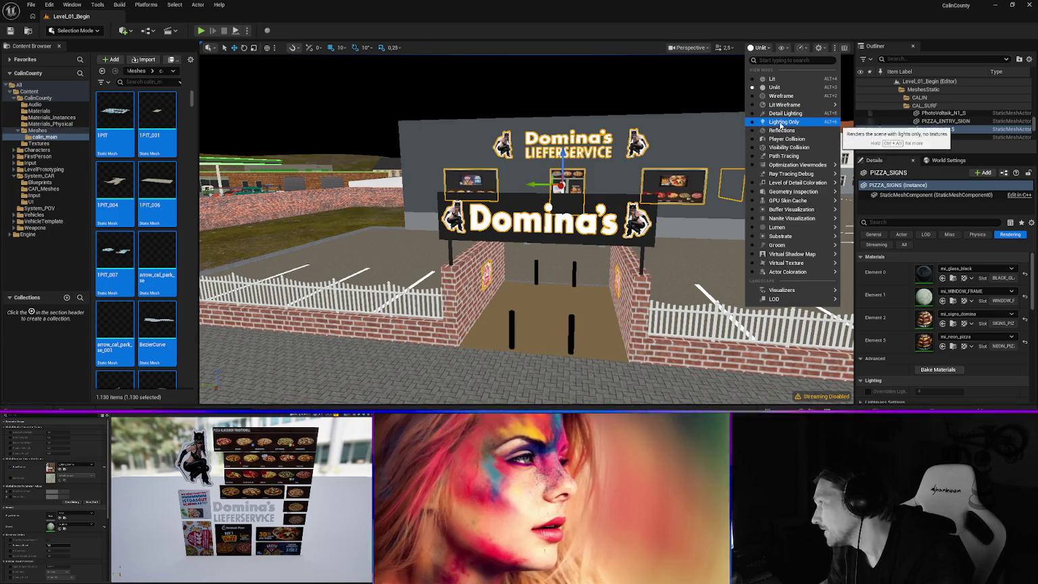
pyautogui.moveTo(784, 173)
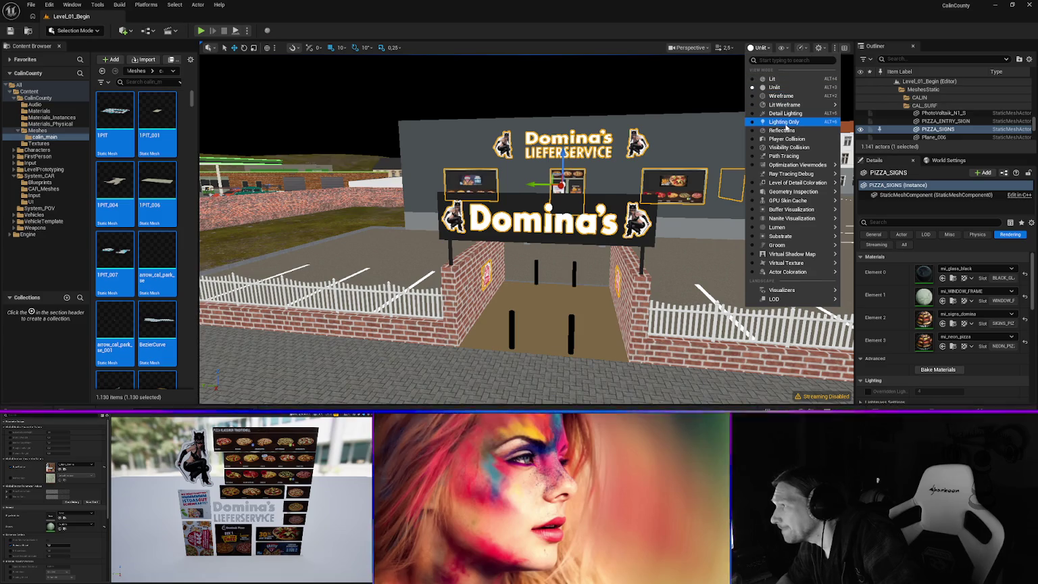
pyautogui.moveTo(788, 109)
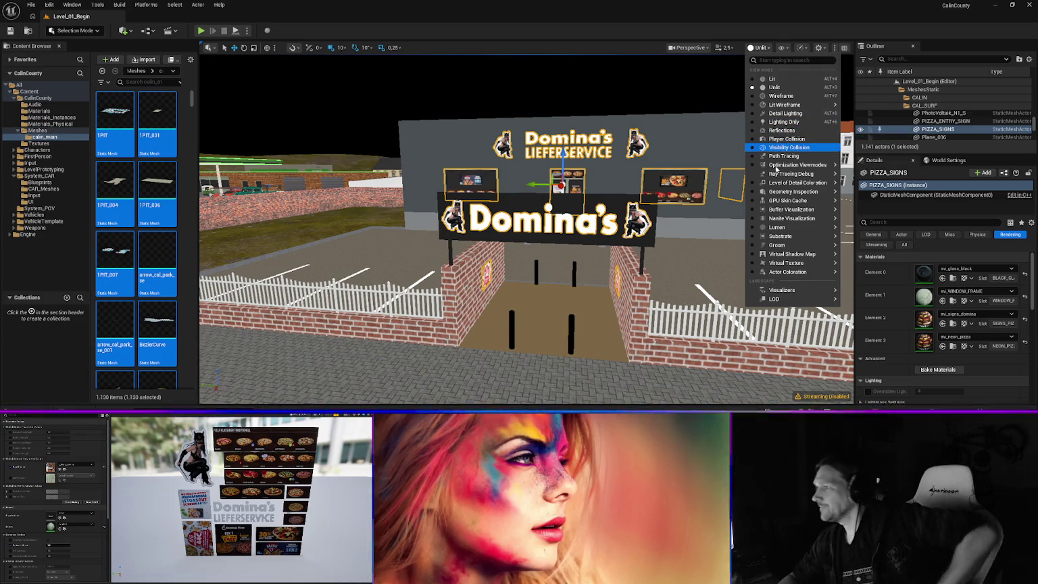
pyautogui.moveTo(789, 205)
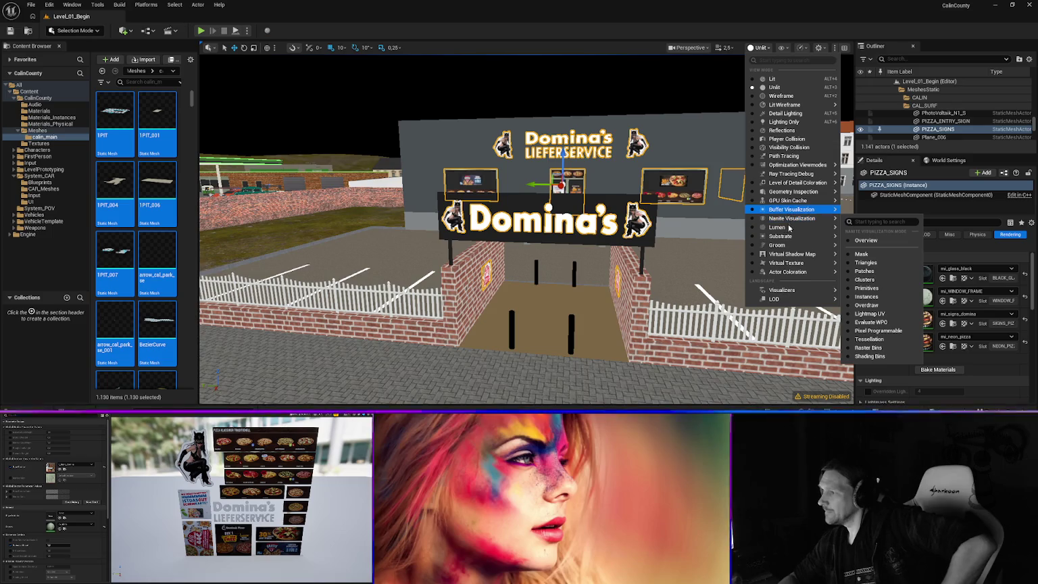
pyautogui.moveTo(786, 253)
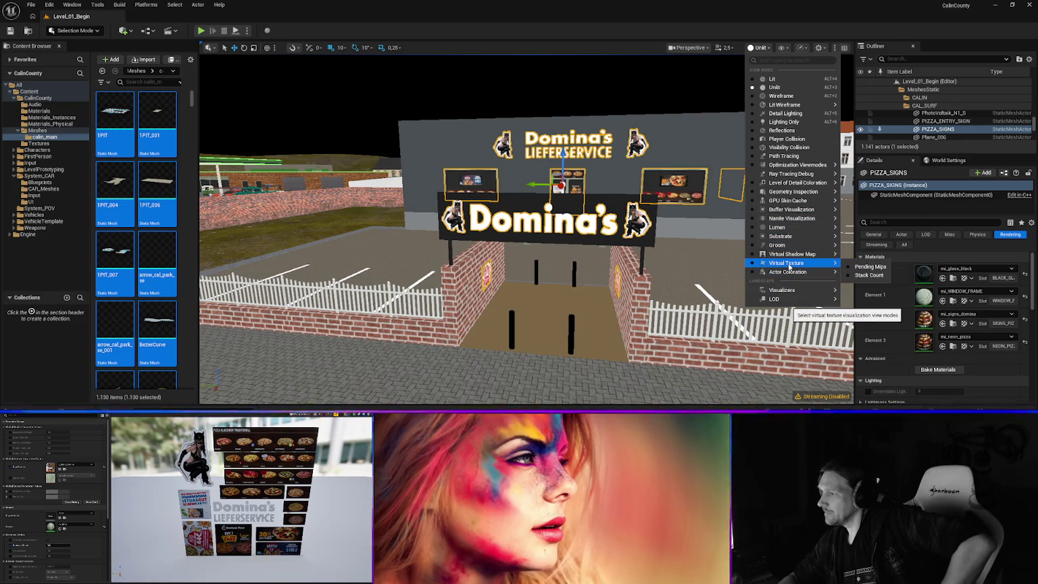
pyautogui.moveTo(782, 227)
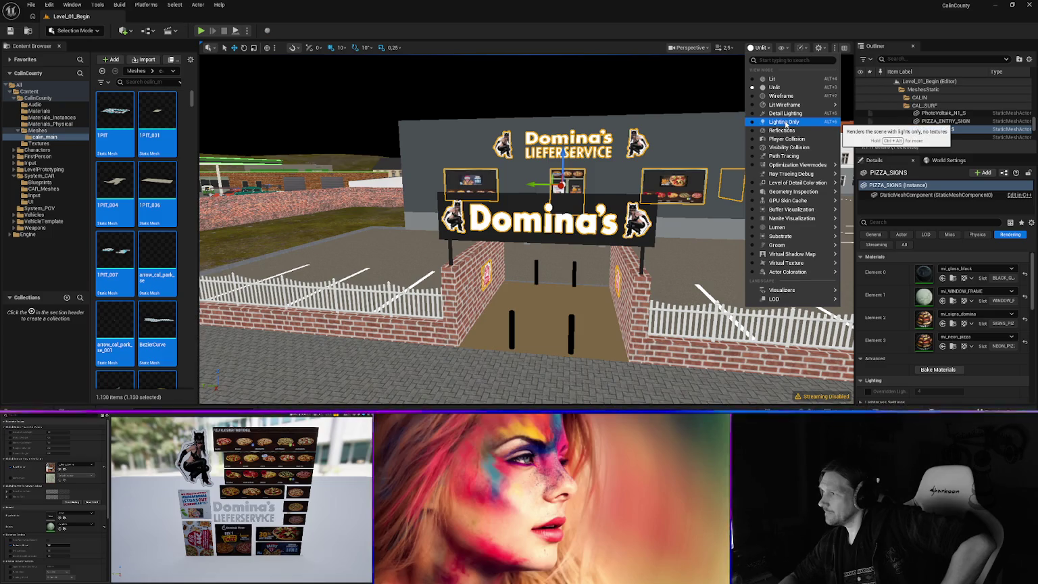
pyautogui.click(785, 122)
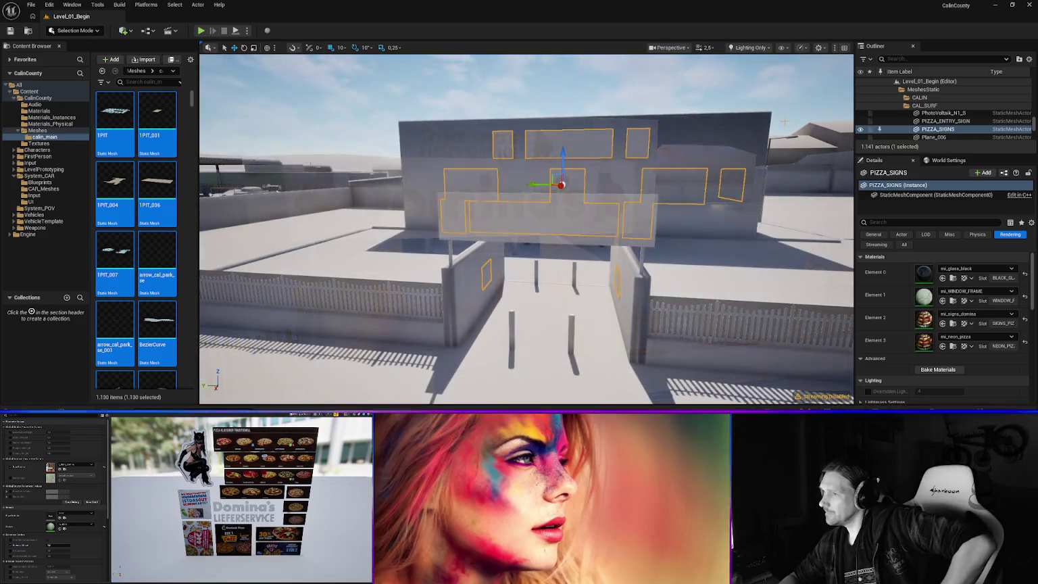
pyautogui.click(749, 48)
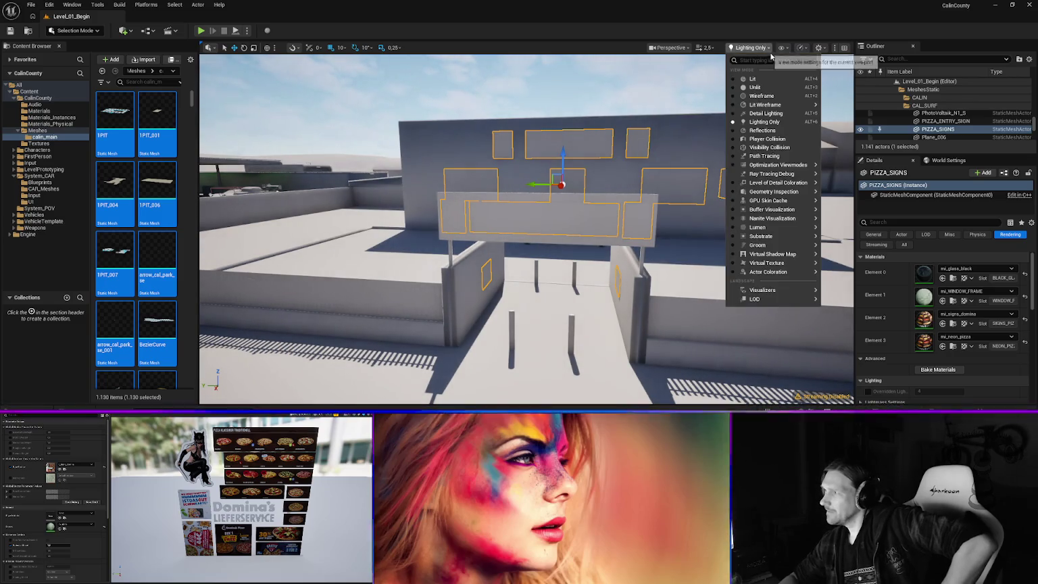
pyautogui.click(763, 113)
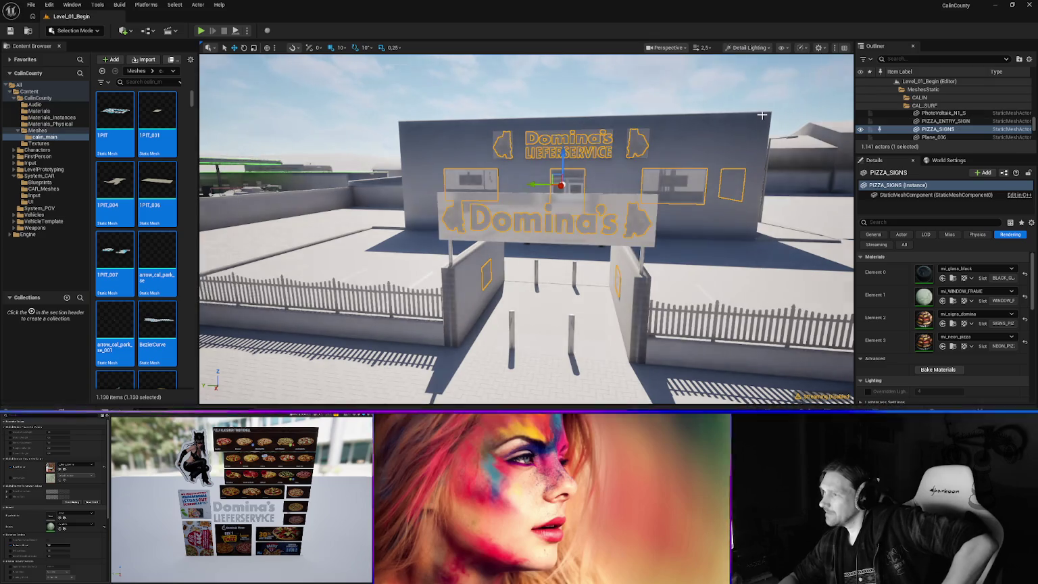
pyautogui.click(747, 47)
pyautogui.click(749, 79)
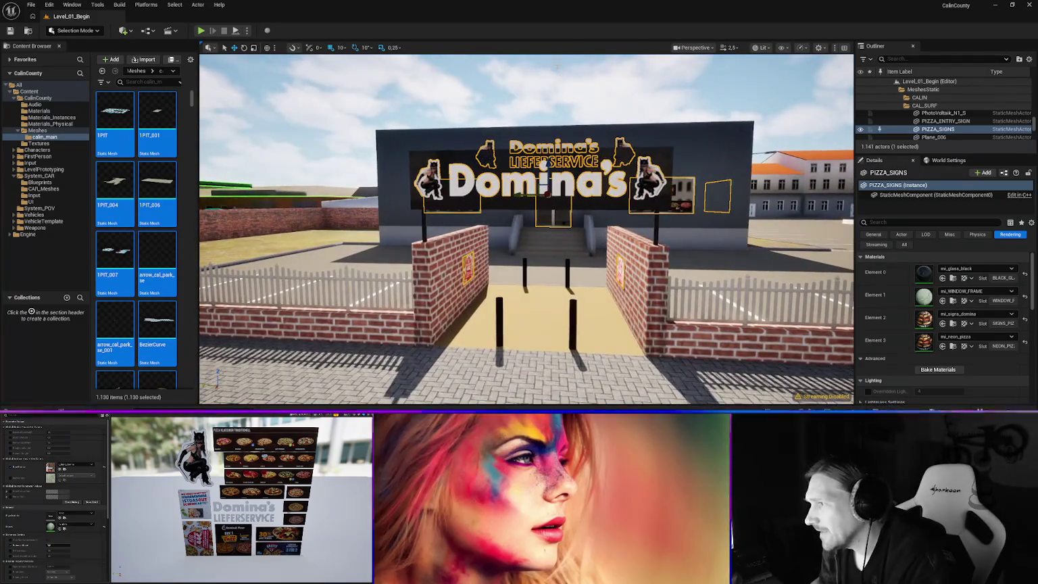
# - Review the Domina's shop from several angles, save the level, and reselect PIZZA_SIGNS
pyautogui.click(527, 94)
pyautogui.press('d')
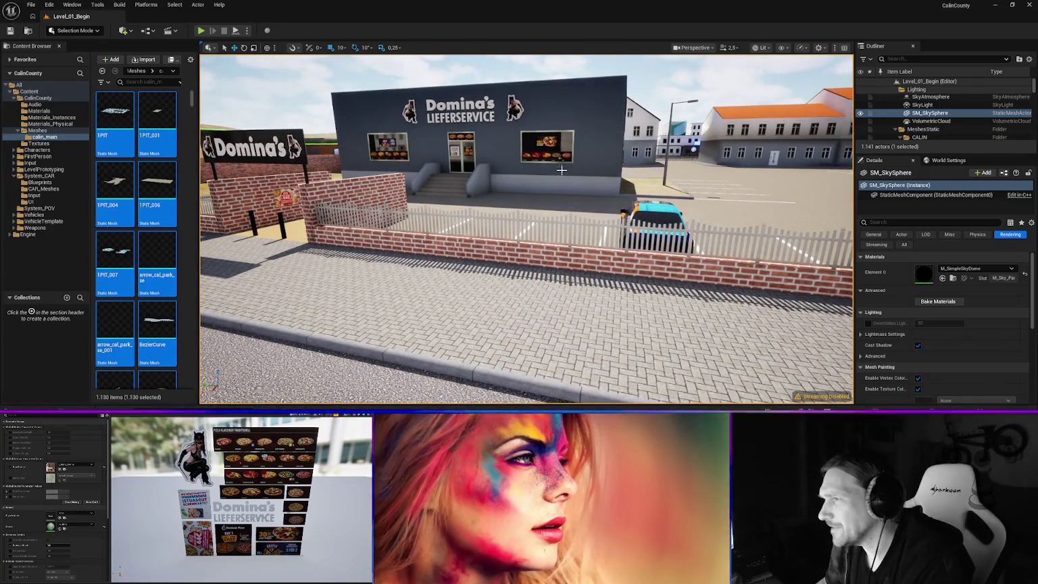
pyautogui.moveTo(463, 168)
pyautogui.mouseDown()
pyautogui.moveTo(464, 230)
pyautogui.moveTo(378, 234)
pyautogui.moveTo(534, 234)
pyautogui.moveTo(534, 243)
pyautogui.moveTo(534, 203)
pyautogui.moveTo(533, 221)
pyautogui.mouseUp()
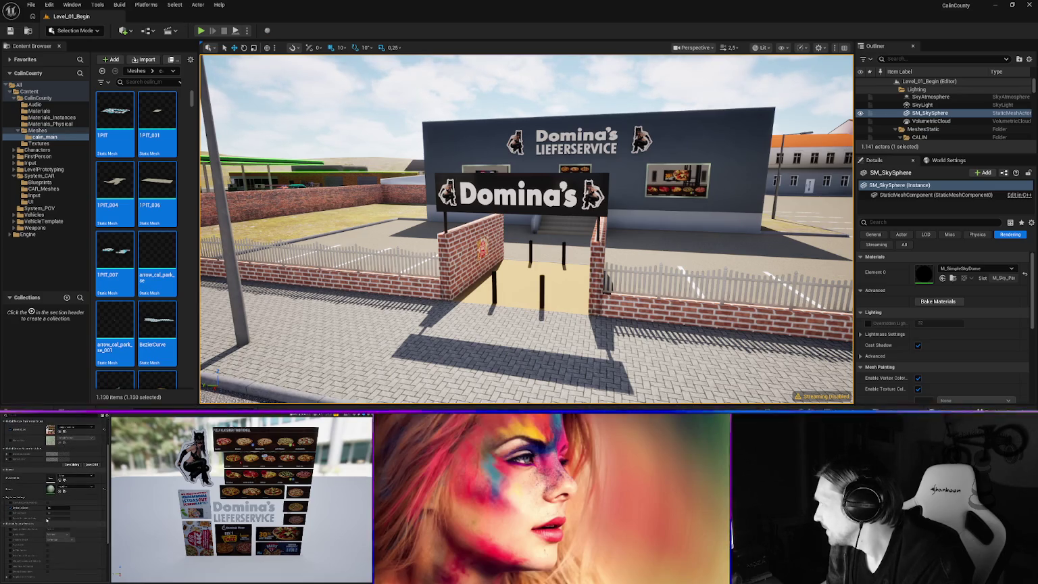
pyautogui.press('d')
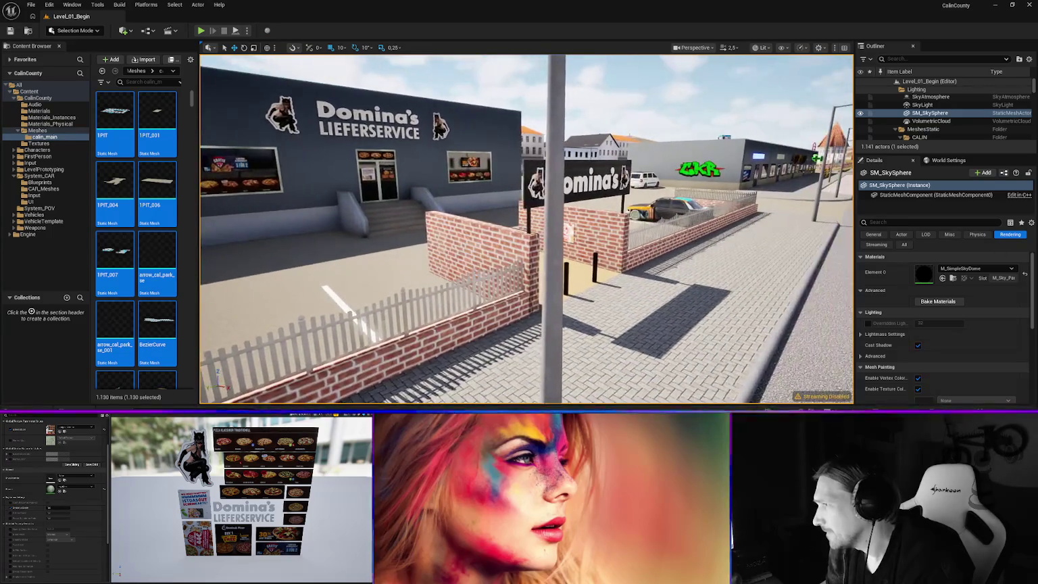
pyautogui.press('a')
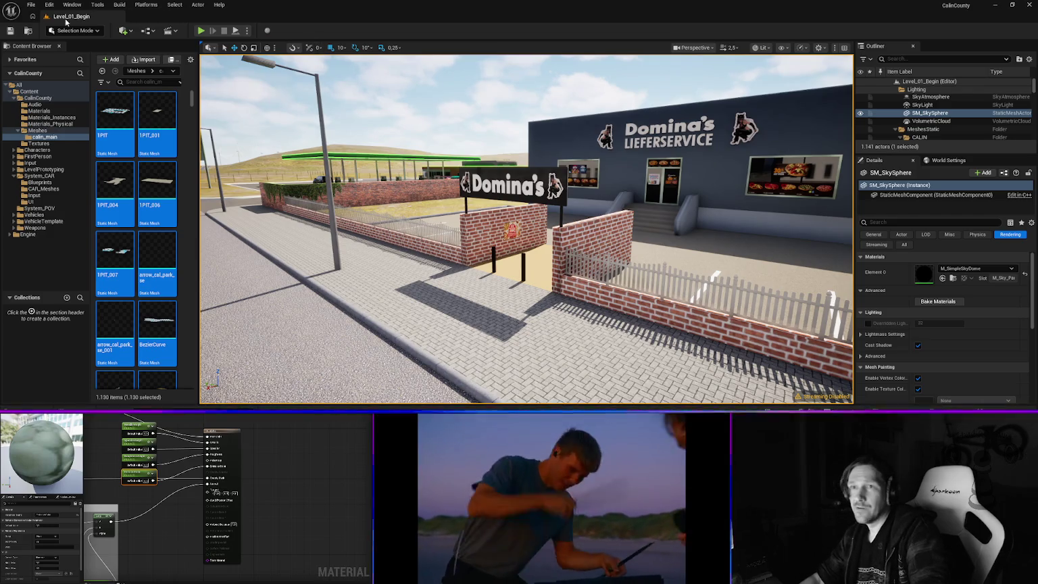
pyautogui.click(10, 31)
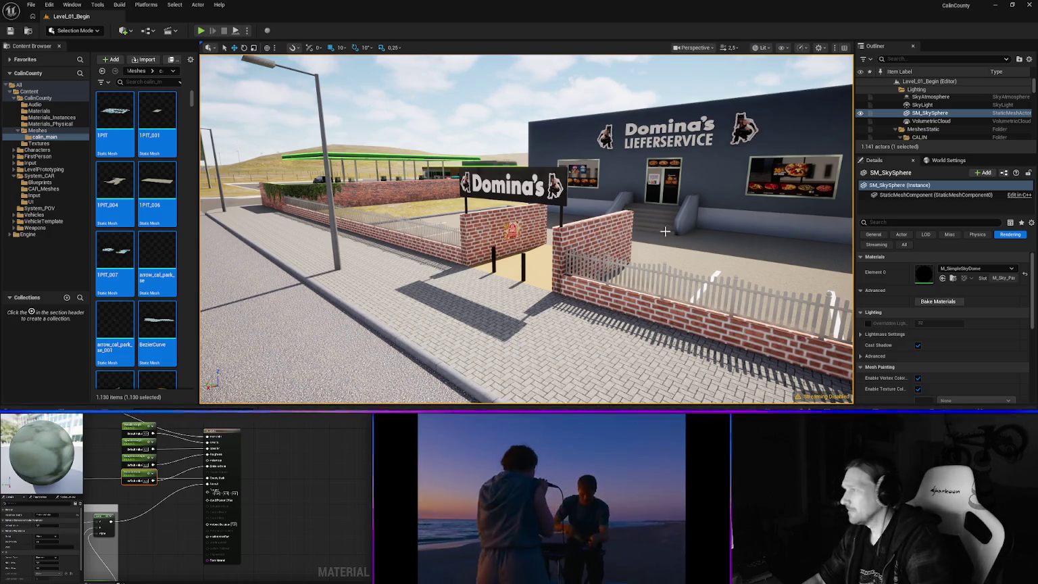
pyautogui.click(659, 174)
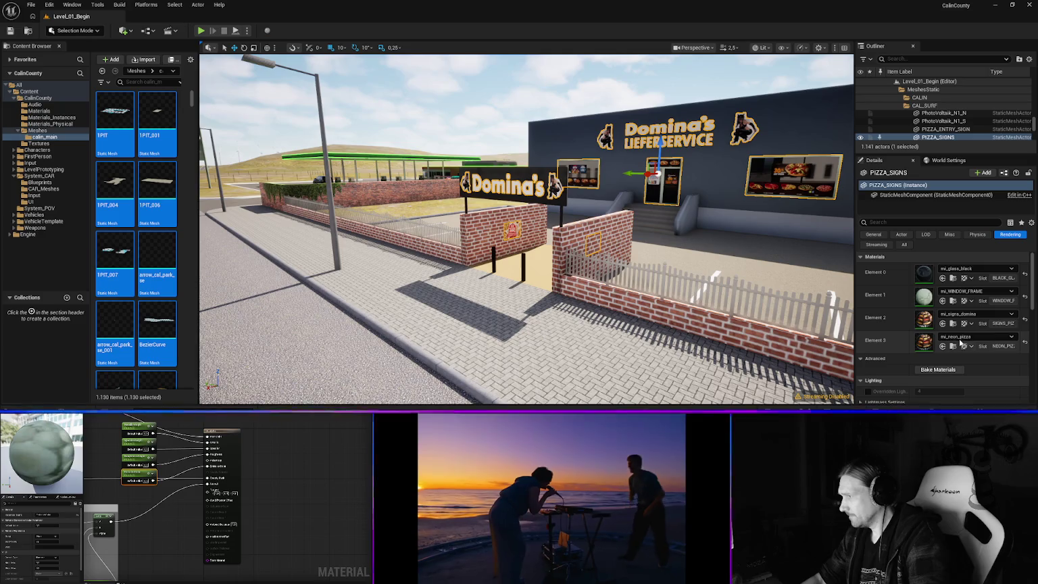
# - Open mi_neon_pizza from the pizza signs' Element 3 slot in the material instance editor
pyautogui.doubleClick(923, 340)
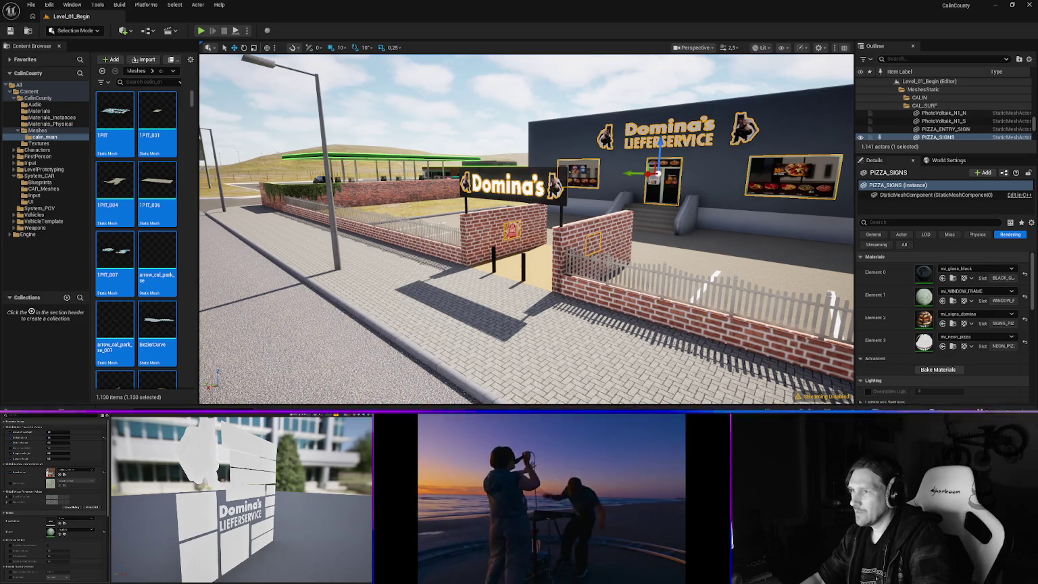
# - Deselect the signs and fly around the Domina's storefront to frame it
pyautogui.click(466, 92)
pyautogui.scroll(5, 567, 196)
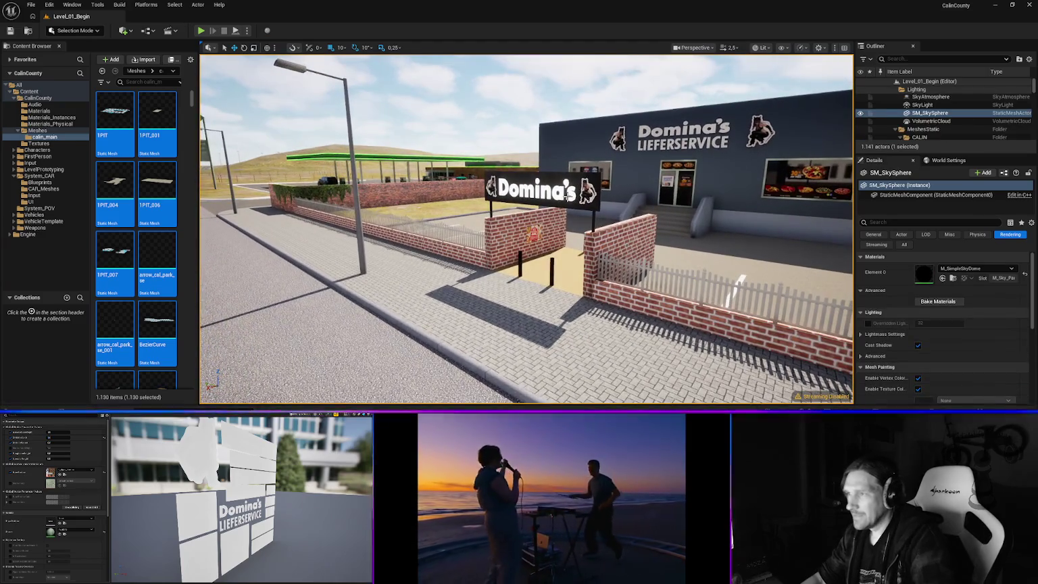
pyautogui.scroll(5, 537, 195)
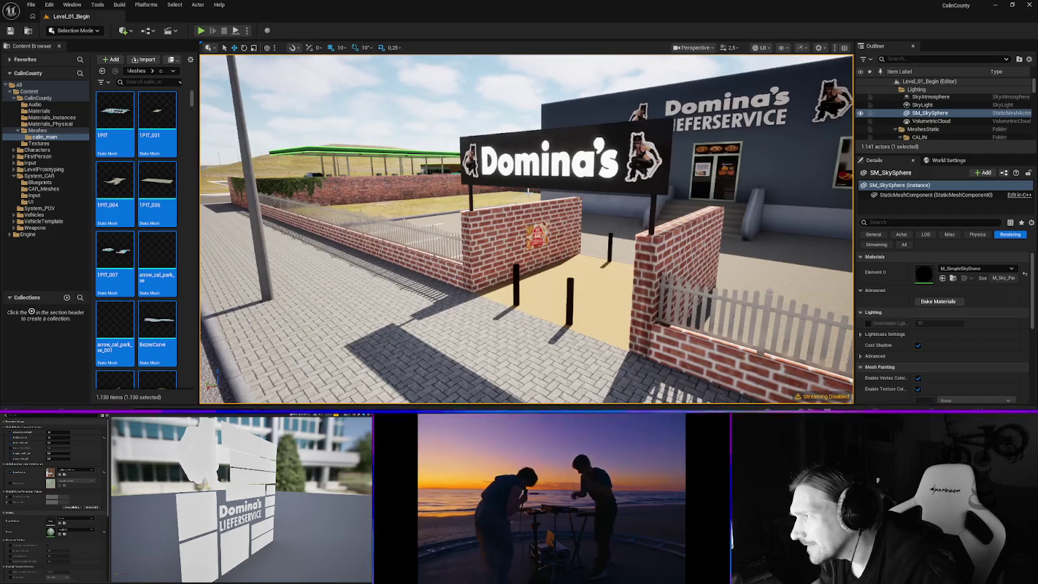
pyautogui.press('a')
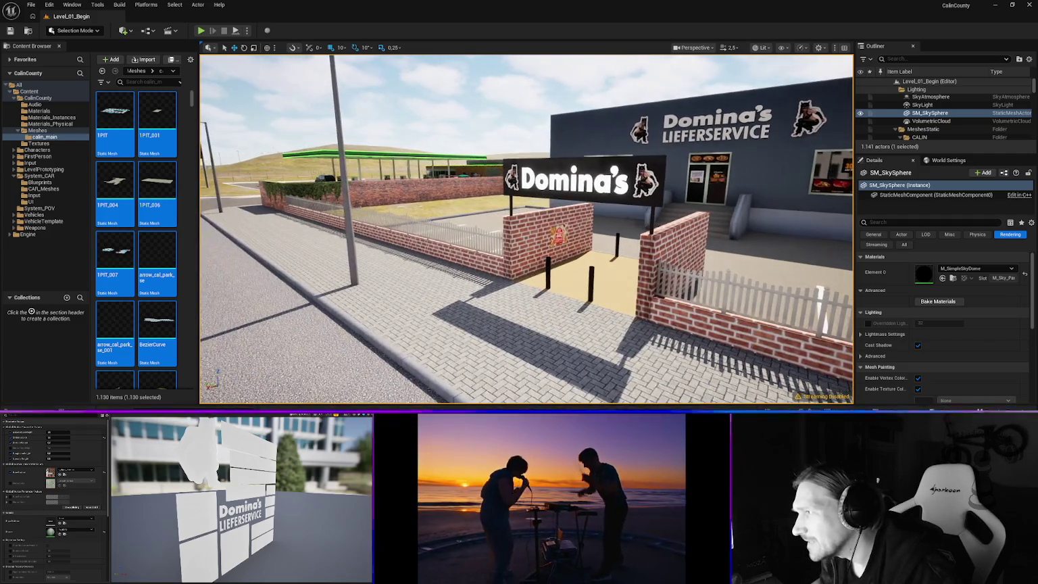
pyautogui.press('a')
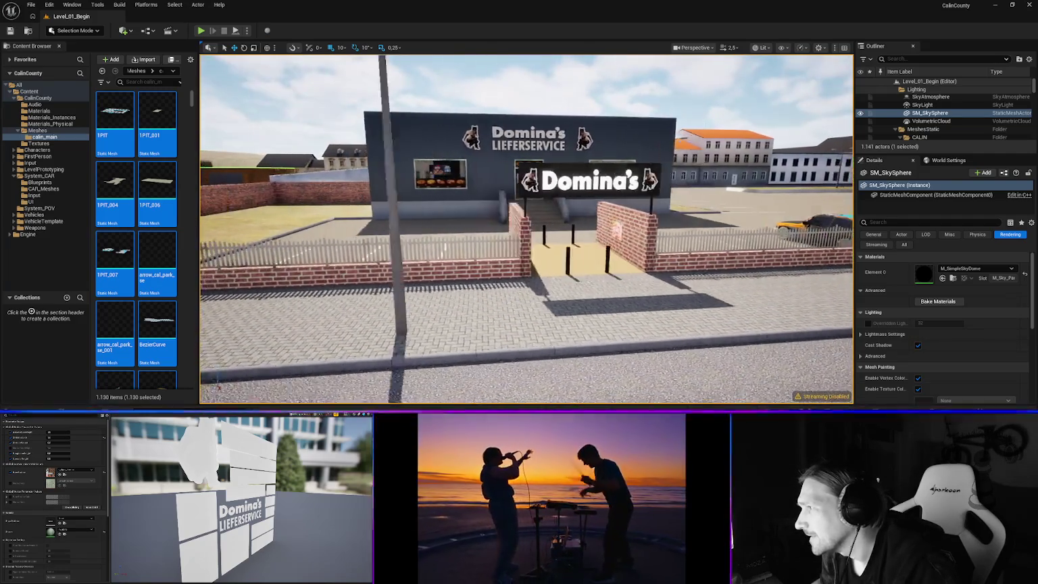
pyautogui.press('s')
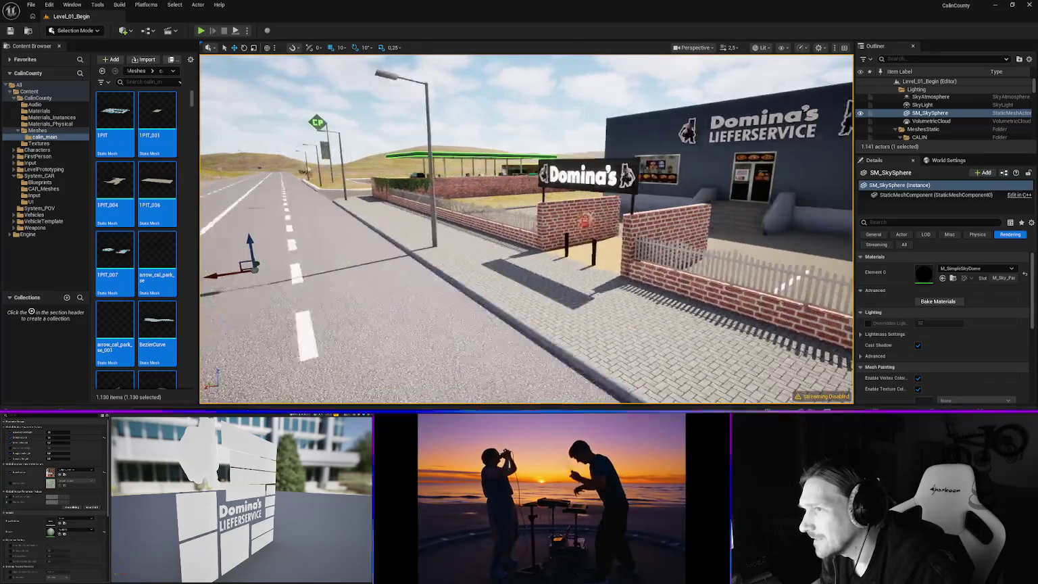
pyautogui.press('d')
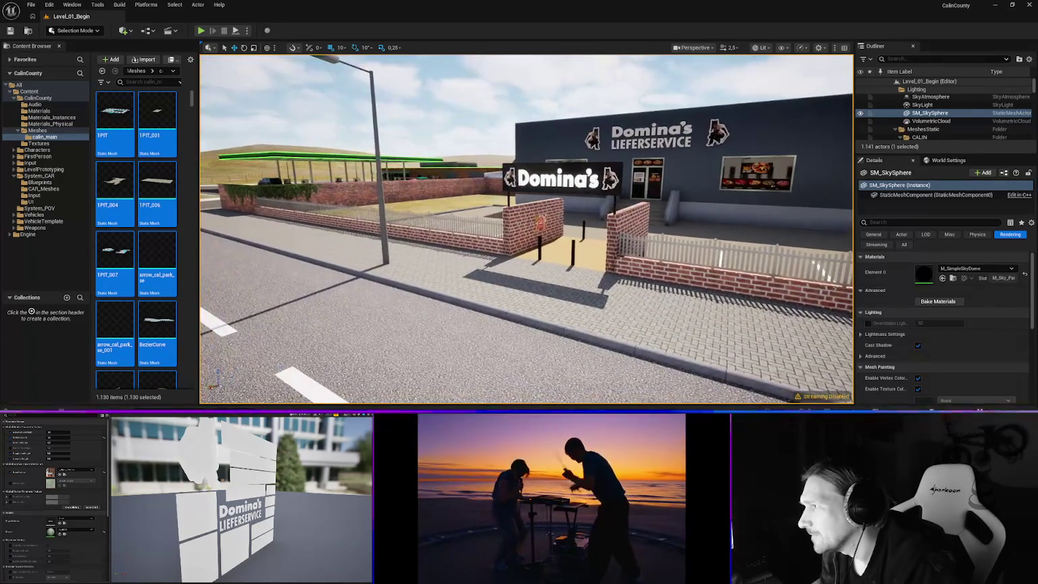
pyautogui.press('s')
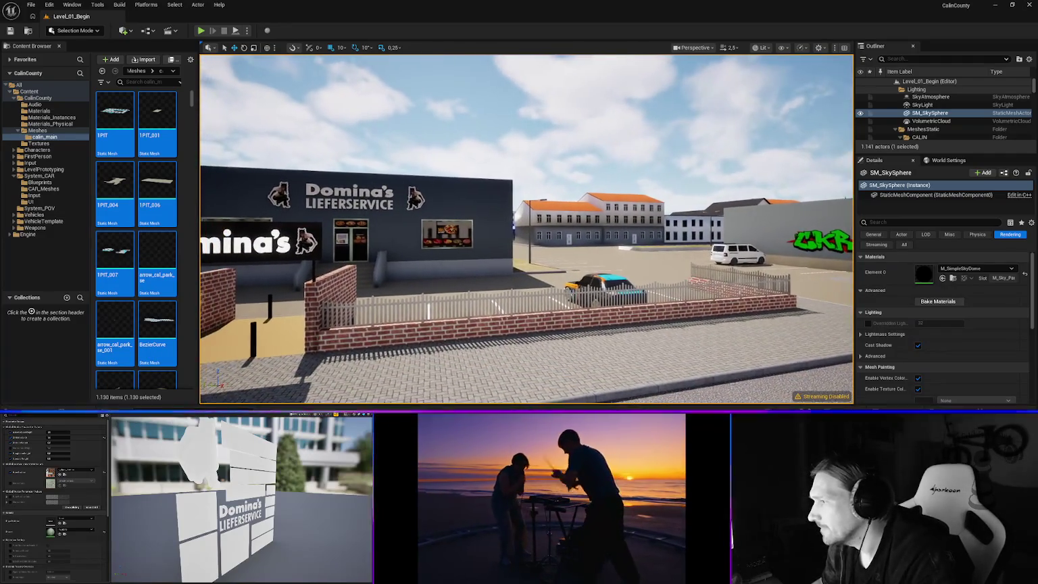
pyautogui.press('w')
pyautogui.press('s')
pyautogui.press('s')
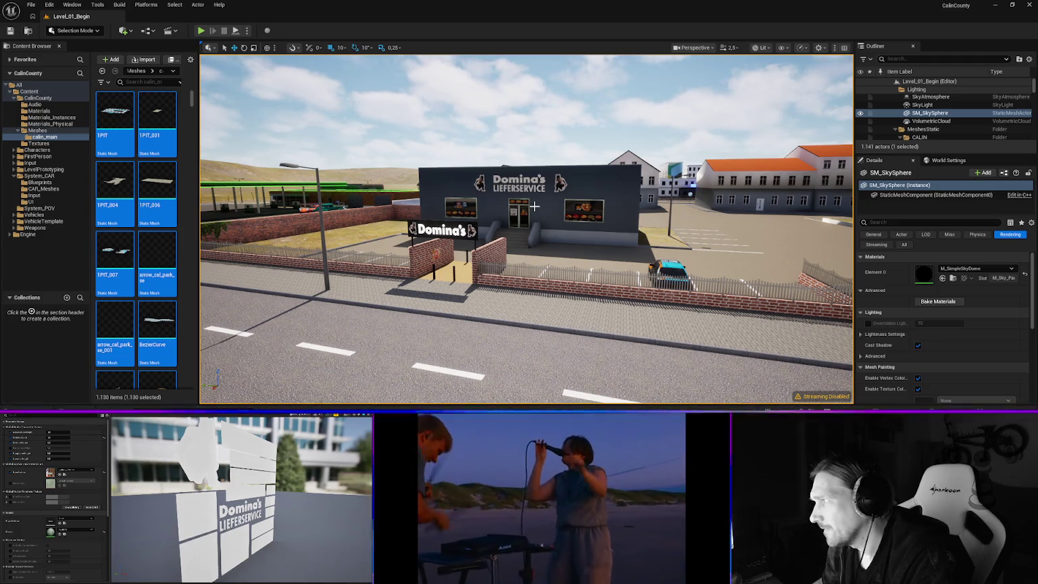
# - Fly down the road to the white shop building and select CPA_MODE_Shops
pyautogui.moveTo(533, 206); pyautogui.dragTo(466, 209)
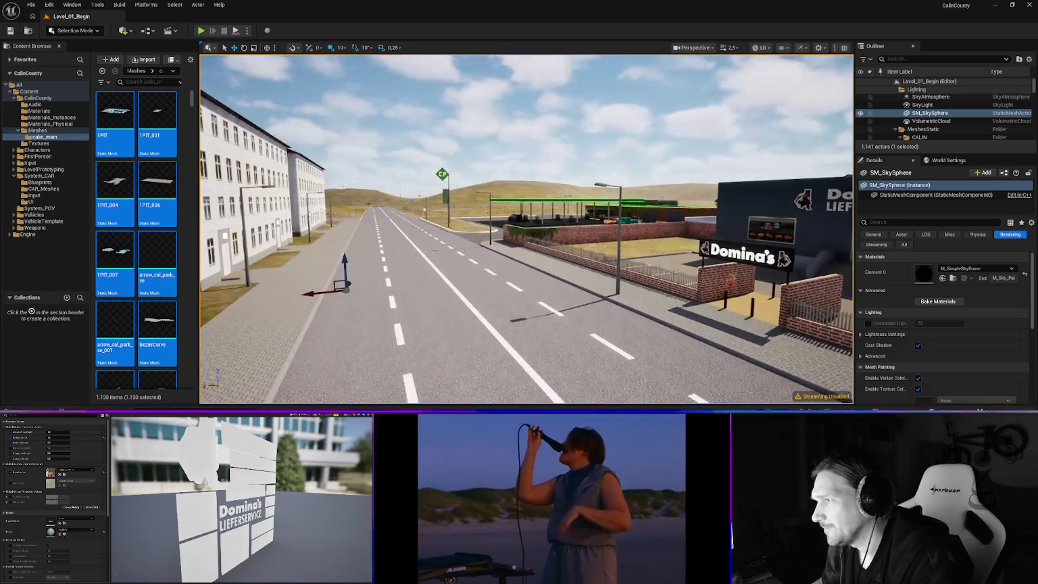
pyautogui.press('w')
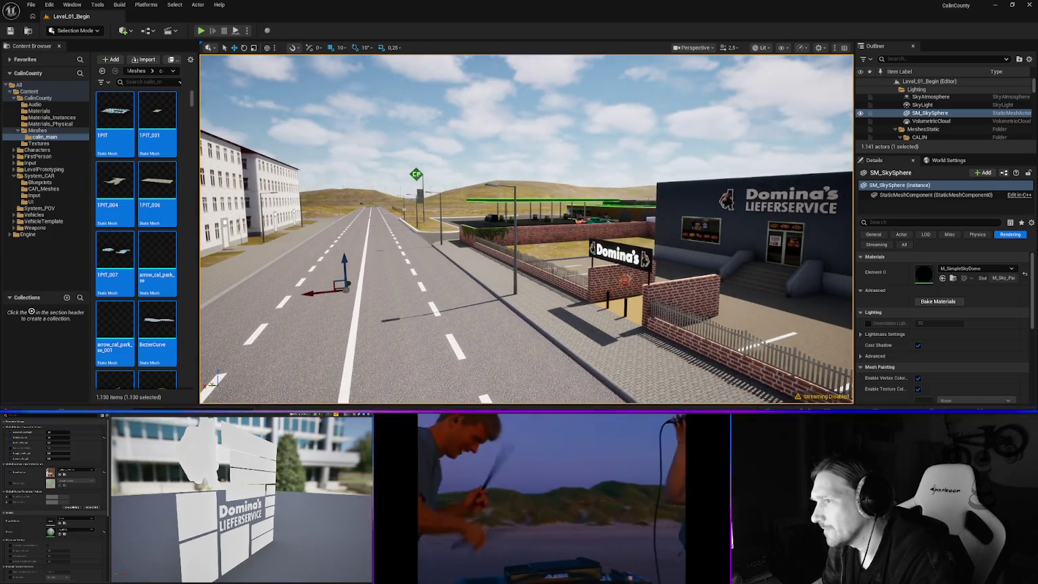
pyautogui.moveTo(527, 229); pyautogui.dragTo(608, 230)
pyautogui.press('w')
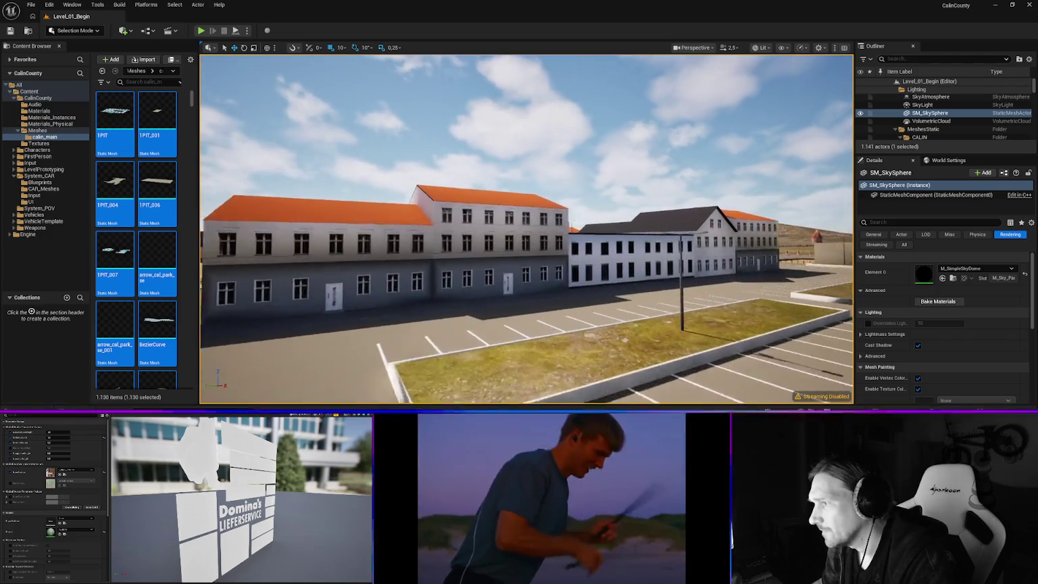
pyautogui.press('w')
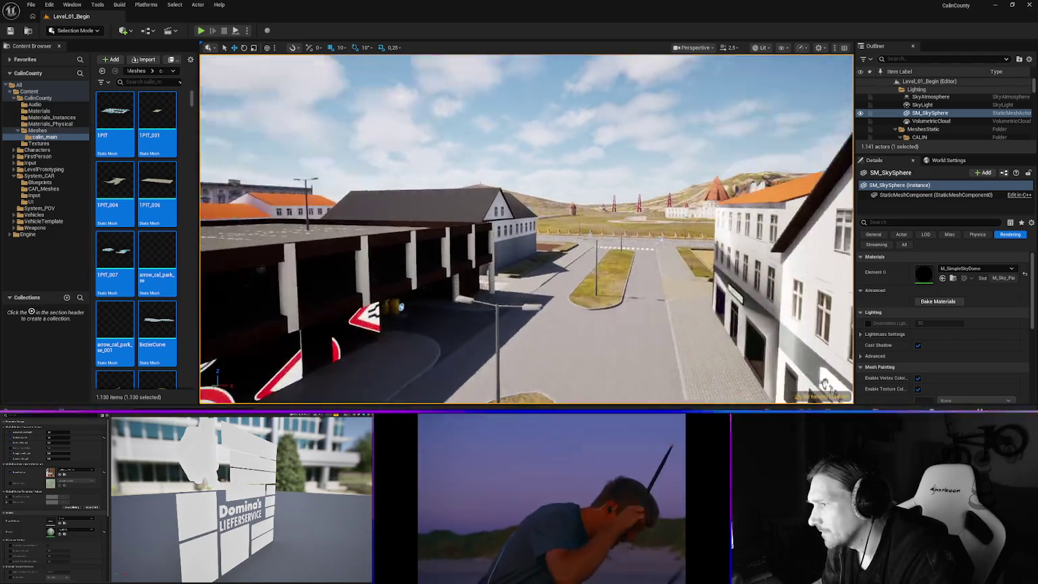
pyautogui.press('w')
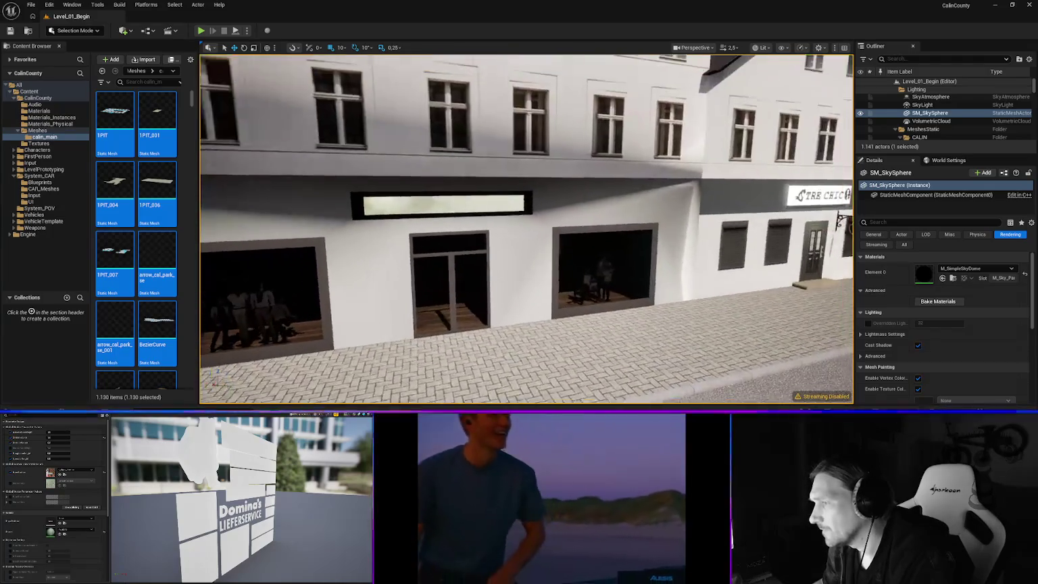
pyautogui.click(527, 169)
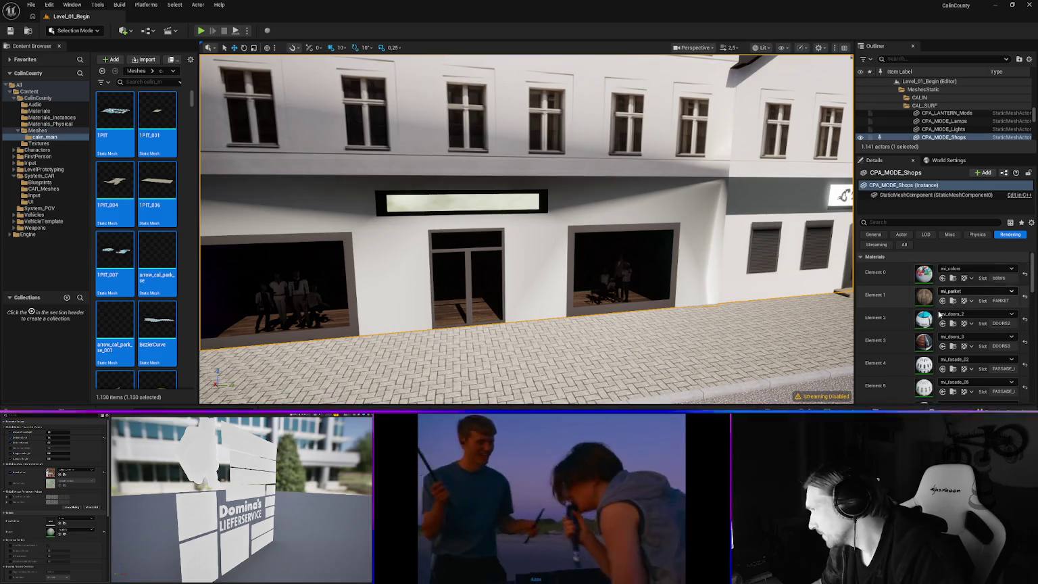
# - Inspect the building's Element 10 neon material options without changing anything
pyautogui.scroll(-3, 943, 318)
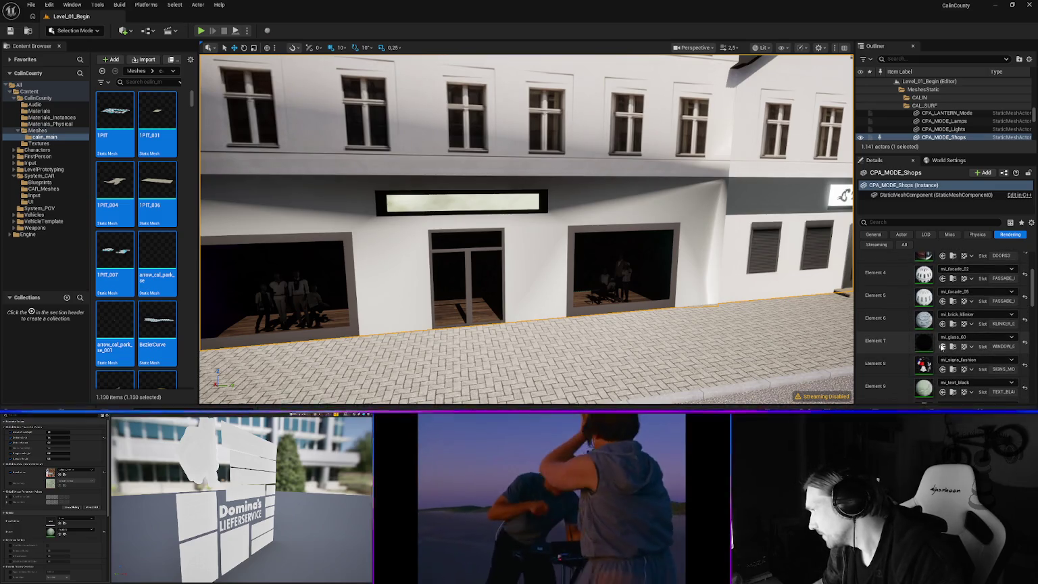
pyautogui.scroll(-1, 944, 347)
pyautogui.scroll(-1, 943, 347)
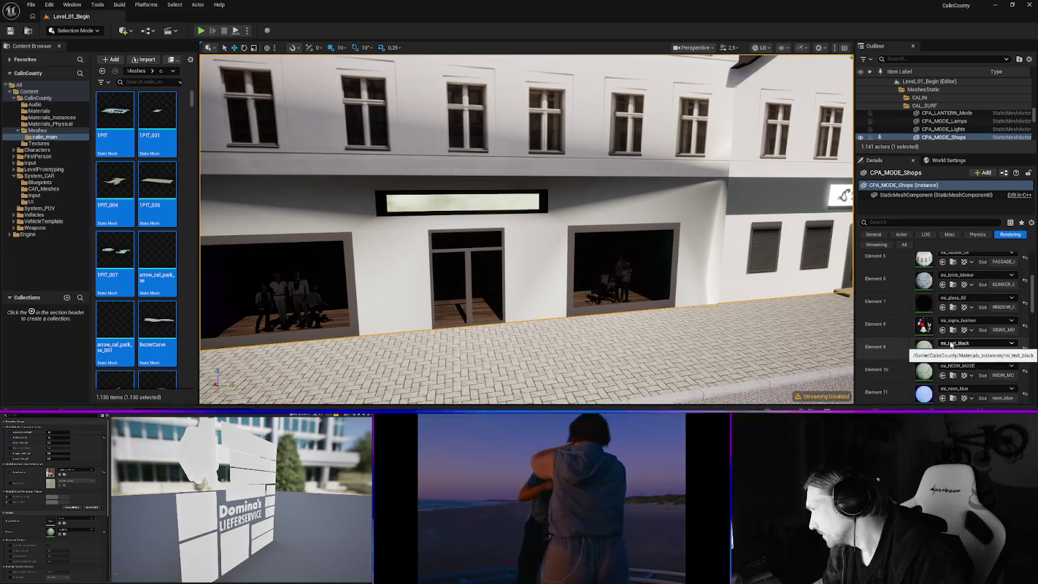
pyautogui.scroll(-1, 966, 348)
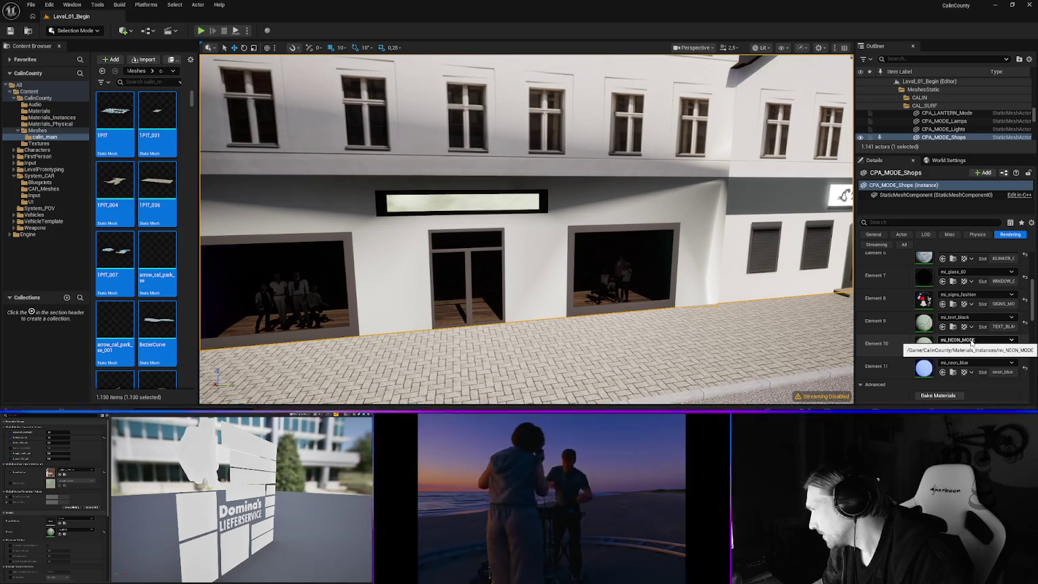
pyautogui.click(974, 342)
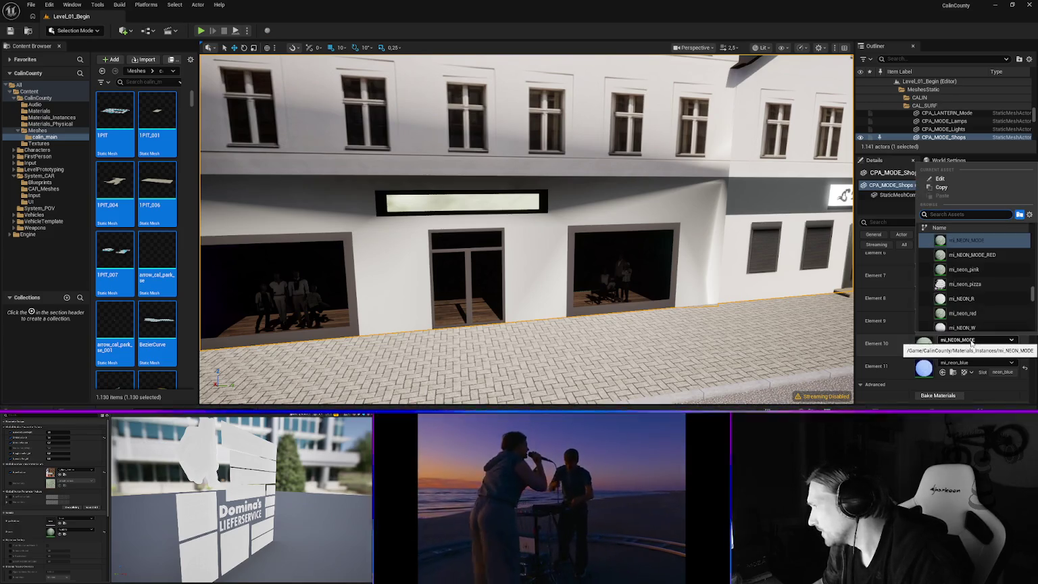
pyautogui.press('Escape')
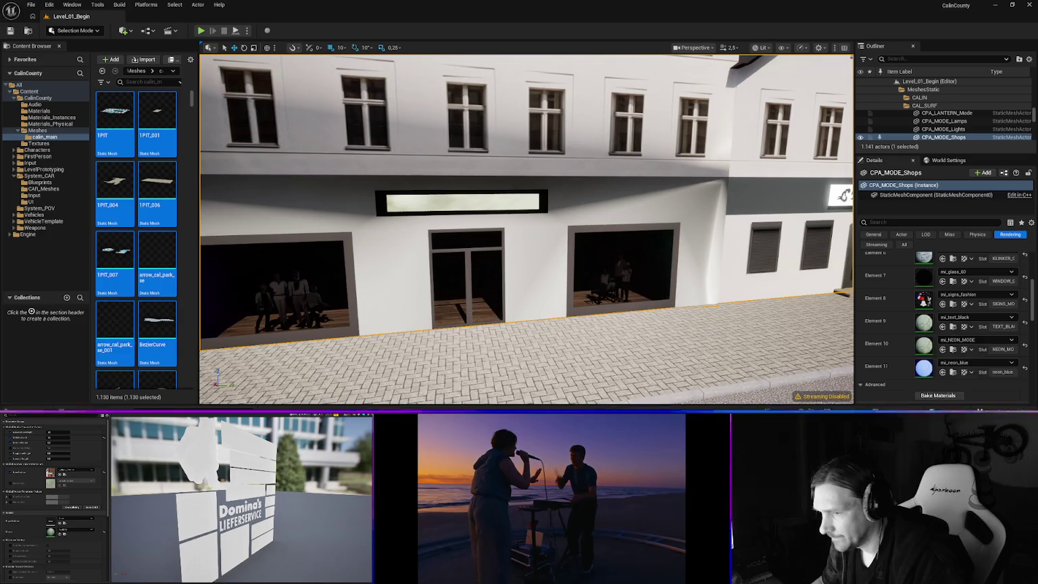
# - Search Materials_Instances for 'neon' and rename mi_NEON_MODE to mi_neon_fashion
pyautogui.hotkey('ctrl', 'space')
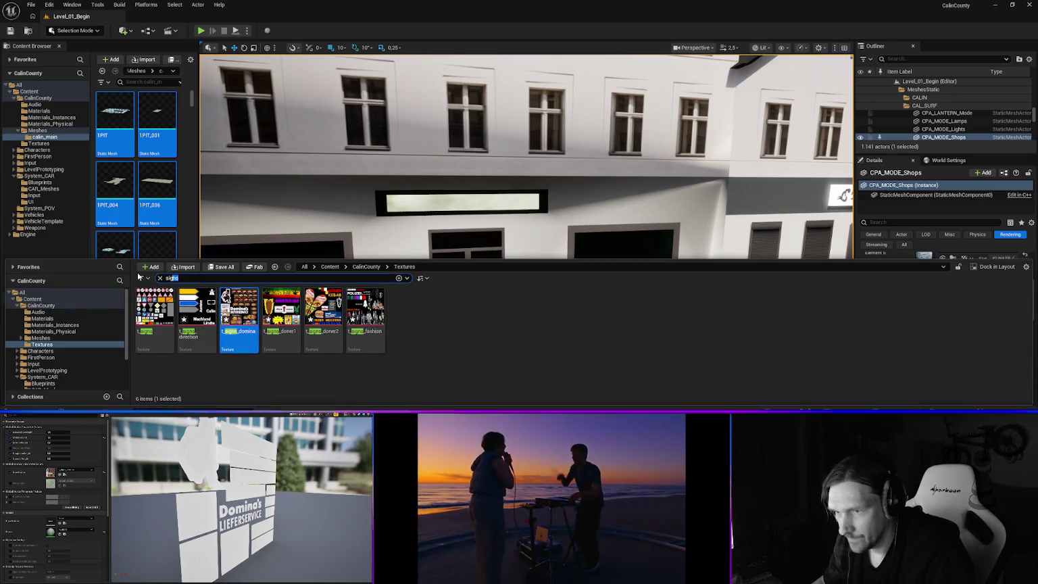
pyautogui.write('neon')
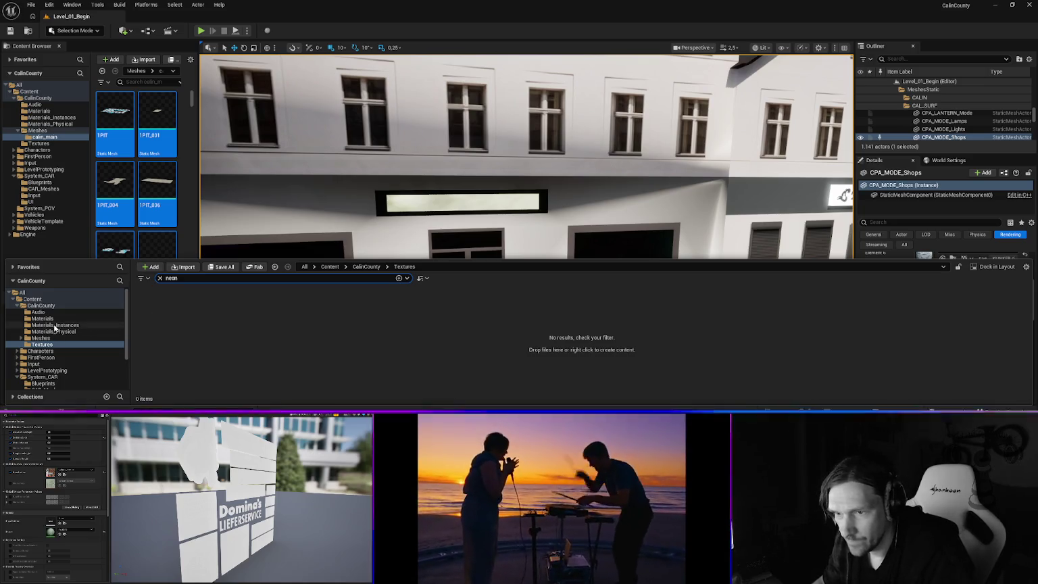
pyautogui.click(54, 325)
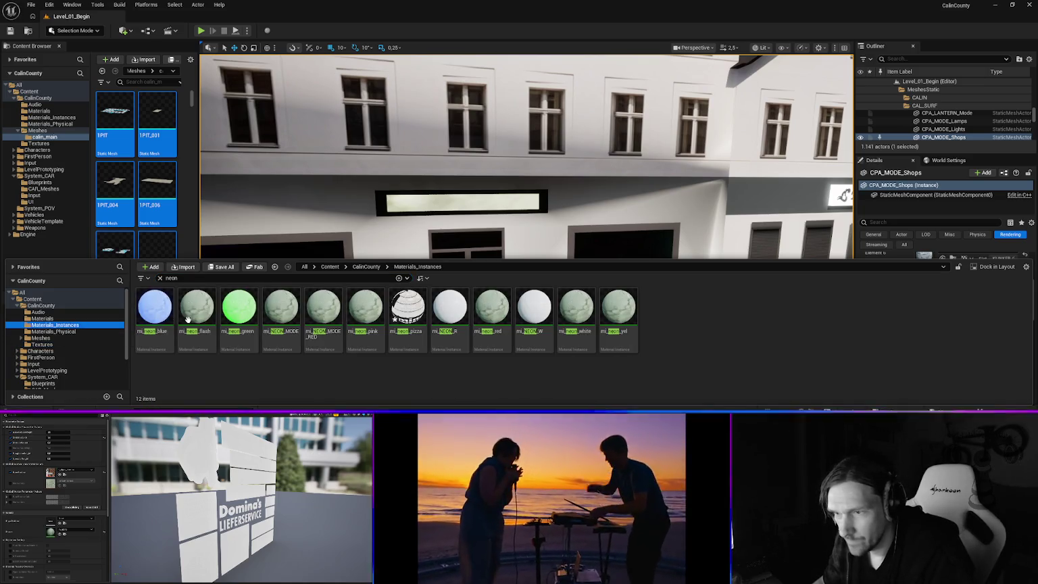
pyautogui.click(274, 341)
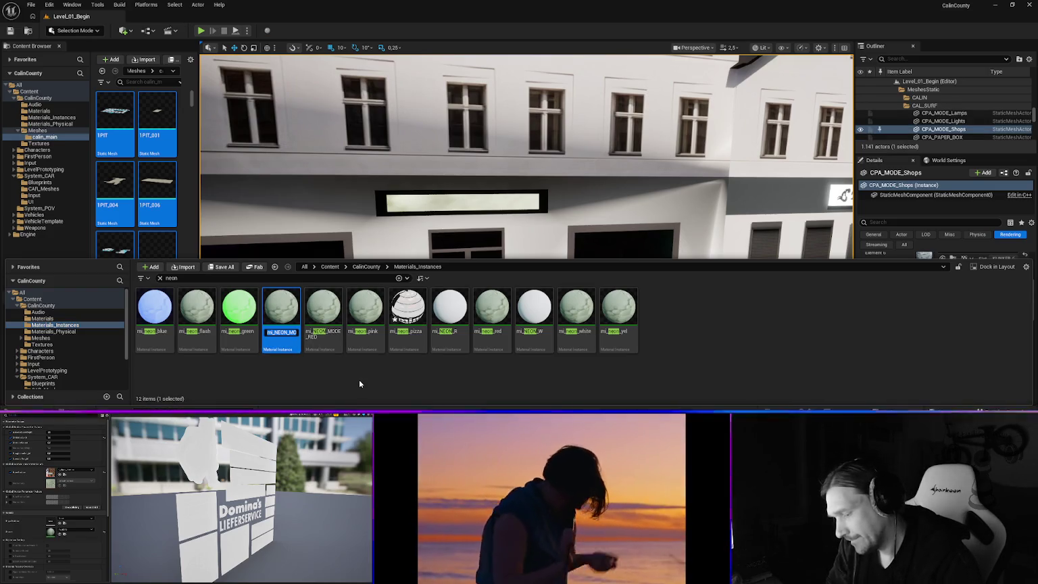
pyautogui.write('mi_neon_fash')
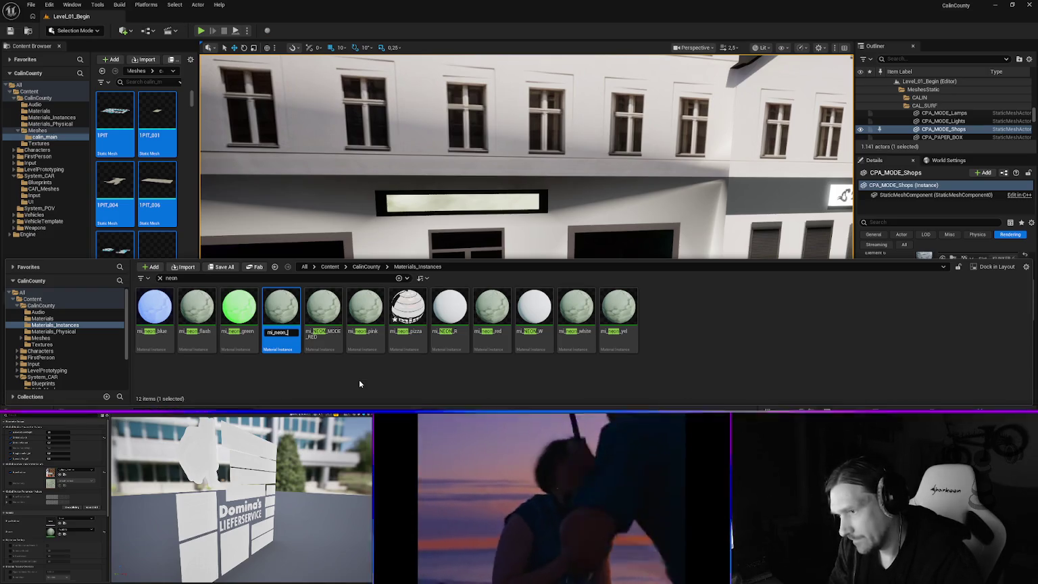
pyautogui.write('ion')
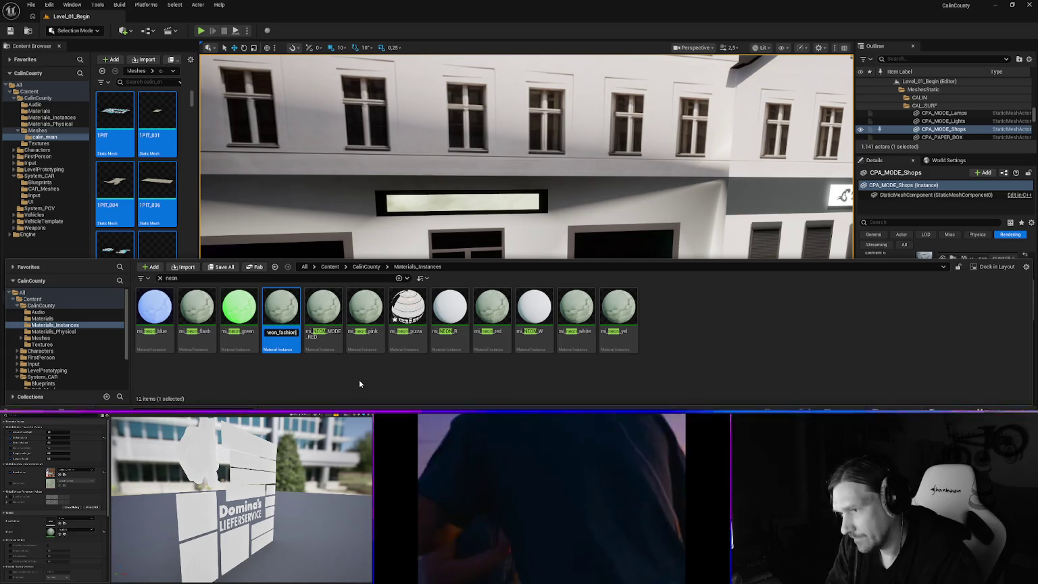
pyautogui.press('Return')
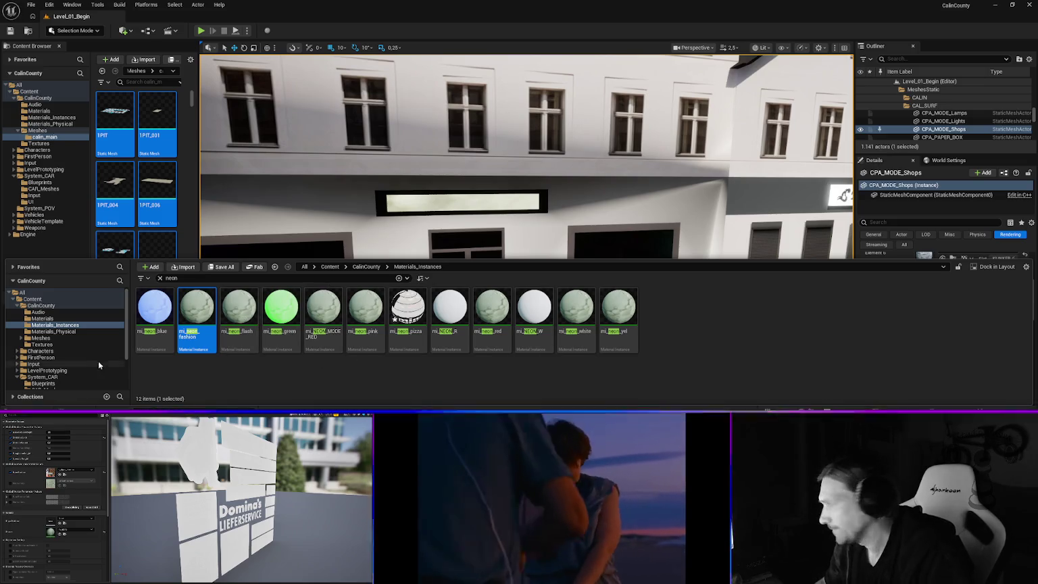
# - Search Textures for 'fash' and drag t_signs_fashion onto the shop's blank sign panel
pyautogui.click(958, 239)
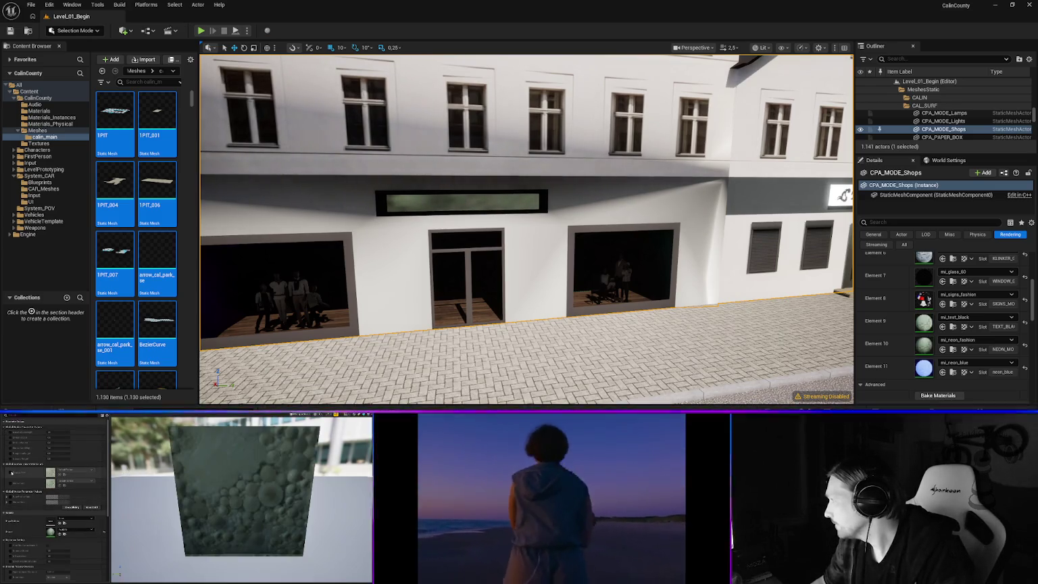
pyautogui.hotkey('ctrl', 'space')
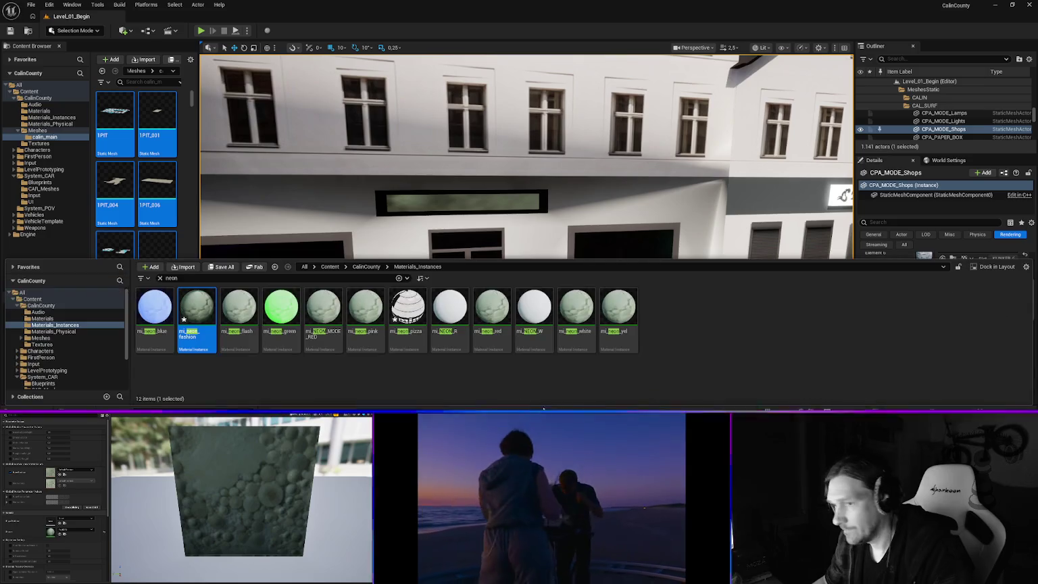
pyautogui.click(42, 345)
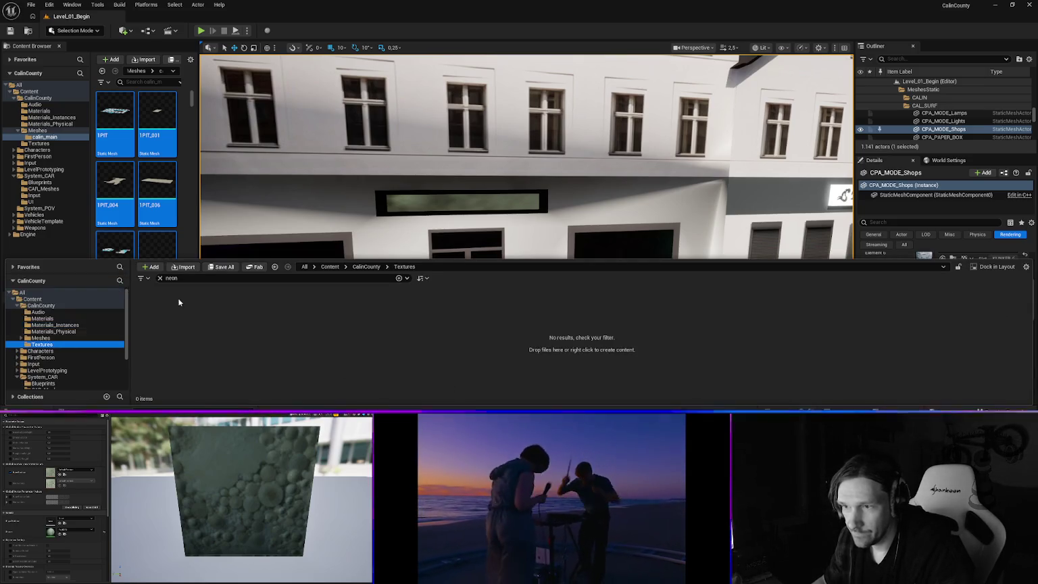
pyautogui.doubleClick(179, 278)
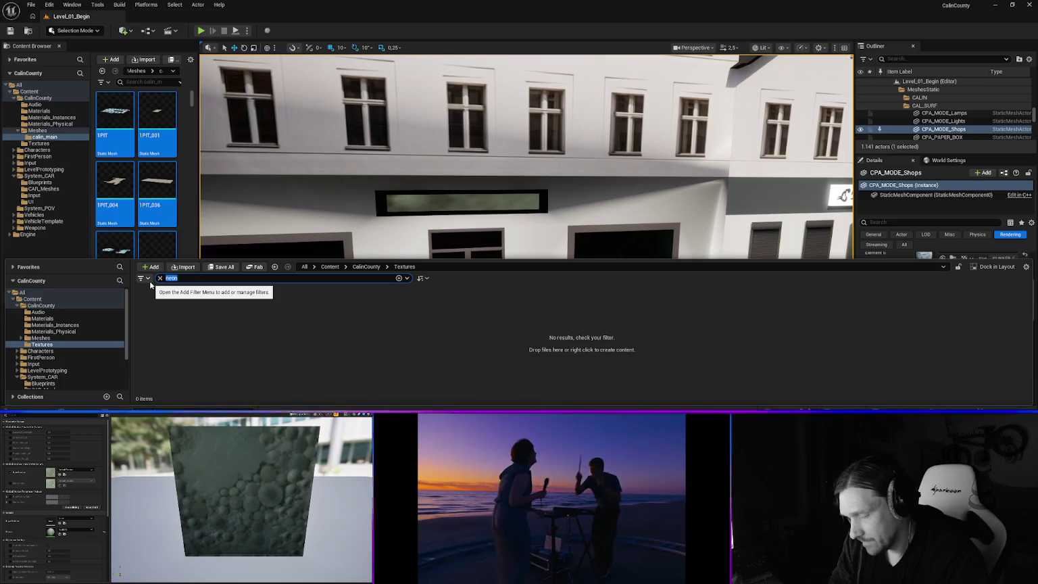
pyautogui.press('BackSpace')
pyautogui.press('BackSpace')
pyautogui.write('fash')
pyautogui.moveTo(155, 313); pyautogui.dragTo(416, 318)
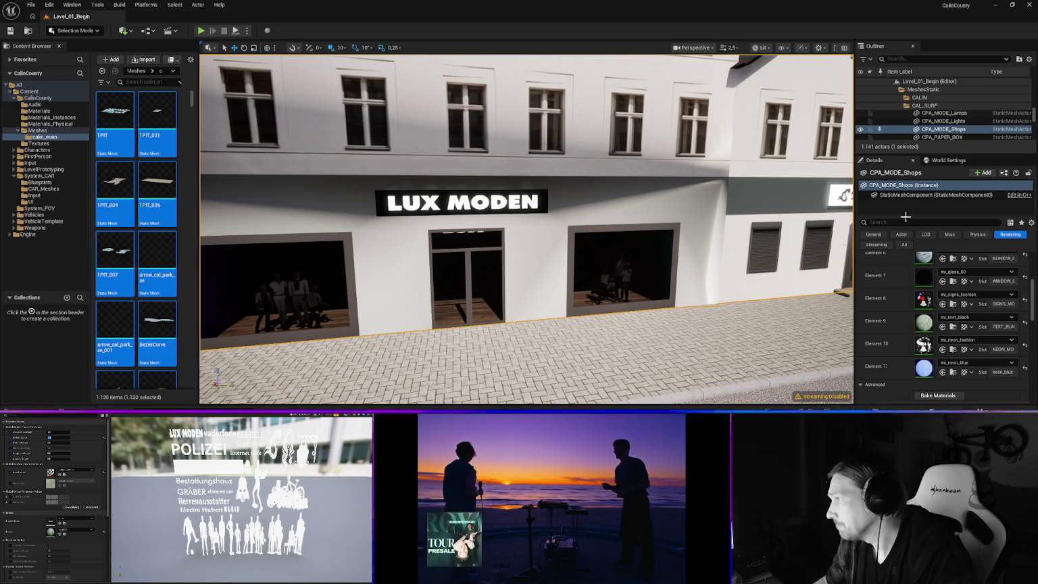
pyautogui.press('f')
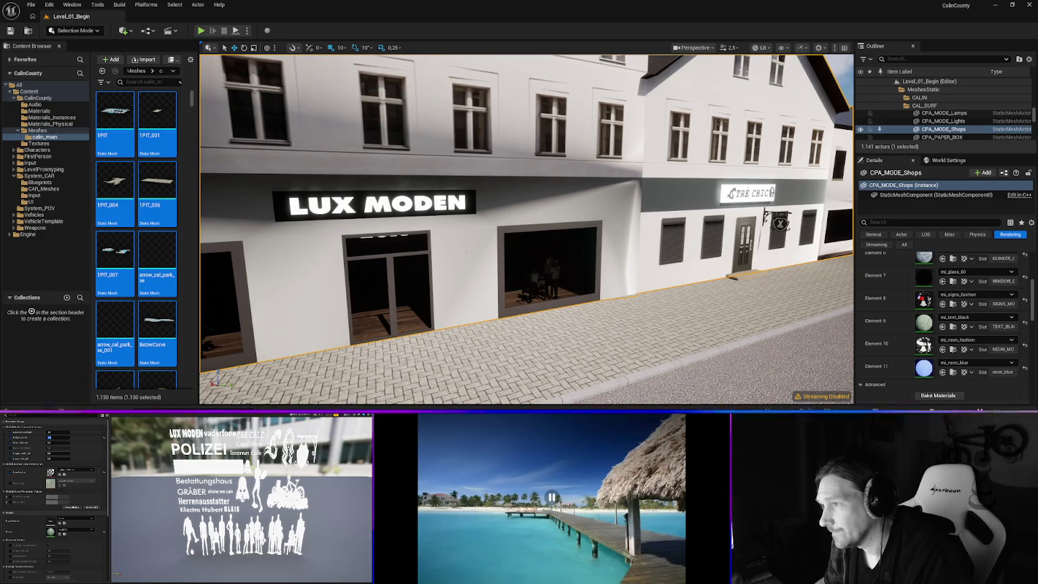
# - Fly past LUX MODEN to the Herrenausstatter facade and scroll the Details materials to the top
pyautogui.moveTo(527, 229)
pyautogui.mouseDown()
pyautogui.moveTo(500, 223)
pyautogui.moveTo(540, 219)
pyautogui.mouseUp()
pyautogui.moveTo(517, 267); pyautogui.dragTo(490, 261)
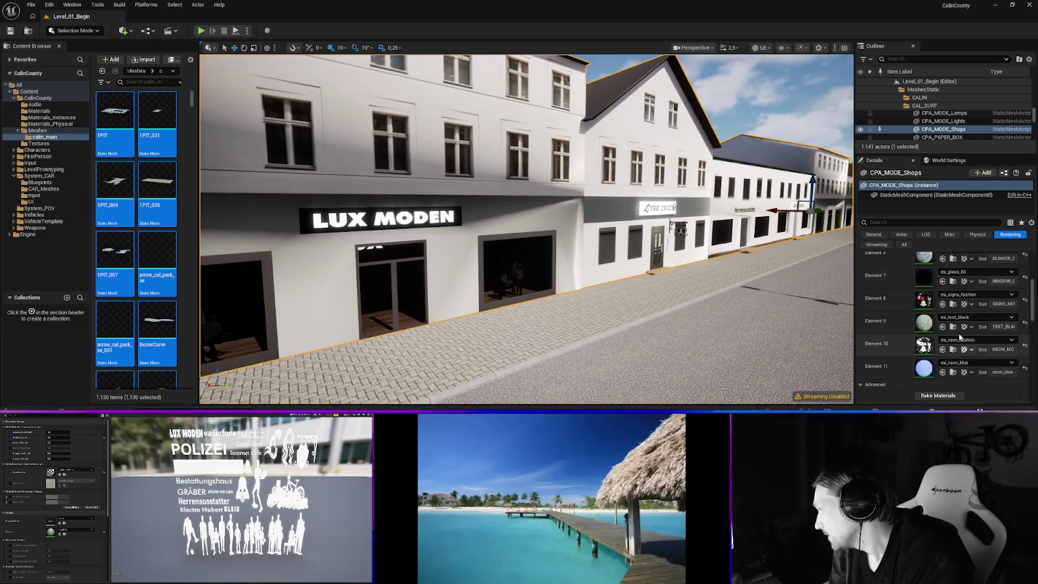
pyautogui.scroll(5, 929, 297)
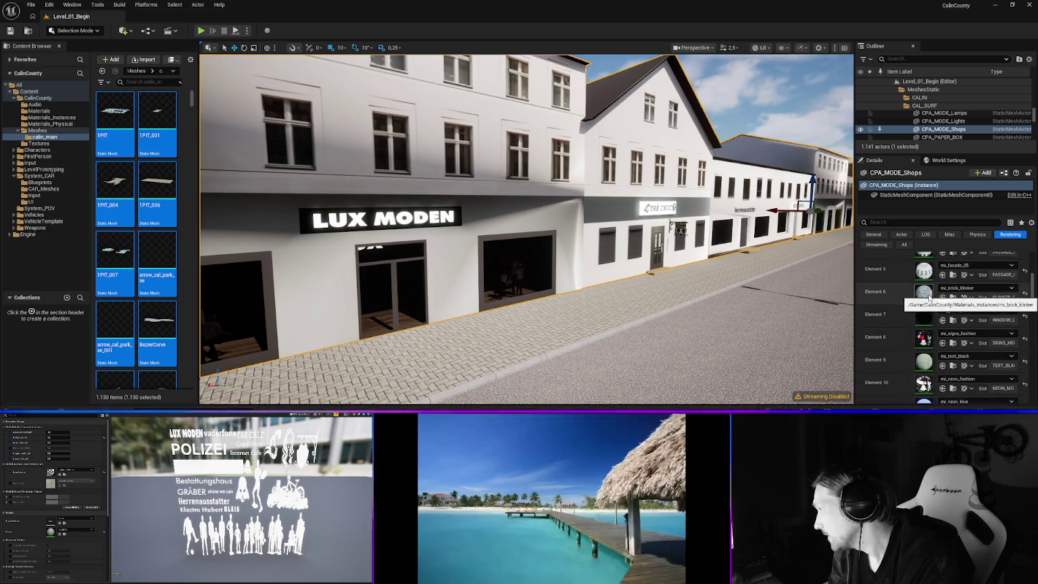
pyautogui.scroll(1, 928, 295)
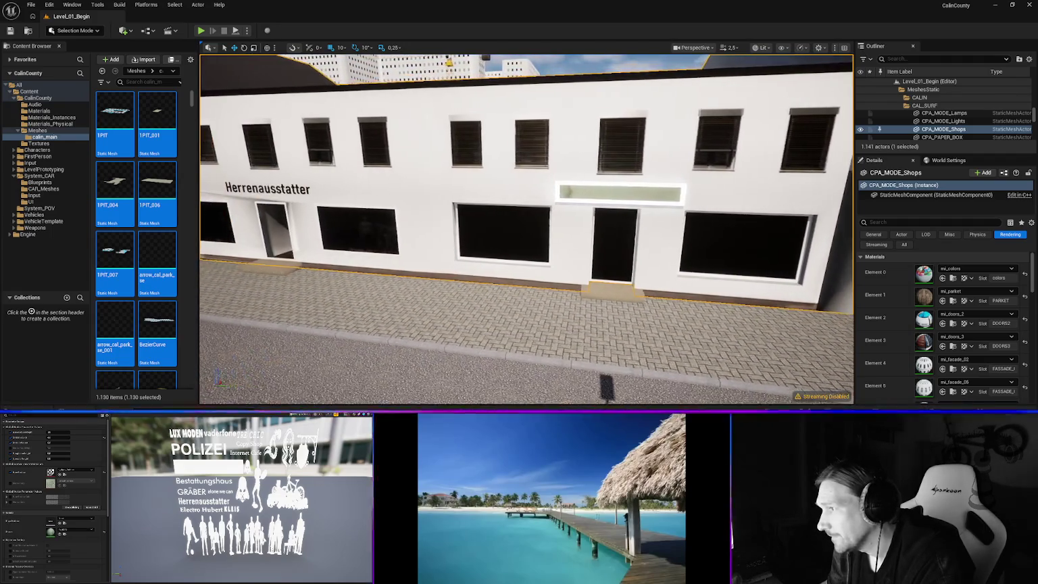
# - Check Element 11's material options without changing them, then reveal the signs textures' files in Explorer
pyautogui.scroll(-5, 940, 364)
pyautogui.scroll(-2, 953, 367)
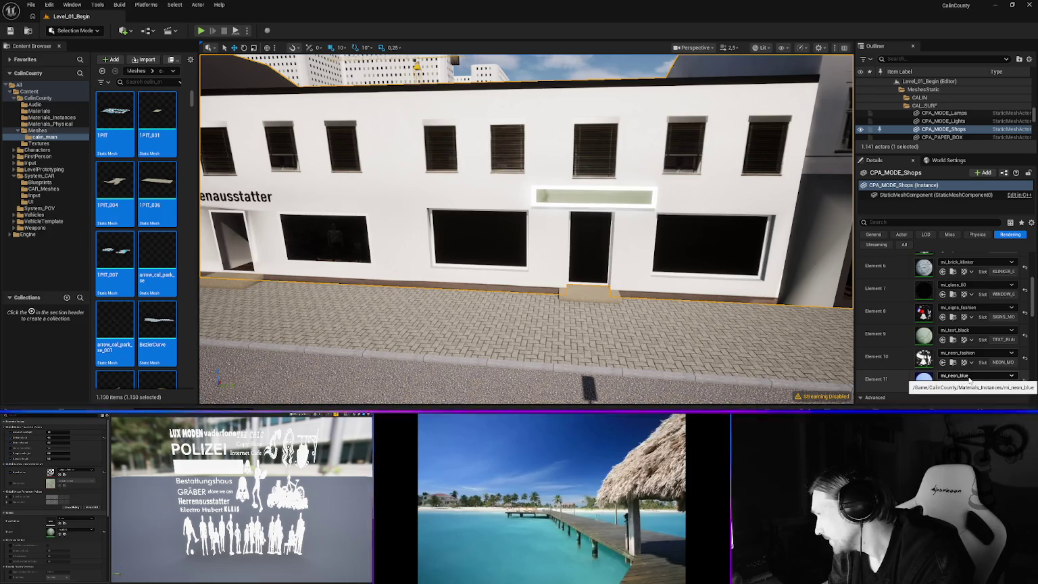
pyautogui.click(970, 377)
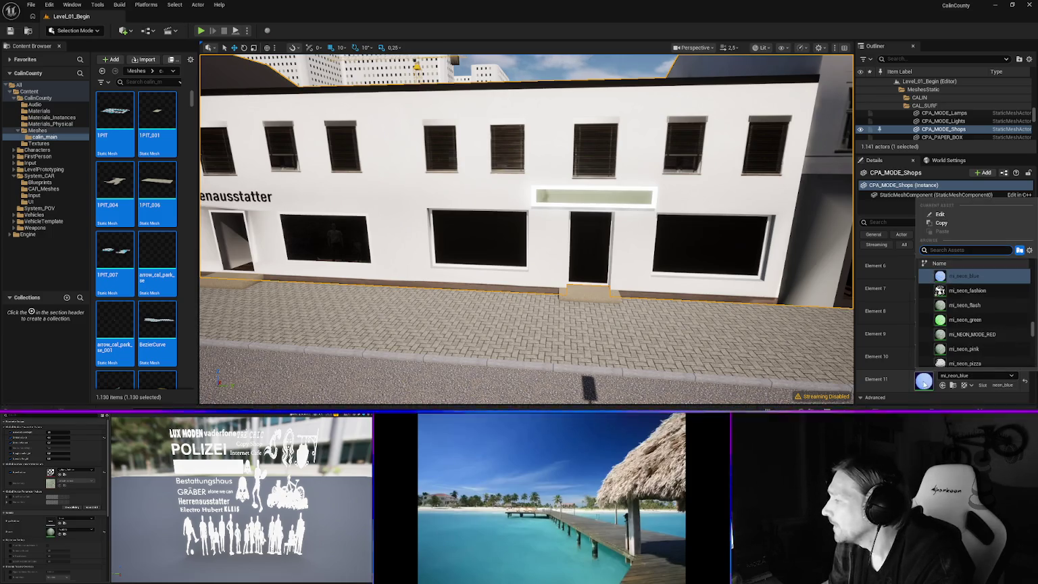
pyautogui.click(924, 384)
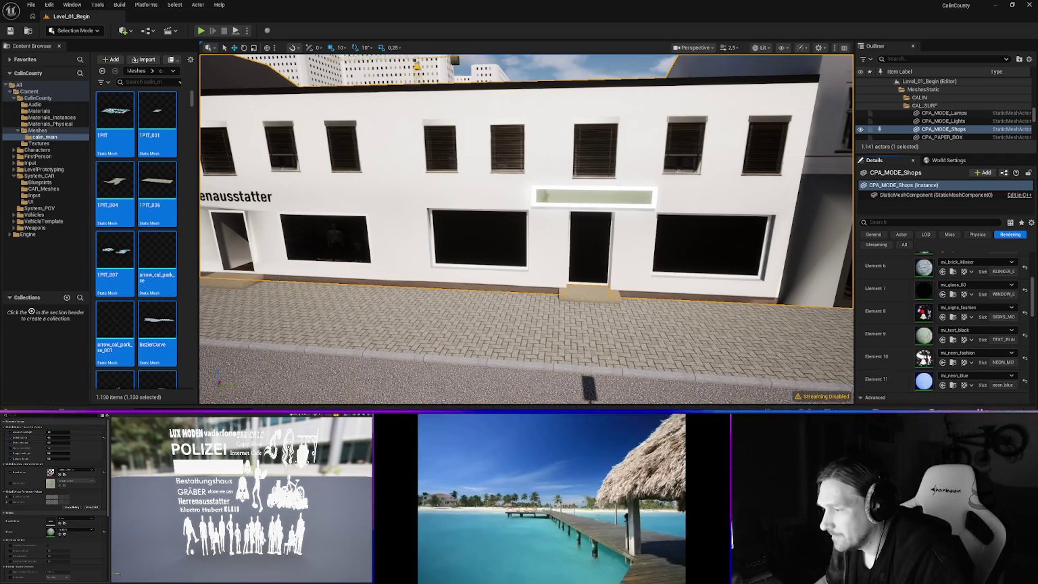
pyautogui.hotkey('ctrl', 'space')
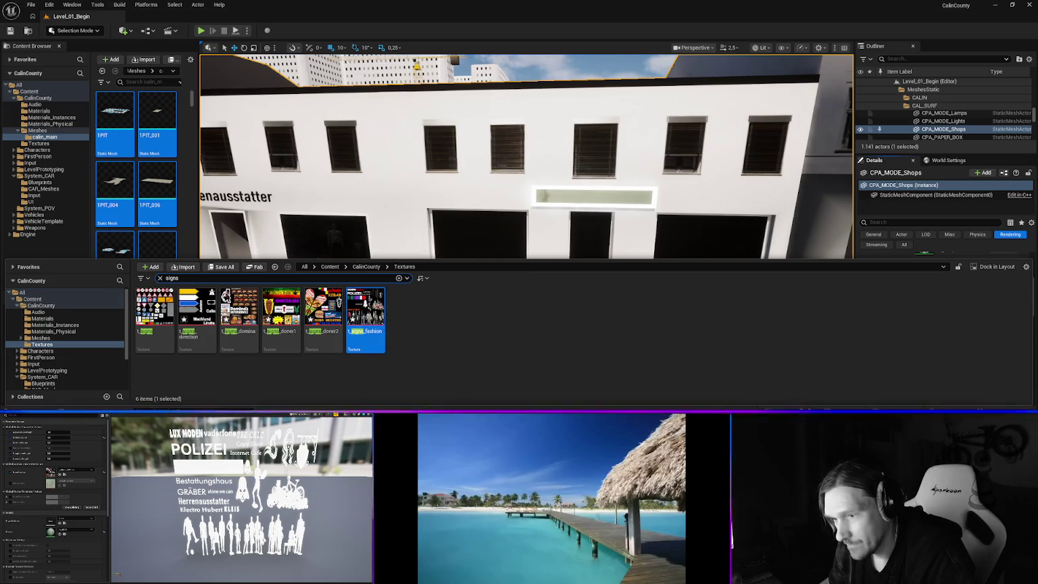
pyautogui.hotkey('alt', 'Tab')
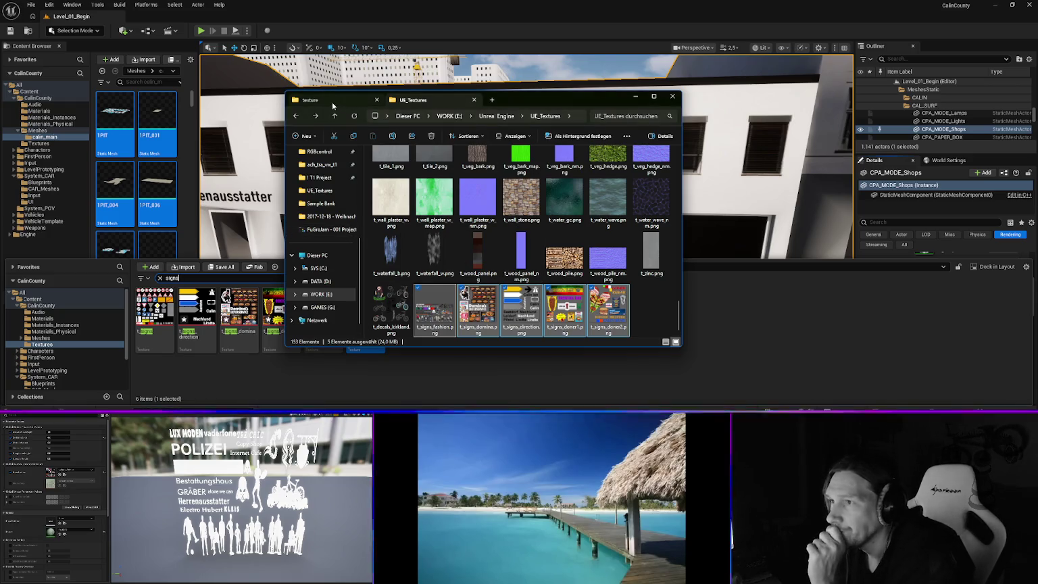
# - Open TEXT_BLACK.dds from the ACH_Calin texture folder with GIMP 3.0.8-1
pyautogui.click(332, 101)
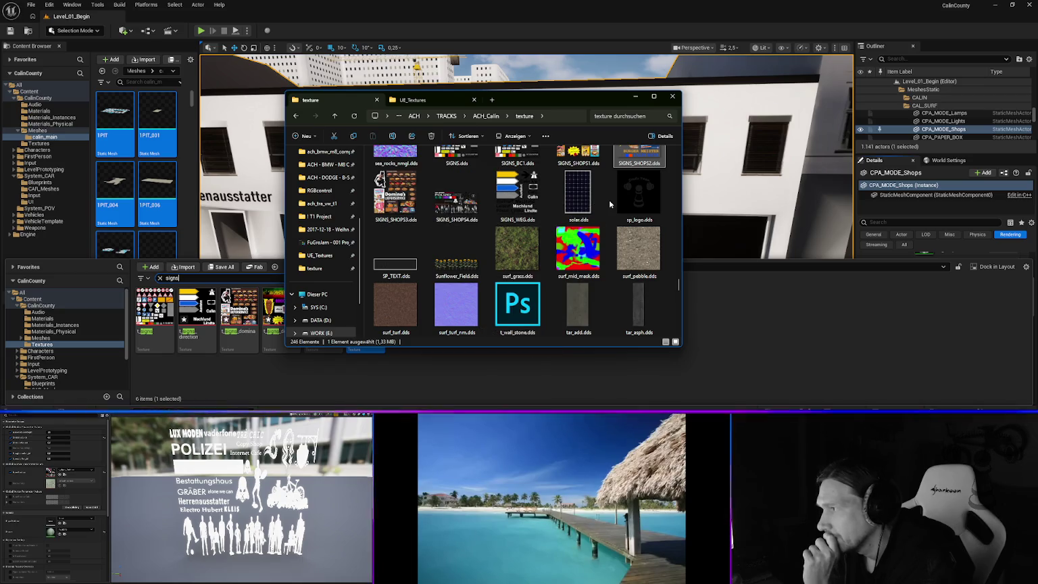
pyautogui.scroll(3, 609, 203)
pyautogui.scroll(3, 474, 235)
pyautogui.scroll(-6, 476, 235)
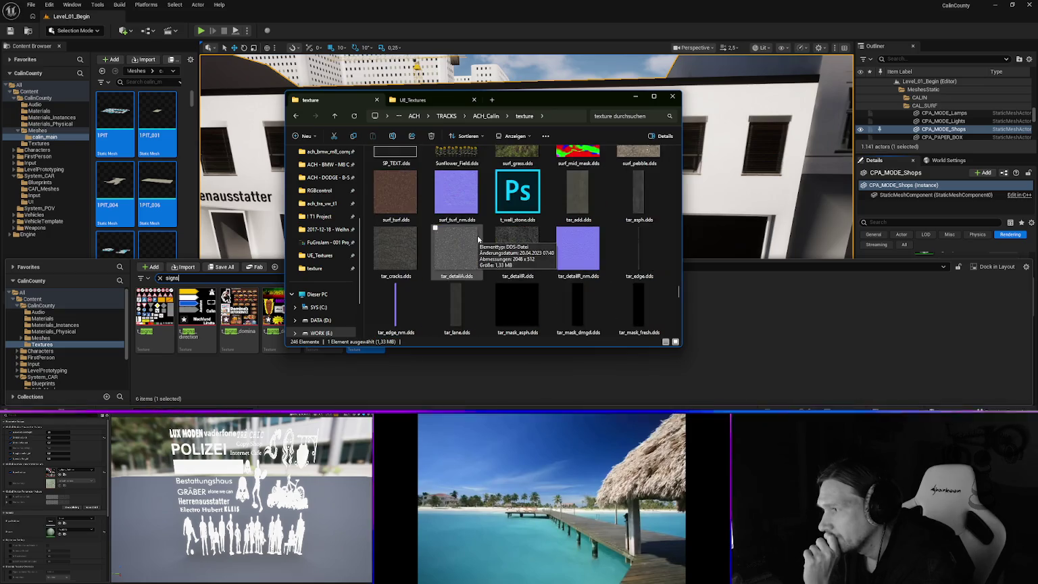
pyautogui.scroll(-2, 477, 235)
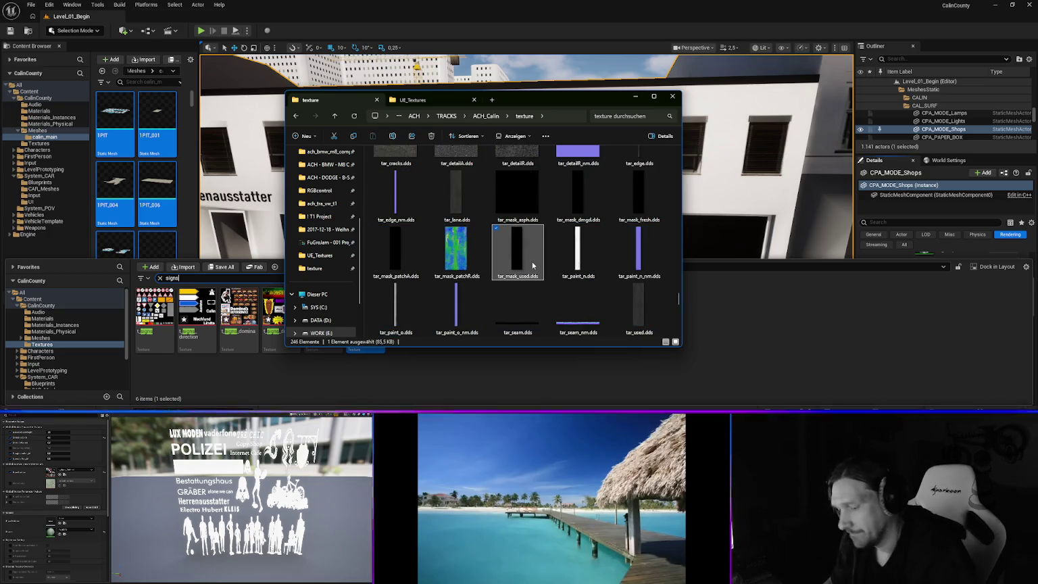
pyautogui.scroll(-3, 532, 266)
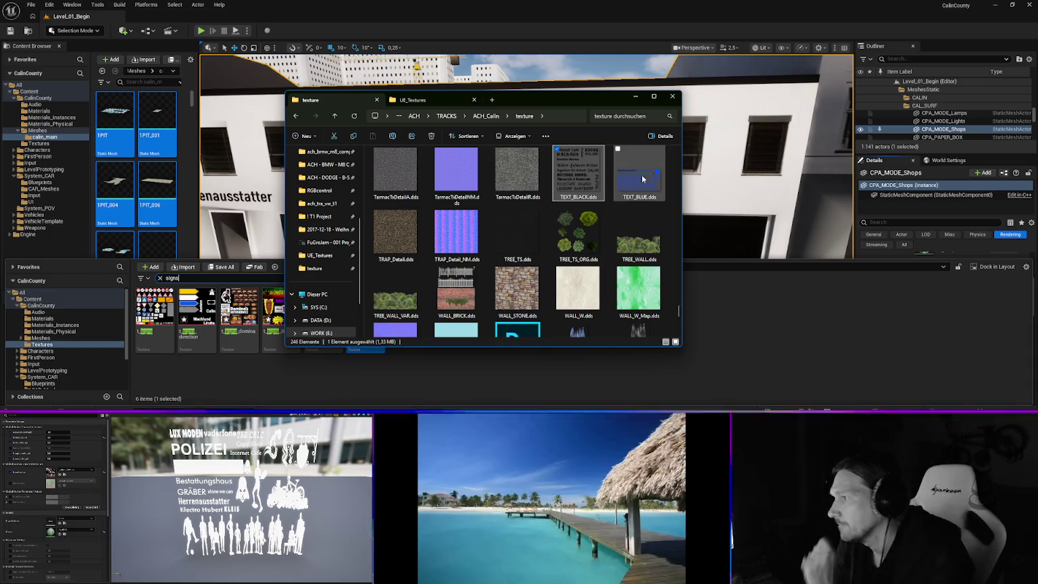
pyautogui.rightClick(583, 180)
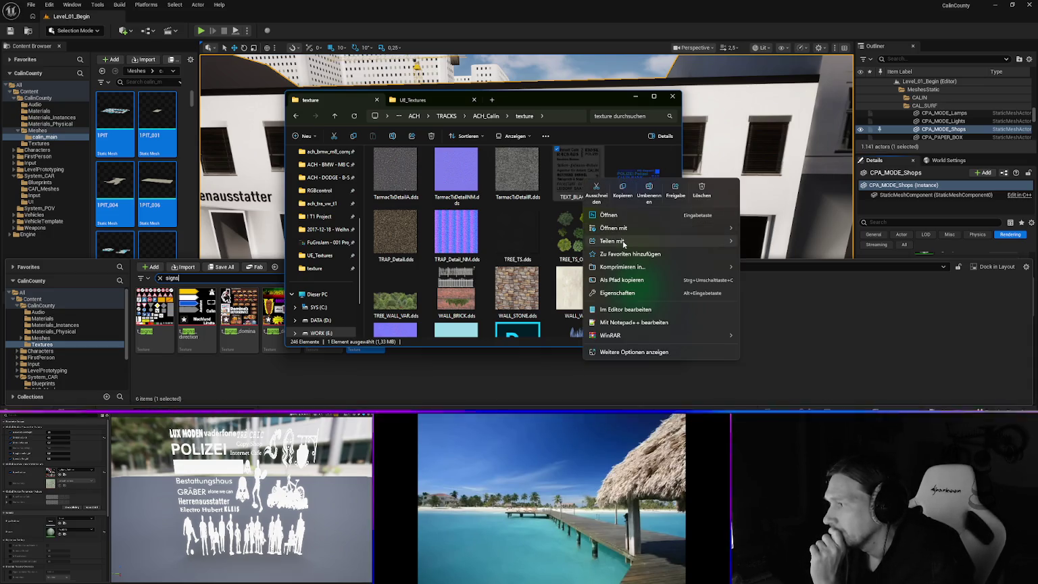
pyautogui.moveTo(666, 245)
pyautogui.moveTo(676, 228)
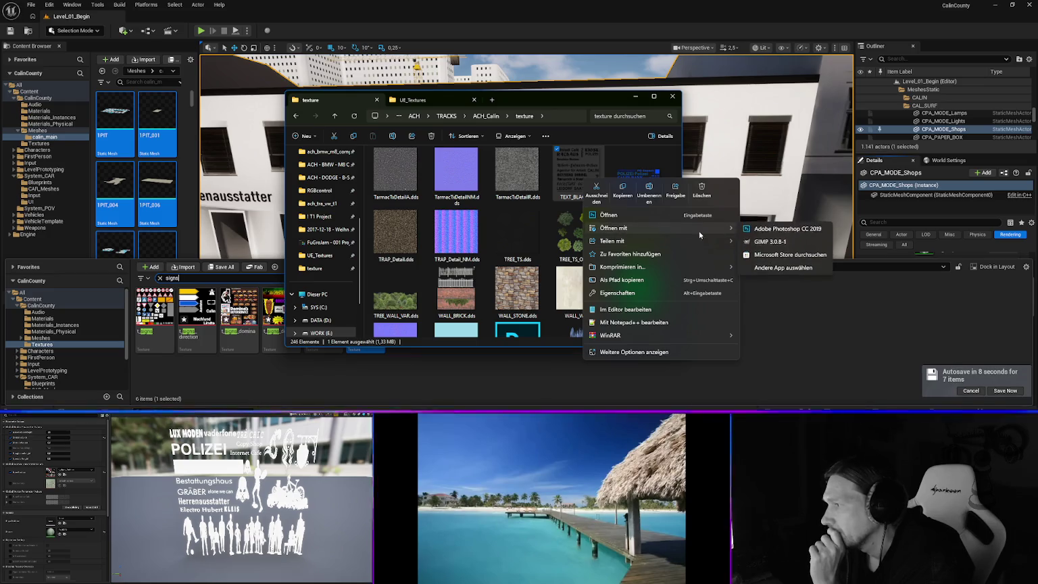
pyautogui.click(776, 241)
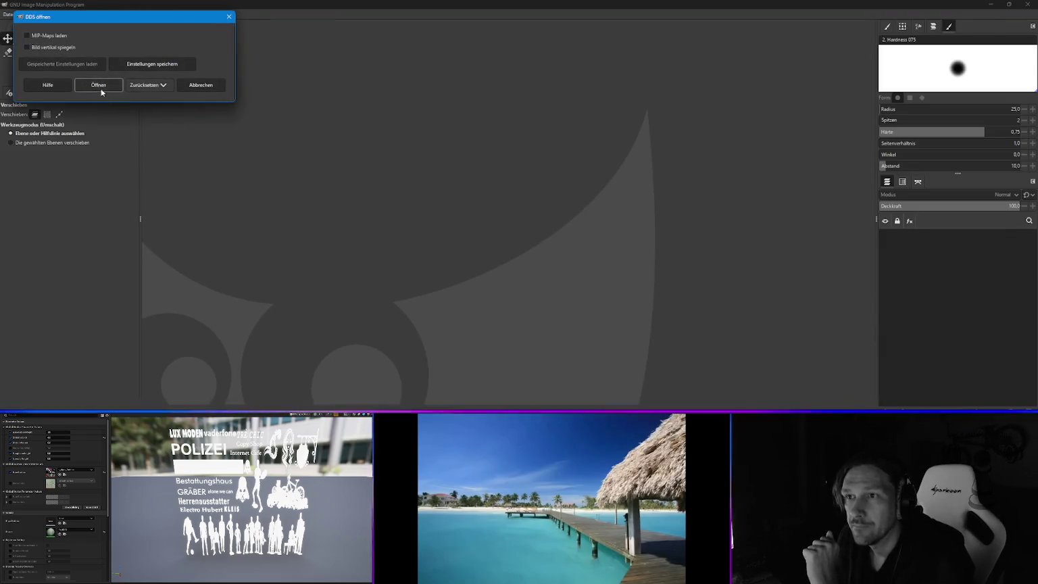
# - Confirm the TEXT_BLACK.dds import, then load TEXT_BLUE.dds into GIMP through the DDS dialog too
pyautogui.click(101, 89)
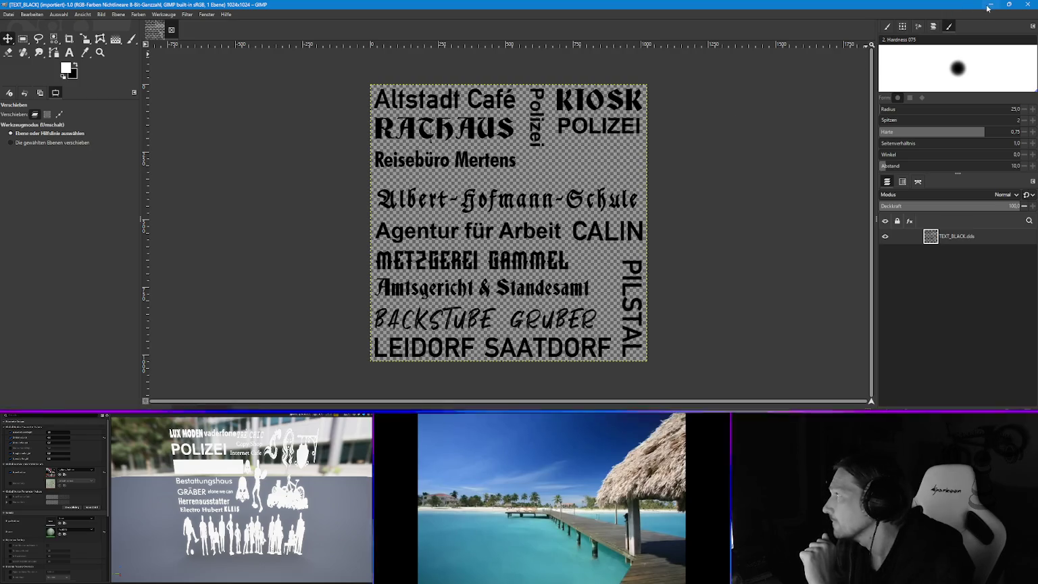
pyautogui.click(988, 6)
pyautogui.rightClick(646, 181)
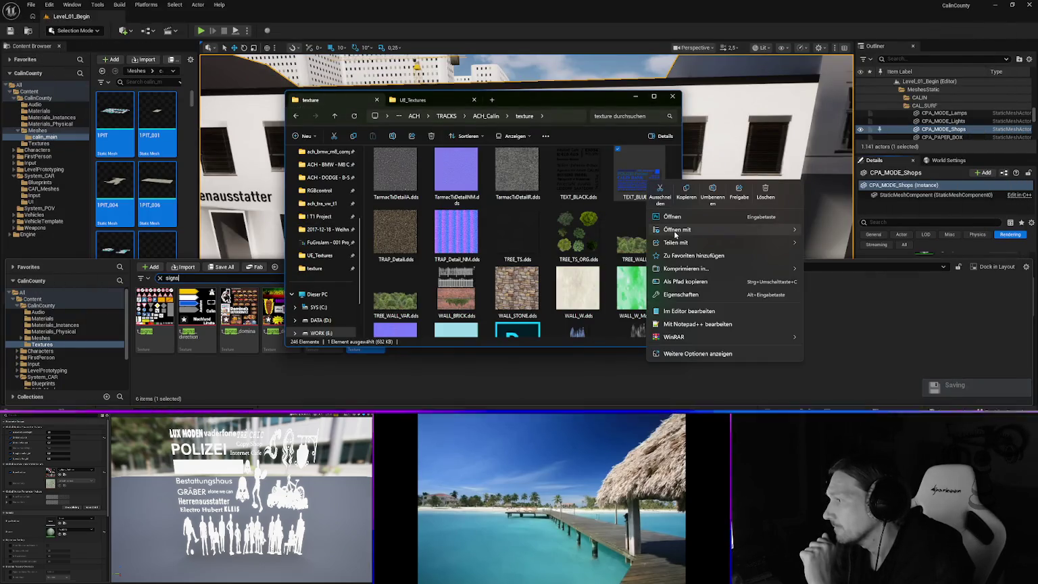
pyautogui.moveTo(685, 229)
pyautogui.click(836, 244)
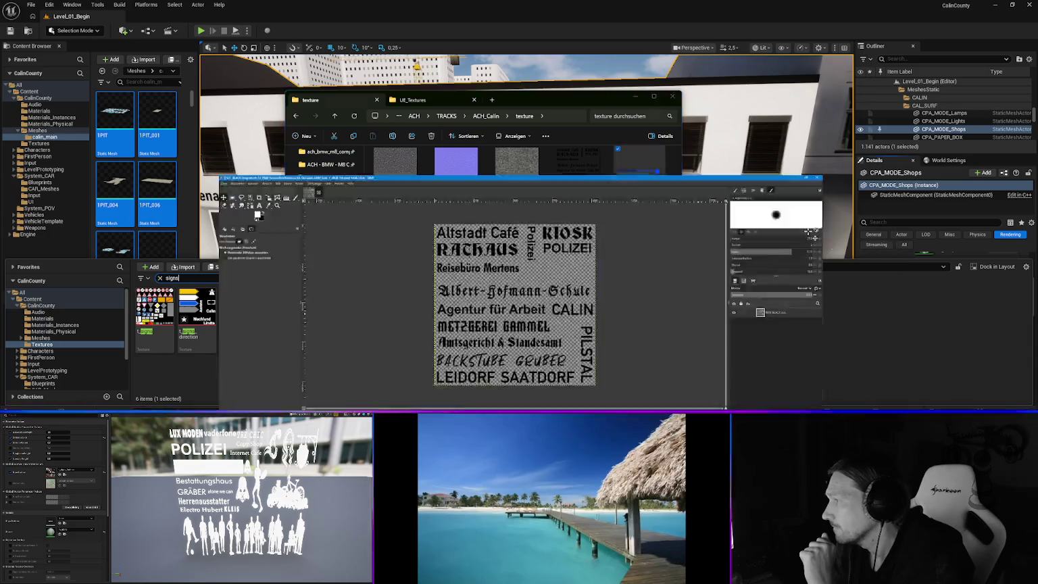
pyautogui.click(110, 97)
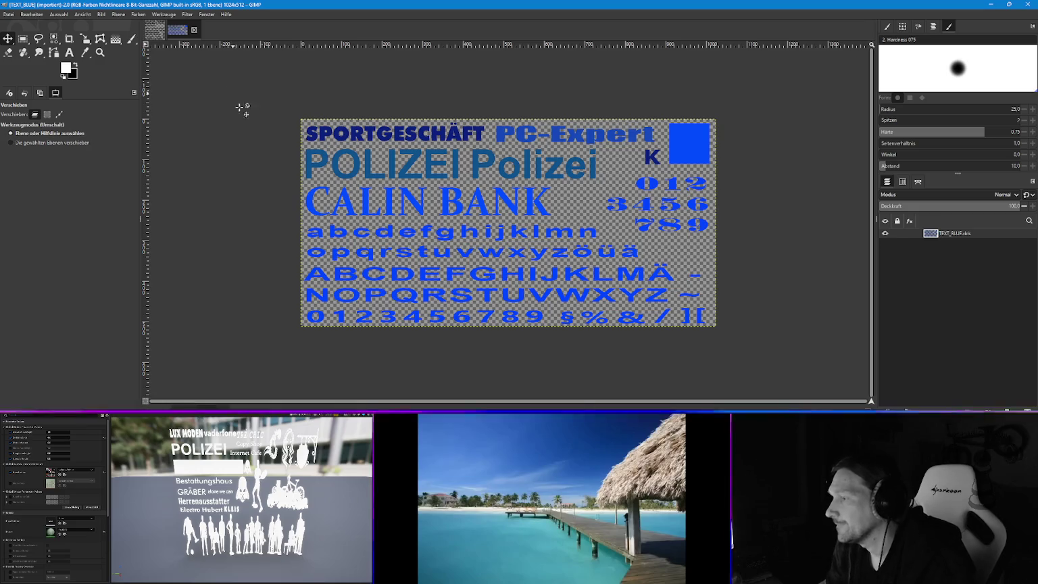
pyautogui.click(10, 15)
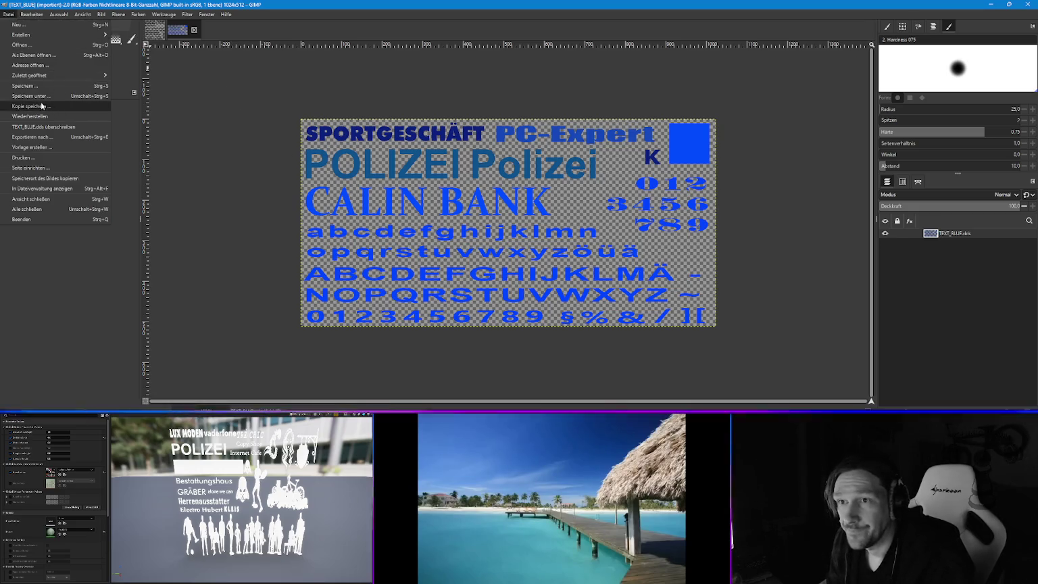
# - Export the sheet as t_decals_text_black.png into E:/Unreal Engine/UE_Textures
pyautogui.click(44, 137)
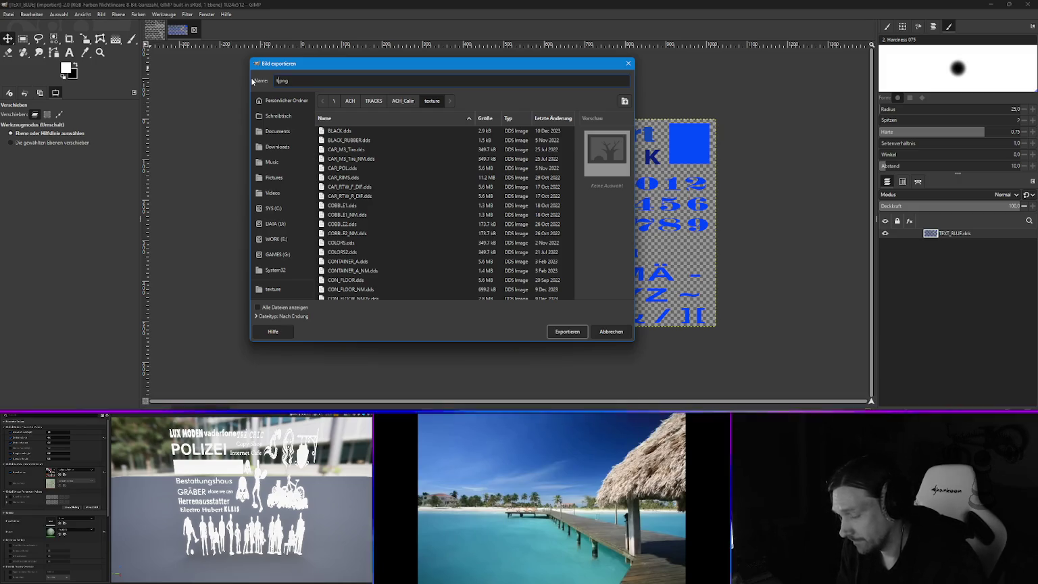
pyautogui.write('_decals_text_black')
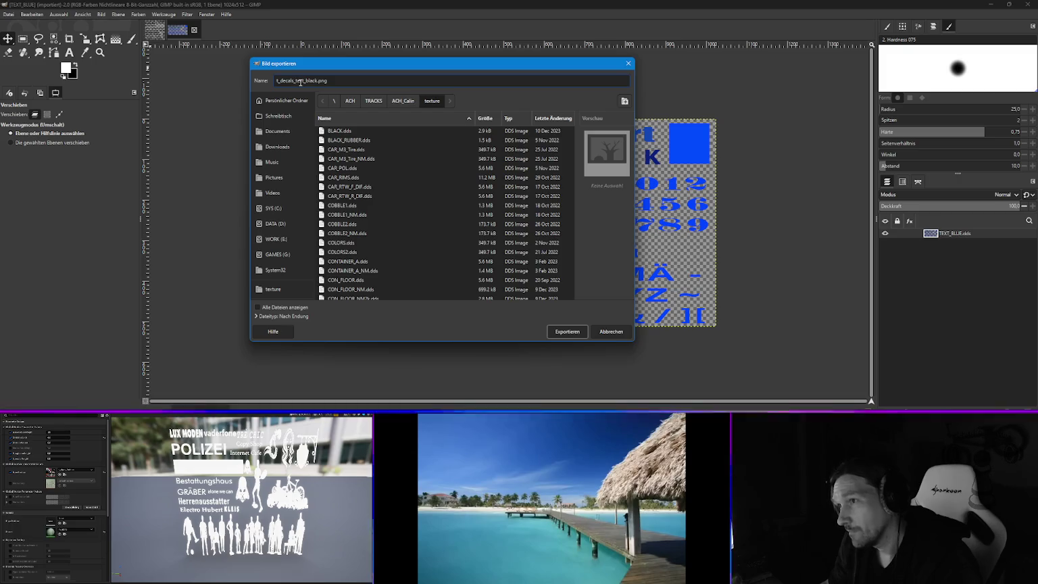
pyautogui.click(275, 239)
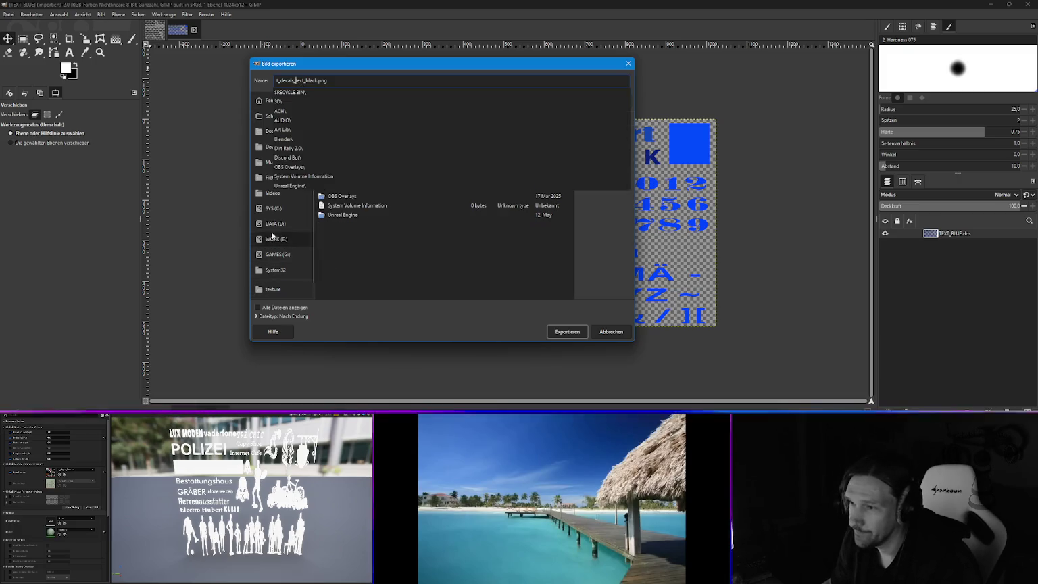
pyautogui.click(371, 245)
pyautogui.doubleClick(347, 216)
pyautogui.doubleClick(341, 168)
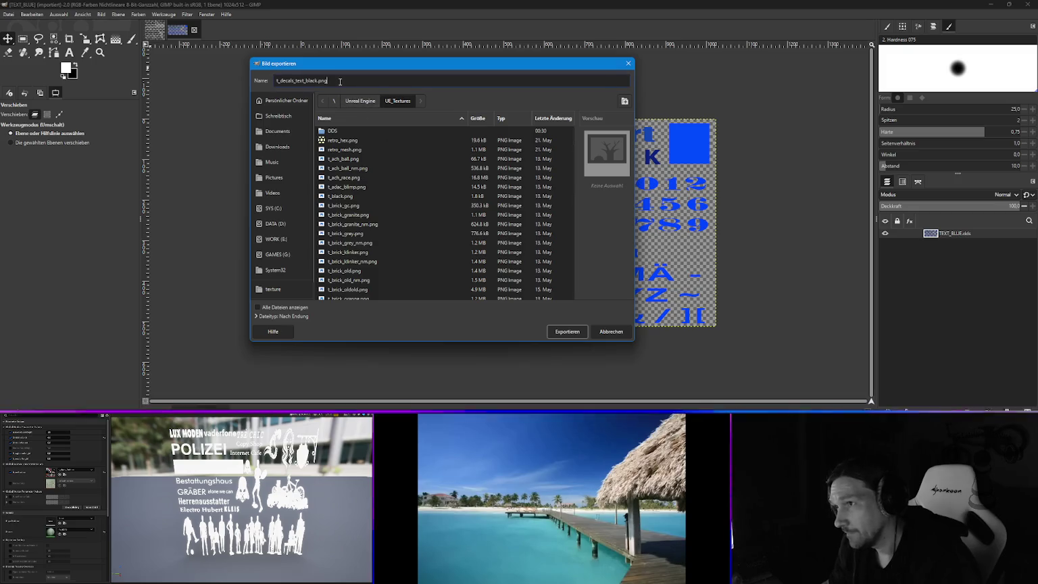
pyautogui.moveTo(243, 80); pyautogui.dragTo(245, 81)
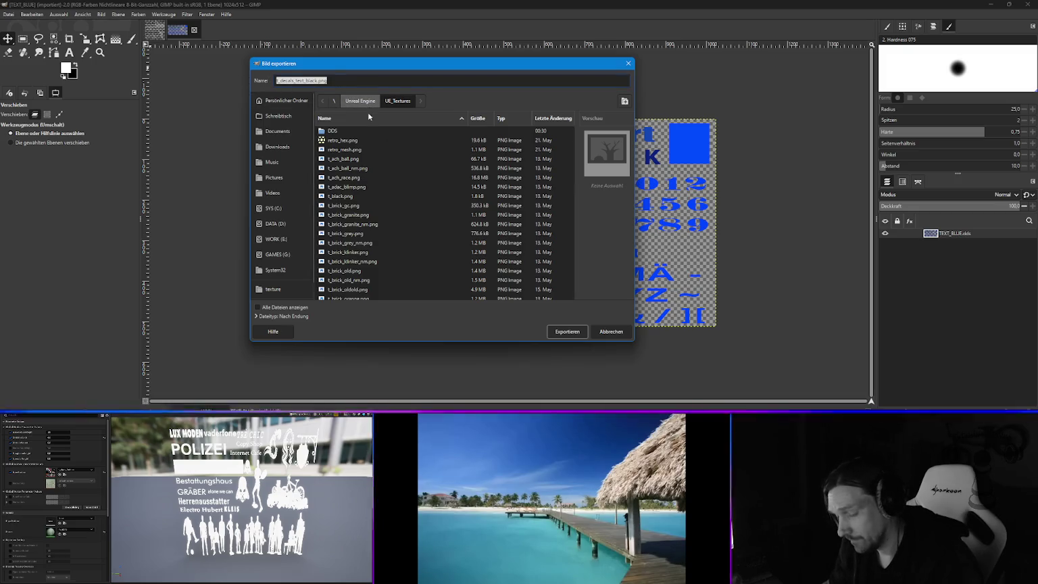
pyautogui.click(567, 331)
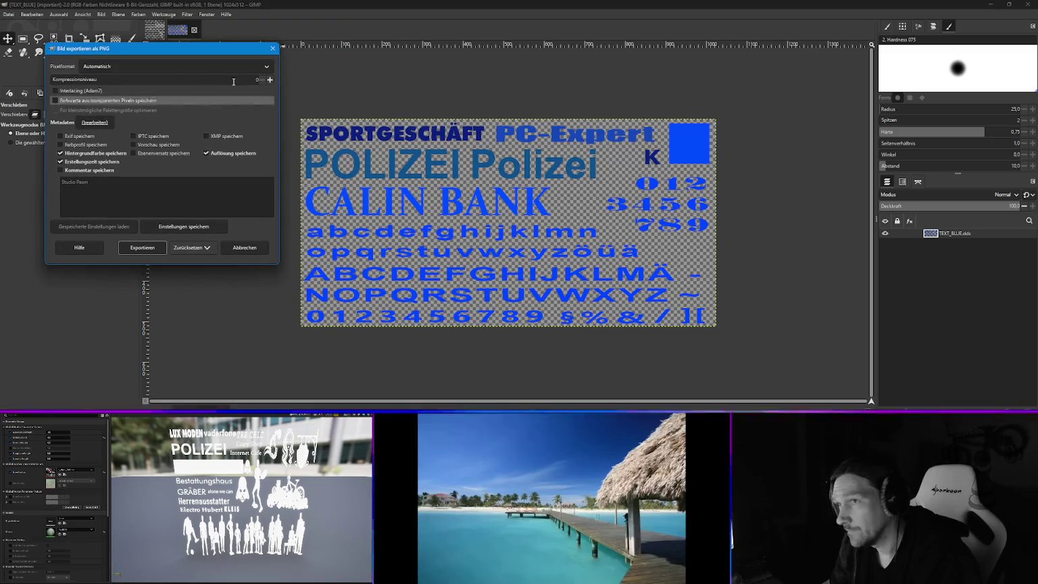
pyautogui.click(142, 247)
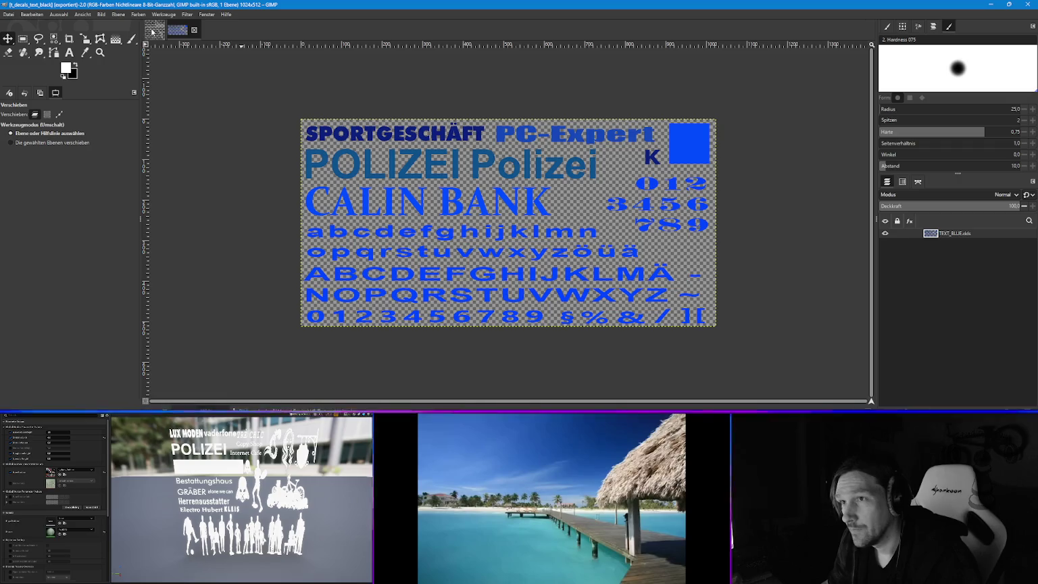
# - Re-export the blue sheet as t_decals_text_blue.png in the same UE_Textures folder
pyautogui.click(5, 16)
pyautogui.click(48, 140)
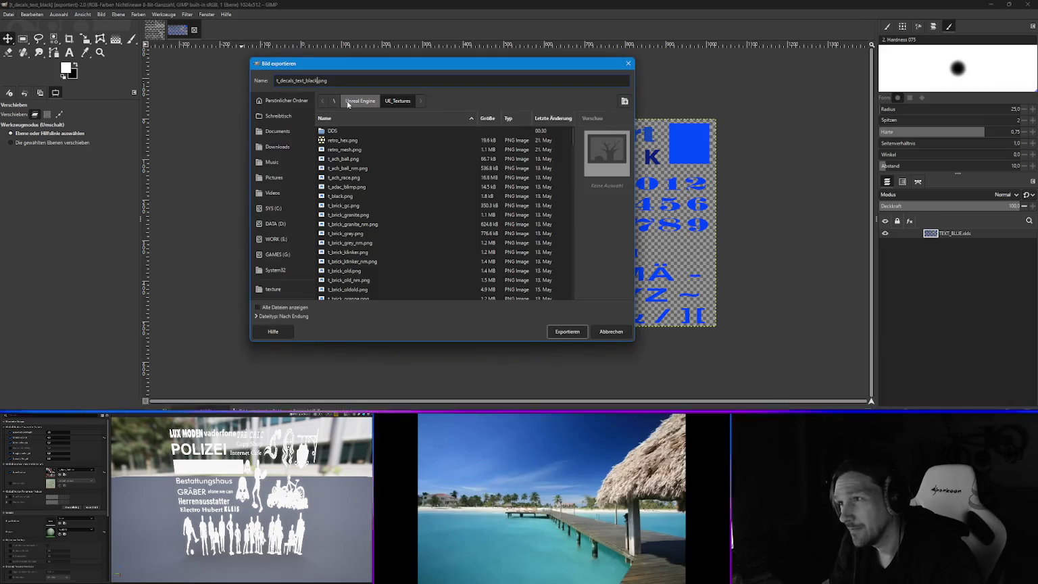
pyautogui.press('BackSpace')
pyautogui.press('BackSpace')
pyautogui.press('BackSpace')
pyautogui.write('blue')
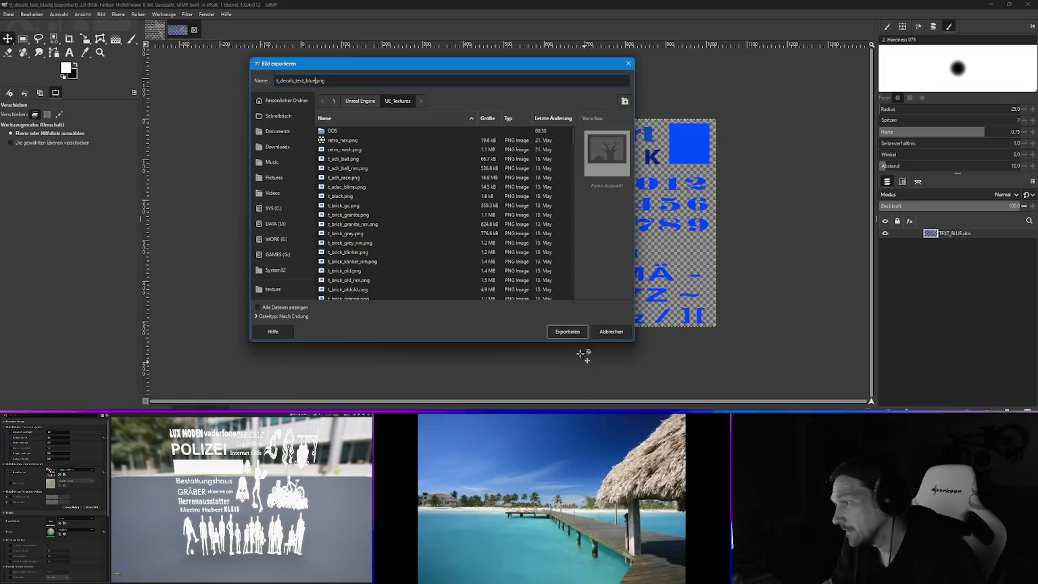
pyautogui.click(567, 331)
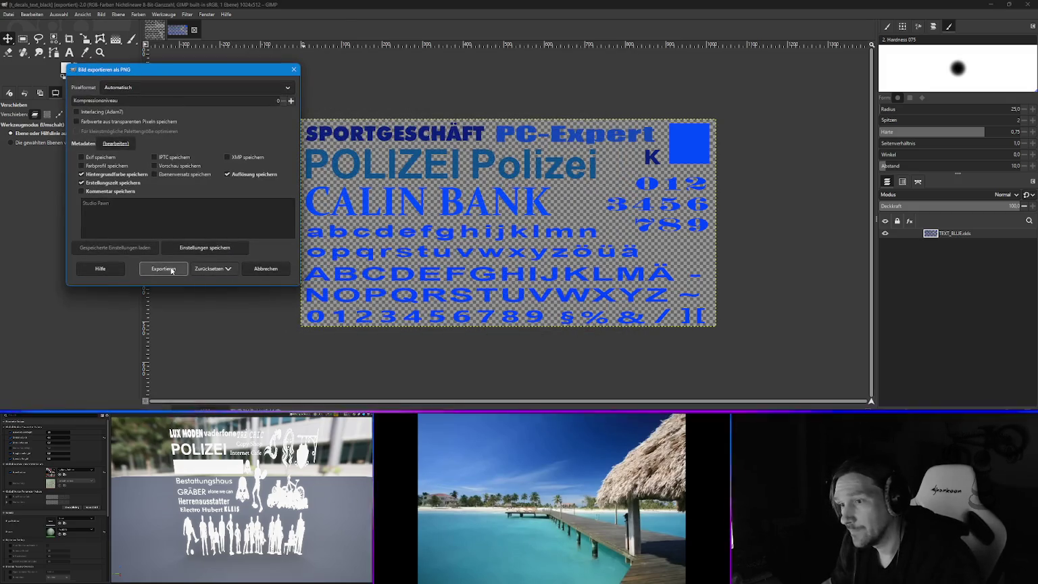
pyautogui.click(163, 269)
pyautogui.click(156, 29)
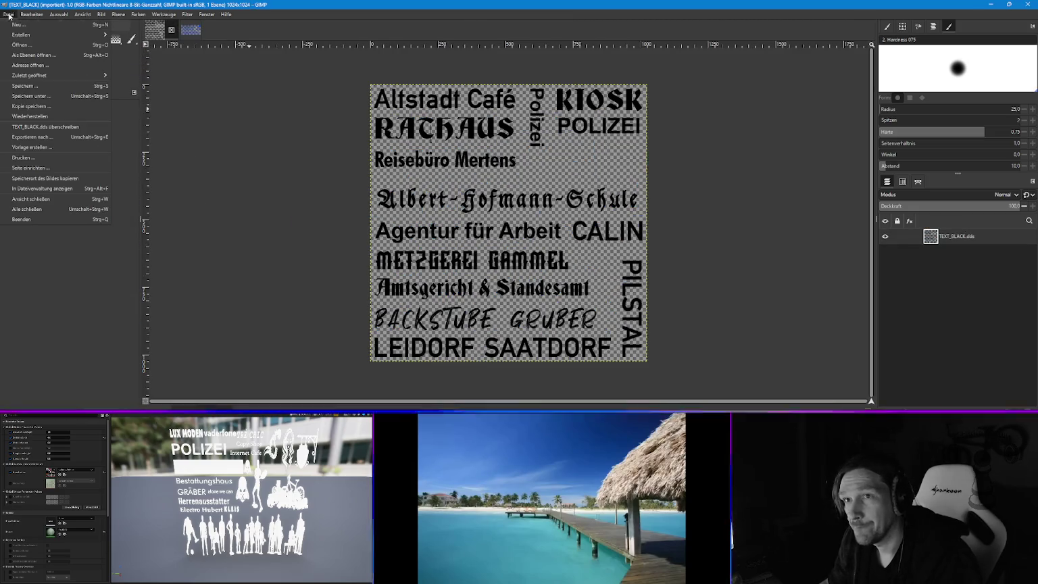
# - Export the black text image as t_decals_text_black.png to UE_Textures, overwriting the existing file
pyautogui.hotkey('ctrl', 'shift', 'e')
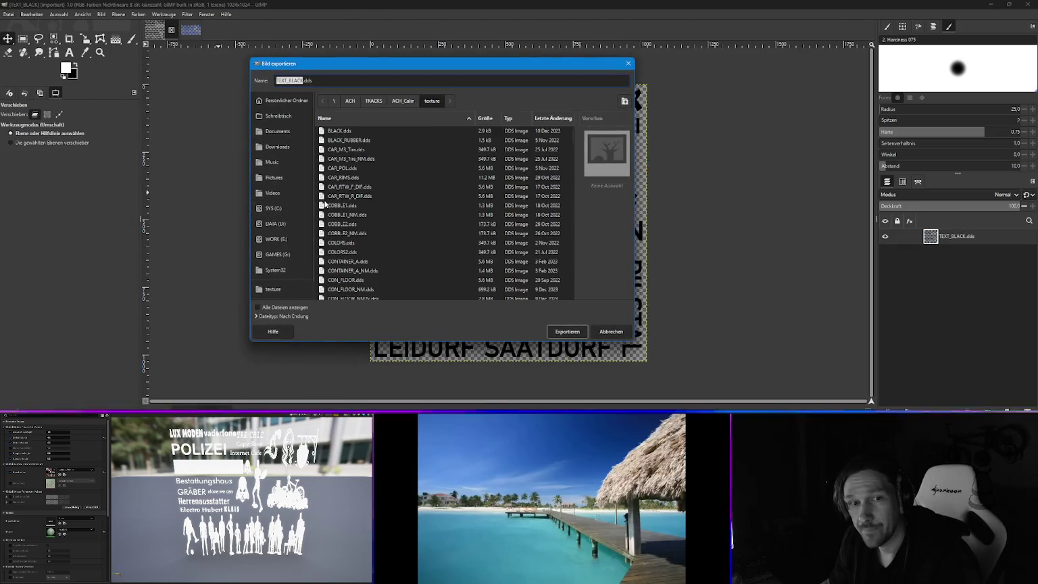
pyautogui.click(270, 239)
pyautogui.doubleClick(350, 215)
pyautogui.doubleClick(342, 168)
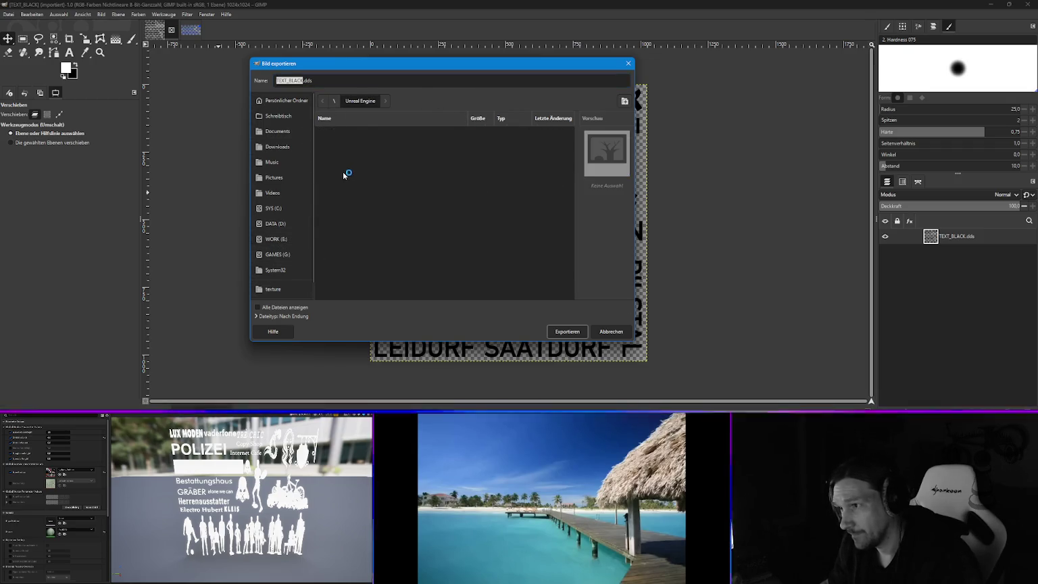
pyautogui.moveTo(313, 80); pyautogui.dragTo(239, 80)
pyautogui.write('t_decals_text_black.png')
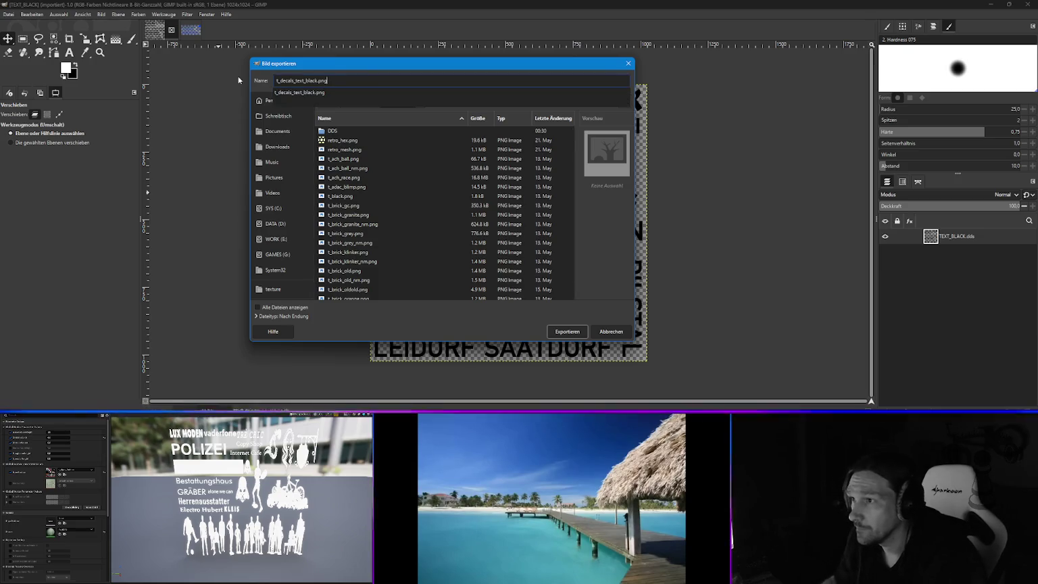
pyautogui.click(566, 331)
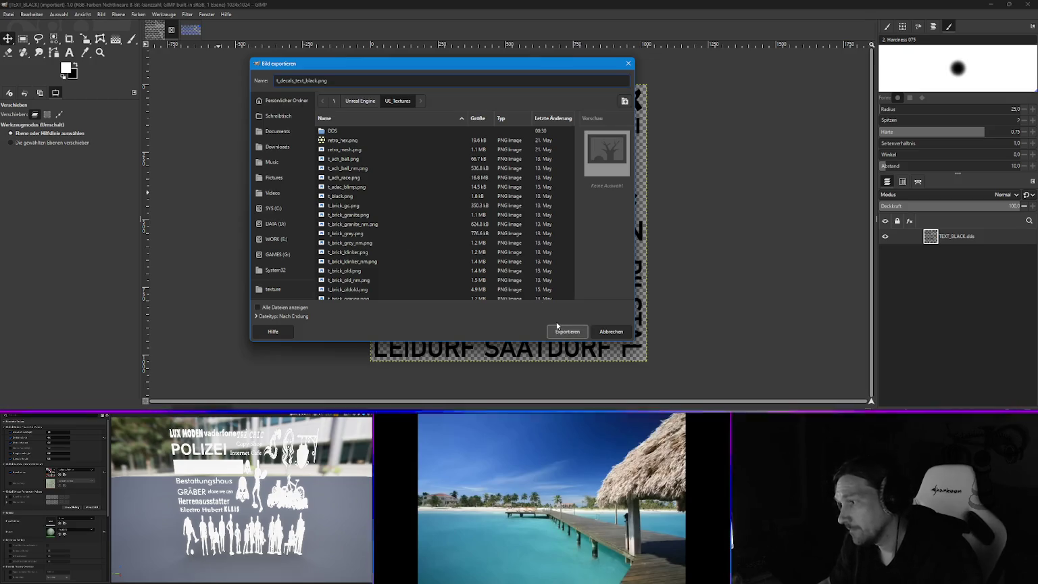
pyautogui.click(411, 242)
pyautogui.click(193, 296)
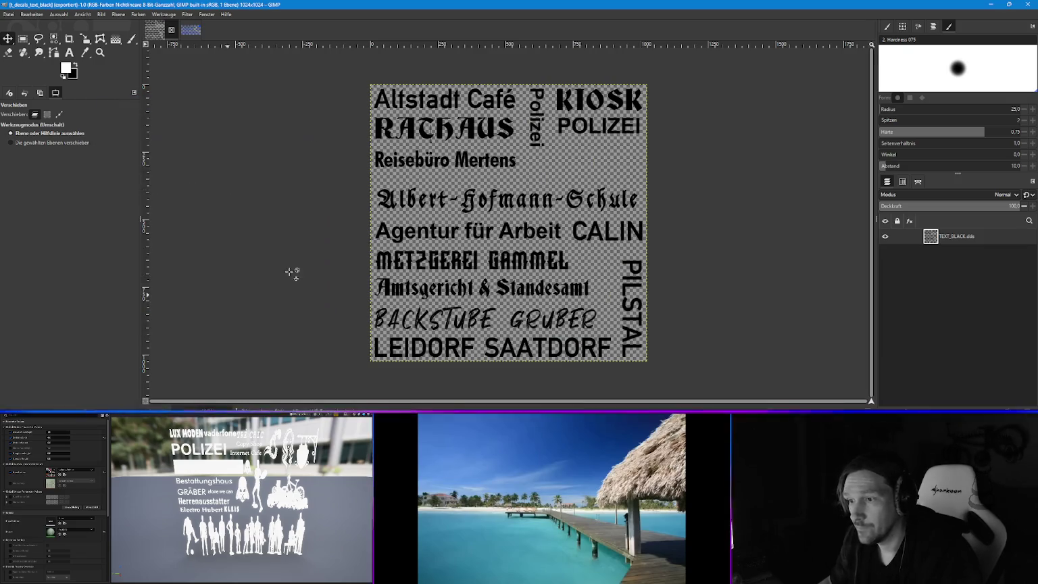
pyautogui.hotkey('alt', 'Tab')
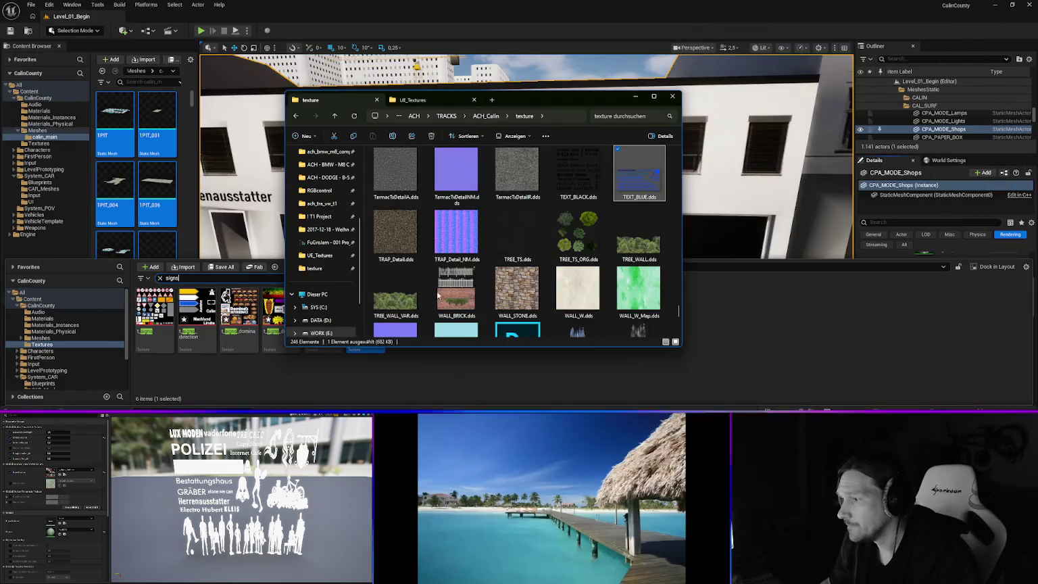
# - Drag t_decals_text_blue.png and t_decals_text_black.png from UE_Textures into the project's Textures folder
pyautogui.click(412, 99)
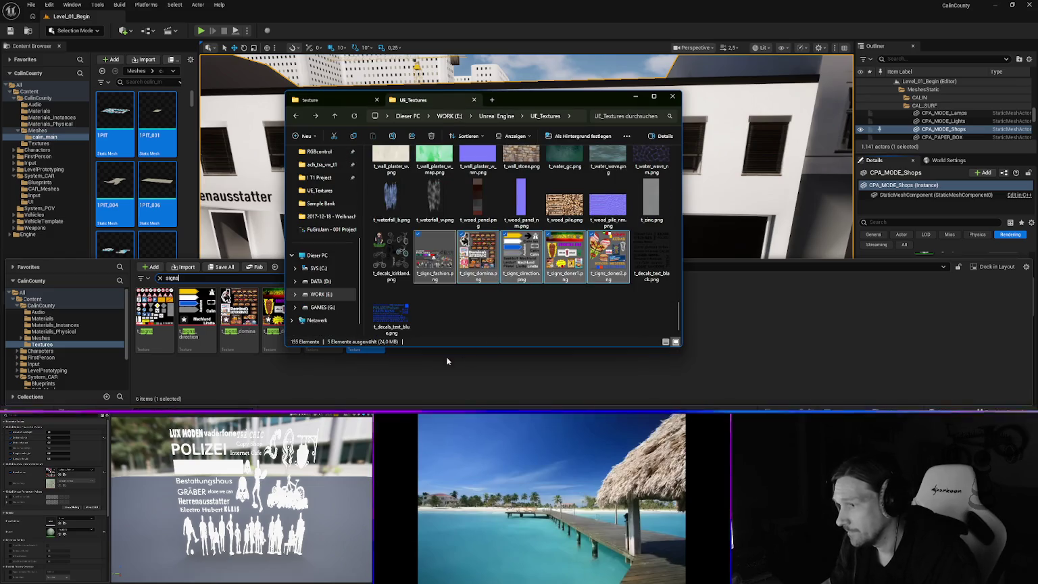
pyautogui.click(391, 310)
pyautogui.keyDown('ctrl'); pyautogui.click(649, 254); pyautogui.keyUp('ctrl')
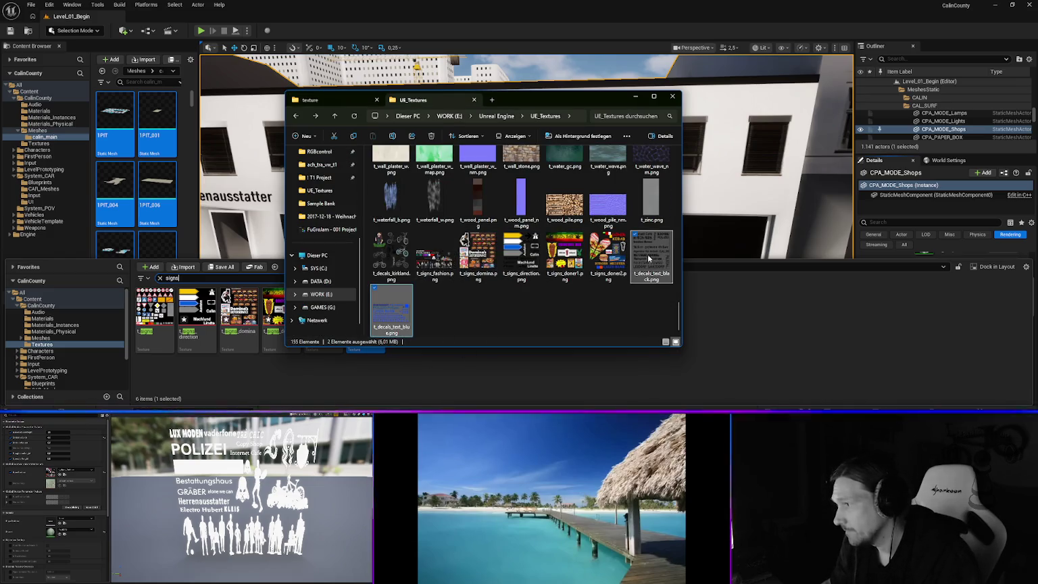
pyautogui.moveTo(470, 378); pyautogui.dragTo(468, 376)
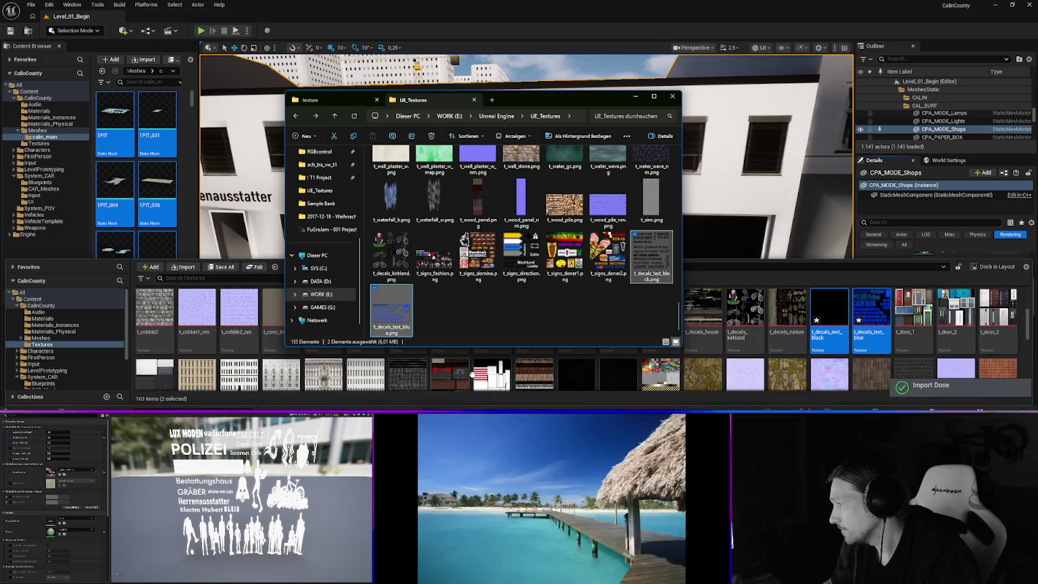
pyautogui.click(172, 277)
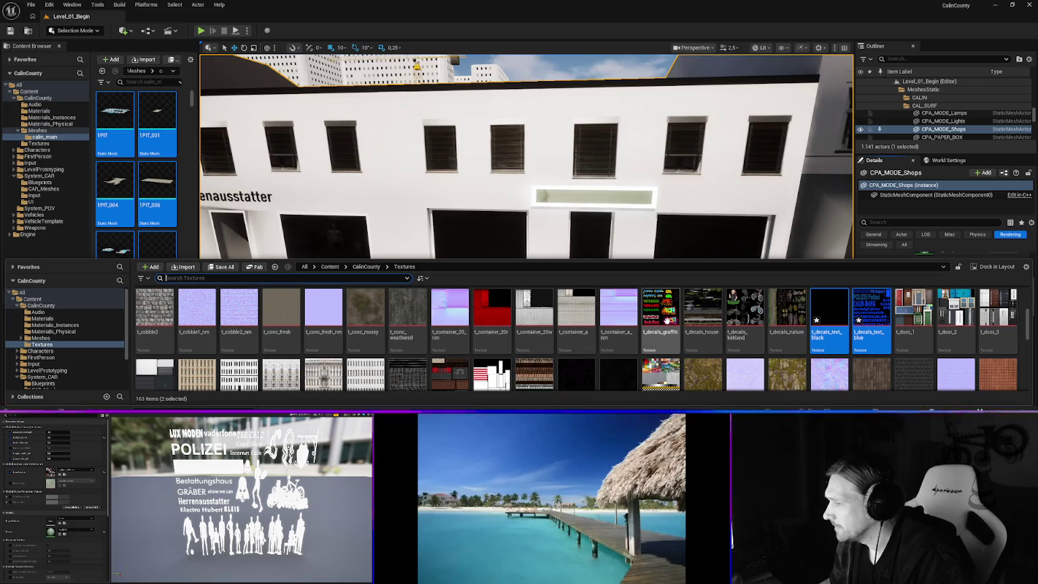
# - Inspect the imported text textures, then hide the Content Drawer and scroll Details to Elements 6–11
pyautogui.moveTo(738, 317)
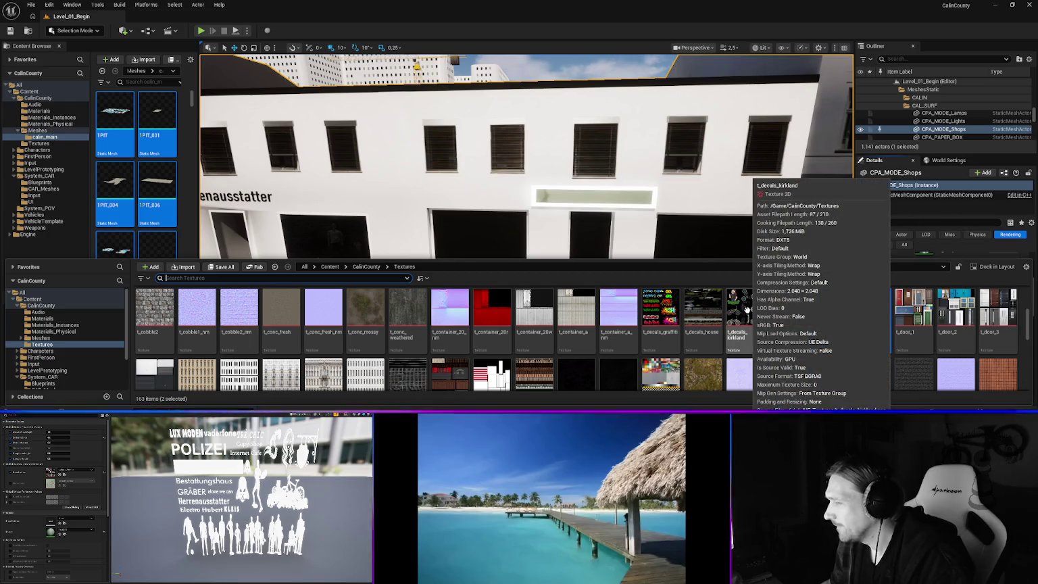
pyautogui.moveTo(848, 318)
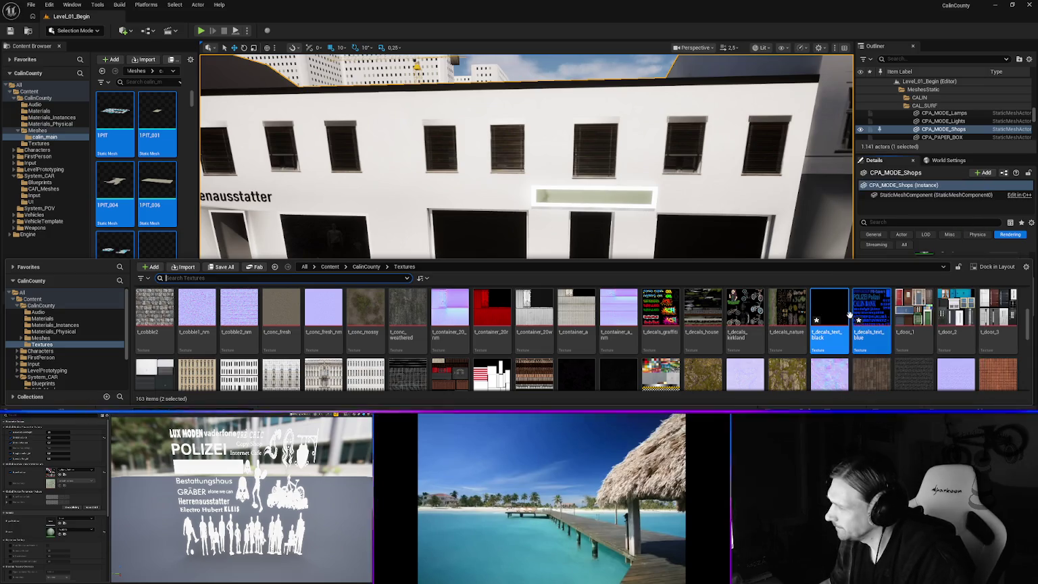
pyautogui.moveTo(882, 315)
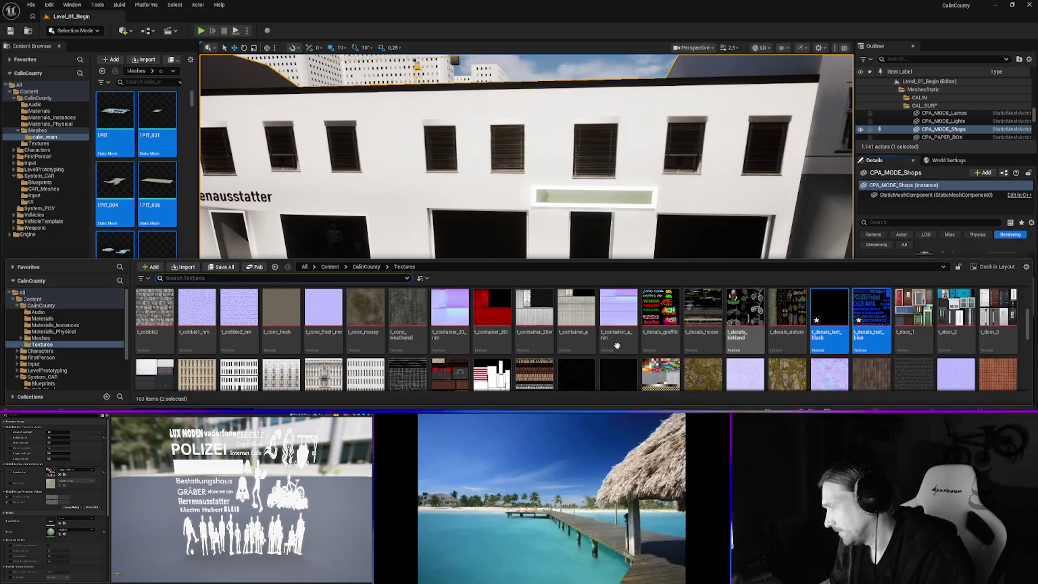
pyautogui.scroll(-2, 544, 340)
pyautogui.scroll(-2, 574, 331)
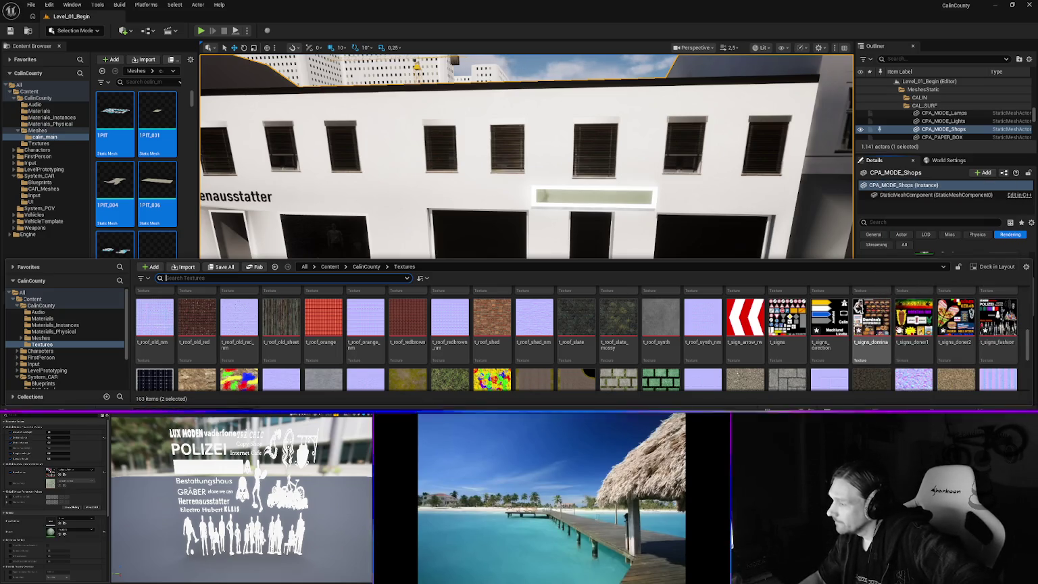
pyautogui.moveTo(955, 328)
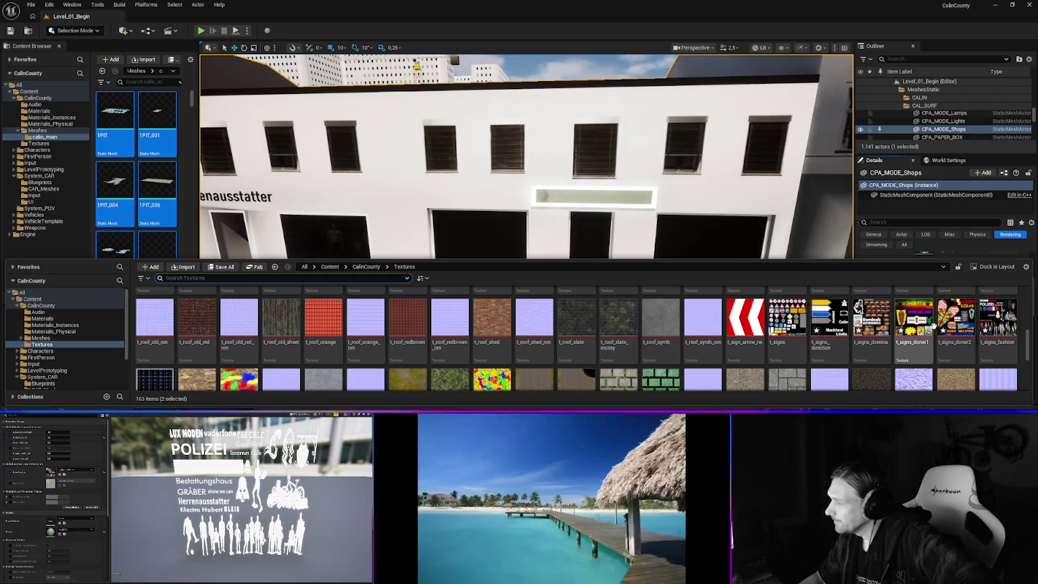
pyautogui.scroll(2, 906, 327)
pyautogui.scroll(3, 894, 327)
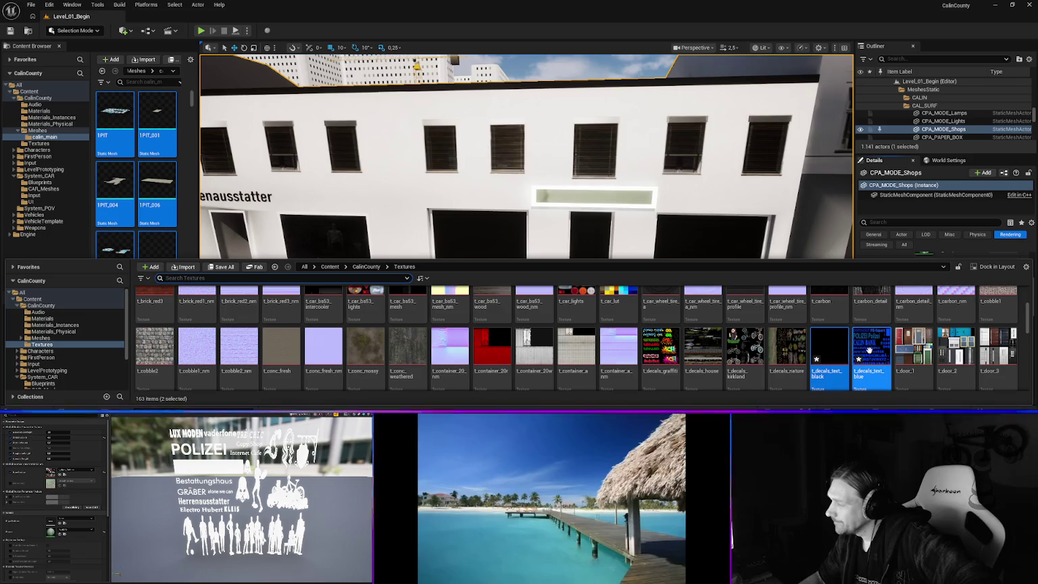
pyautogui.moveTo(834, 350)
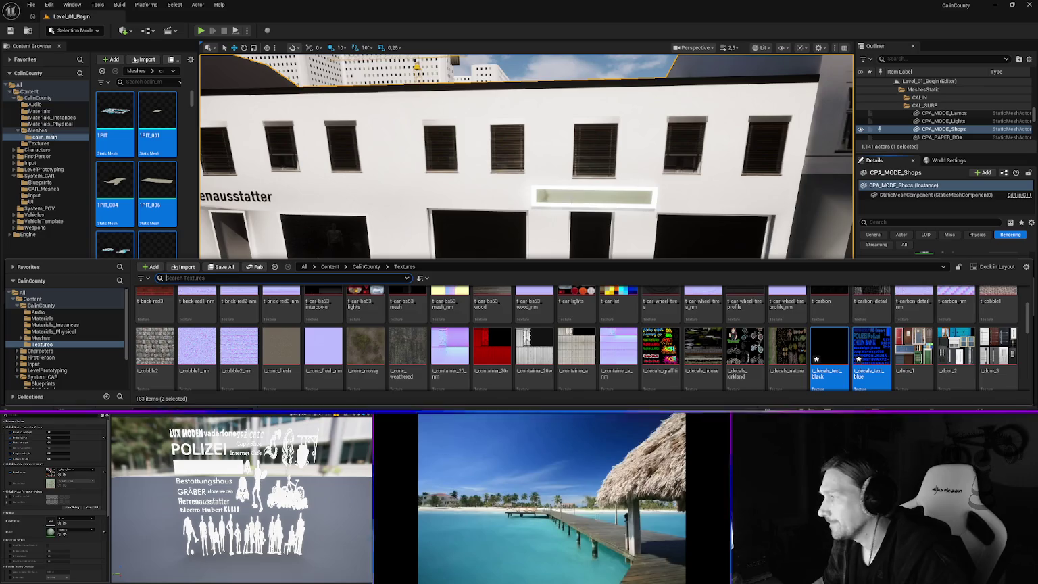
pyautogui.hotkey('ctrl', 'space')
pyautogui.scroll(-3, 924, 344)
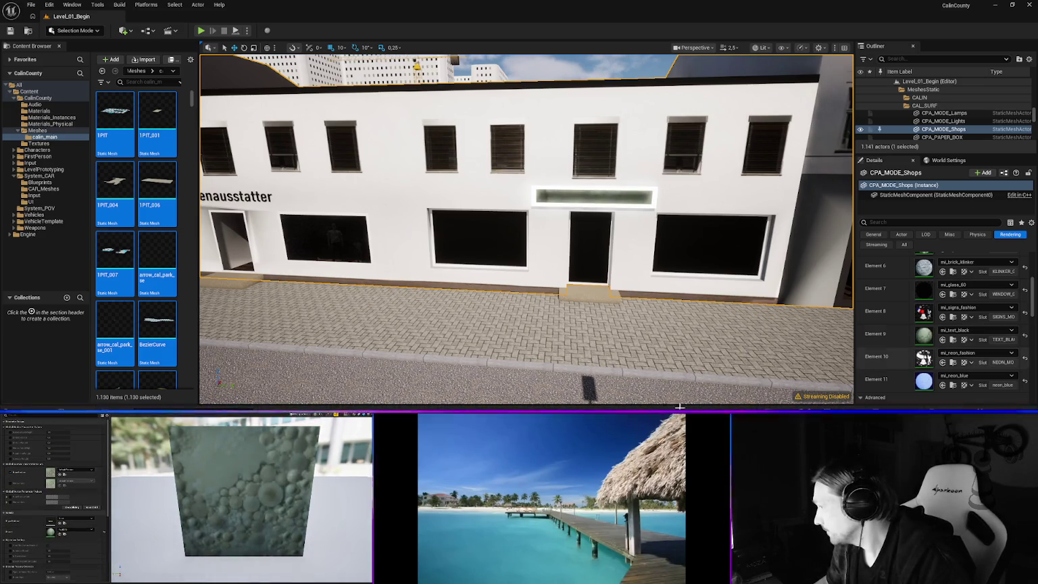
# - Copy the t_decals_text_black texture asset and move the camera close to the Reisebüro Mertens facade
pyautogui.hotkey('ctrl', 'space')
pyautogui.click(833, 353)
pyautogui.rightClick(831, 358)
pyautogui.click(872, 203)
pyautogui.hotkey('ctrl', 'space')
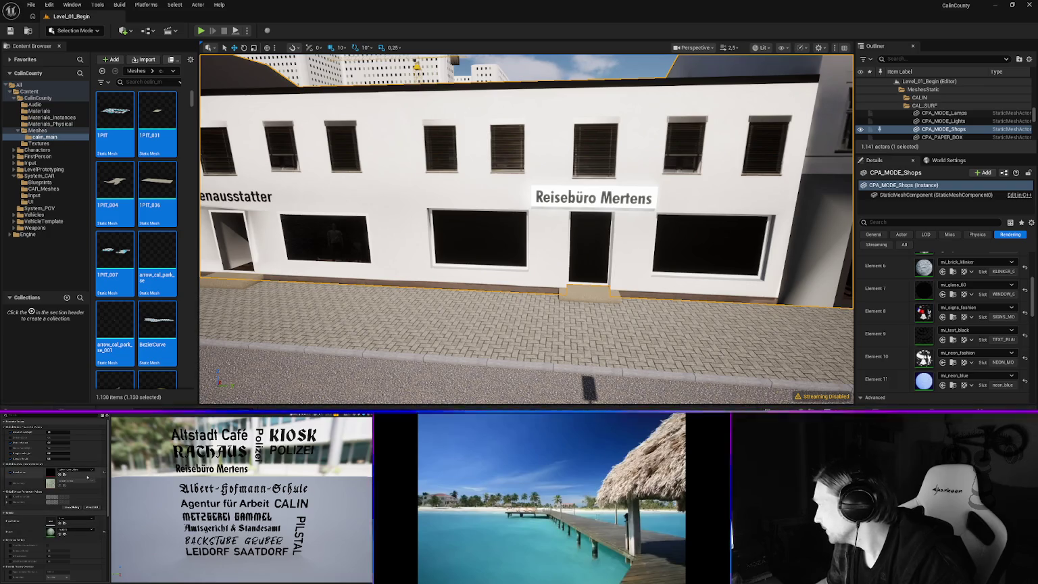
pyautogui.press('d')
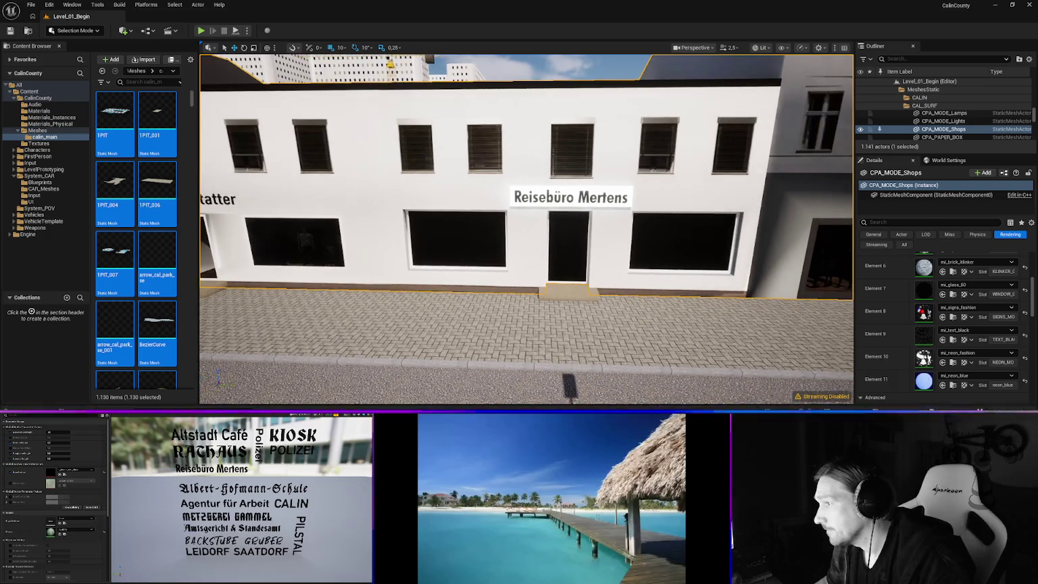
pyautogui.moveTo(527, 271); pyautogui.dragTo(507, 209)
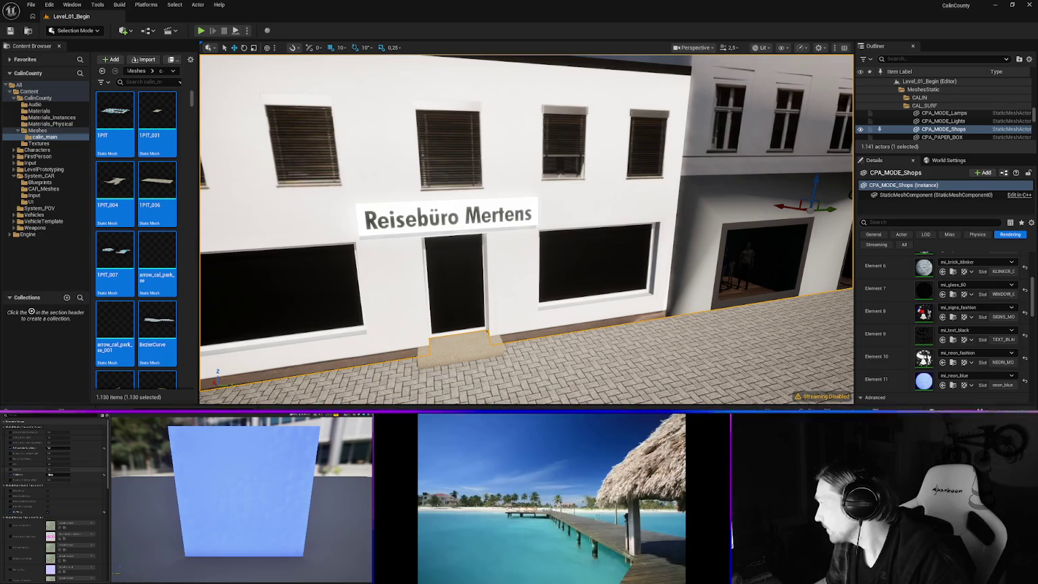
# - Pull the camera back along the street toward the next shop and bring up the project textures drawer
pyautogui.moveTo(635, 243)
pyautogui.mouseDown()
pyautogui.moveTo(706, 280)
pyautogui.moveTo(612, 242)
pyautogui.moveTo(663, 261)
pyautogui.mouseUp()
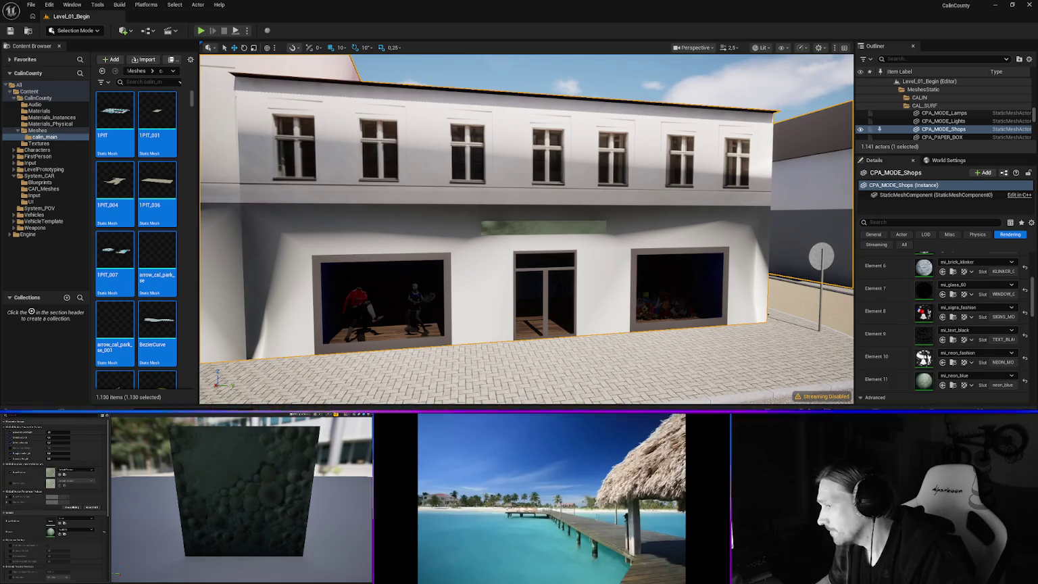
pyautogui.hotkey('ctrl', 'space')
pyautogui.hotkey('ctrl', 'space')
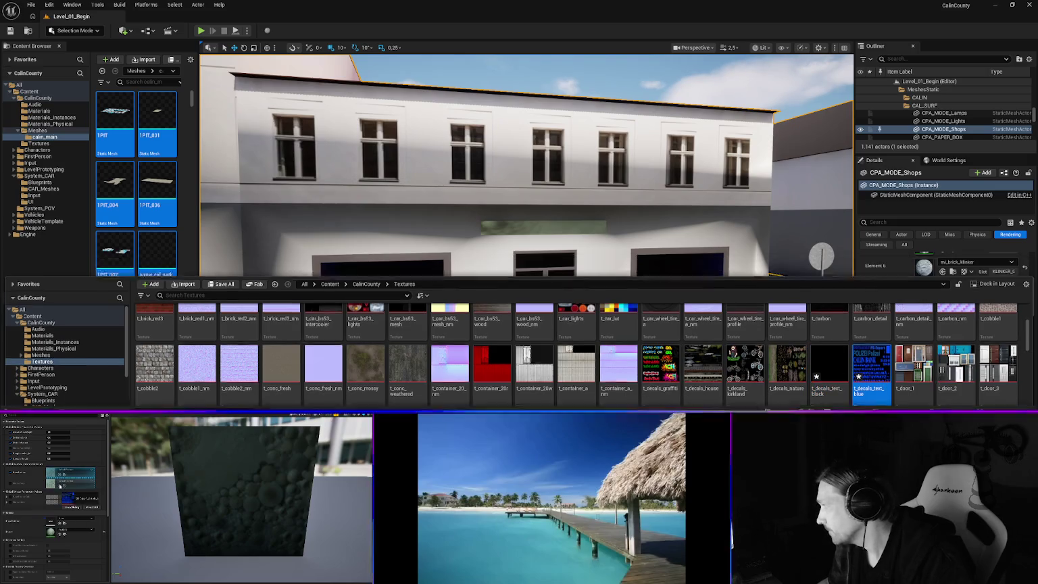